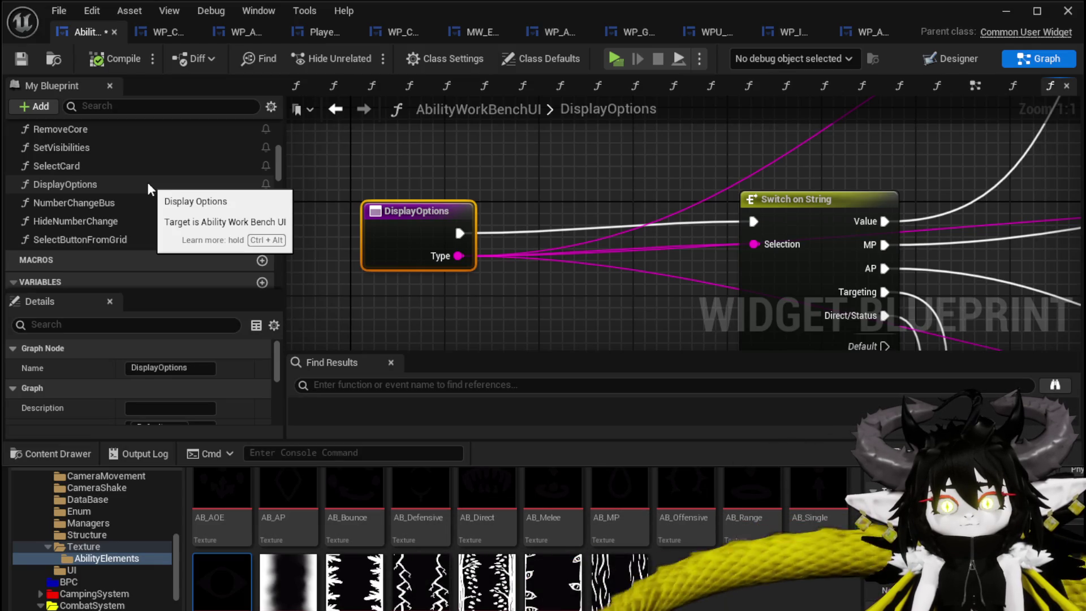
Save the workbench UI blueprint and view WP_CardCreation's layout in the Designer.
click(21, 60)
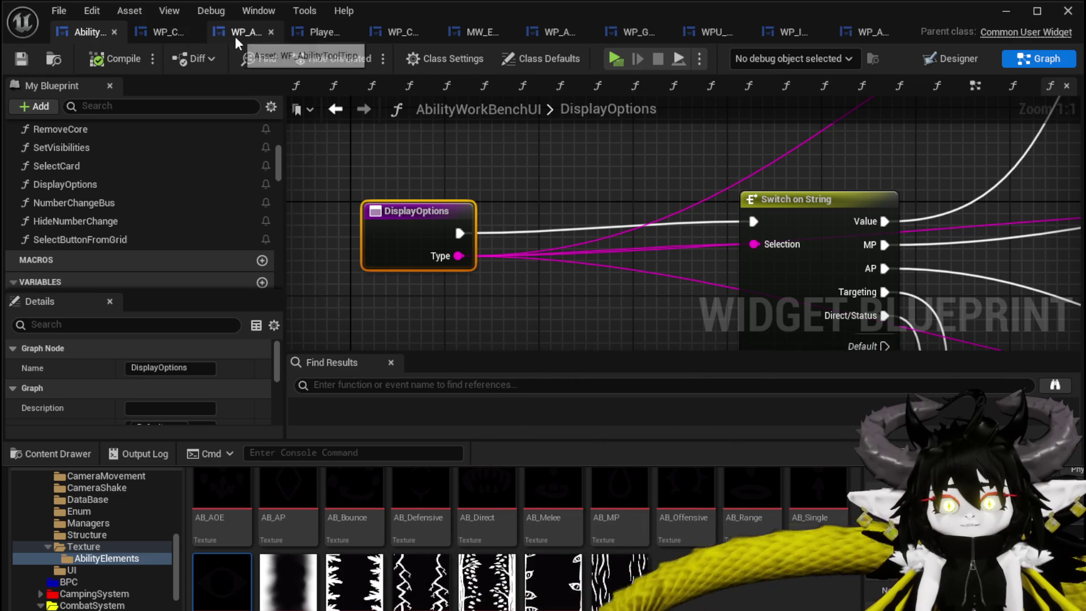
click(162, 32)
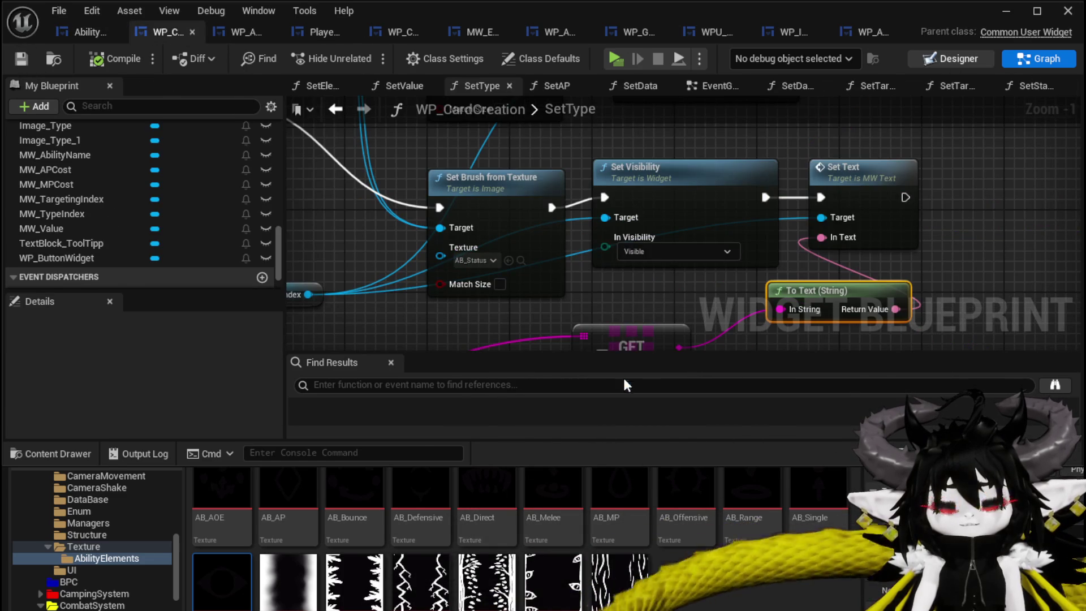
click(952, 63)
scroll(472, 173, up, 3)
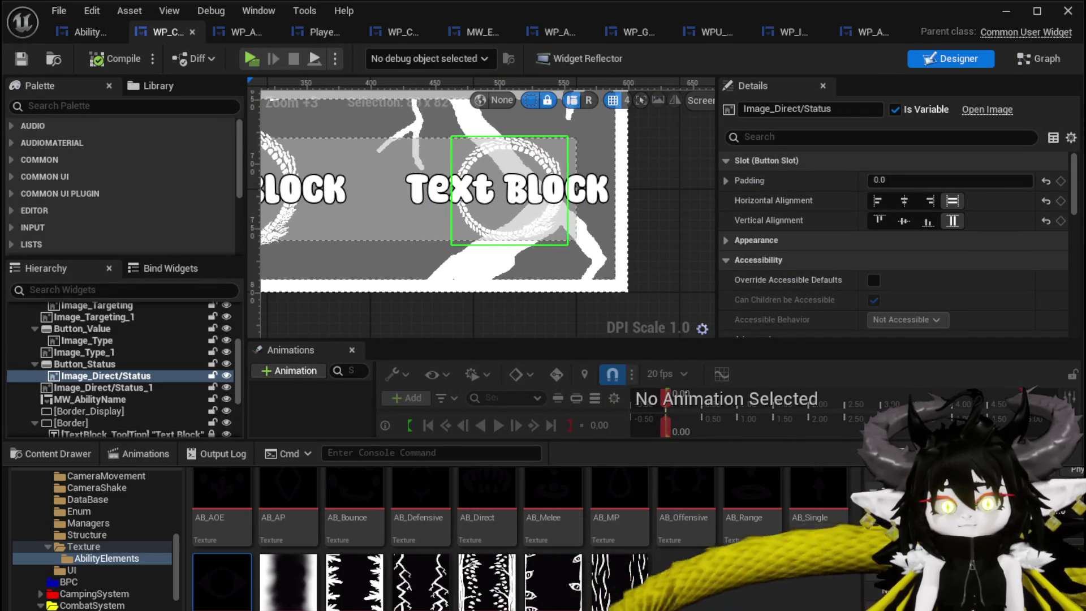
Select Button_Status in the Hierarchy and add its On Pressed event.
scroll(1078, 205, down, 3)
scroll(1078, 205, down, 5)
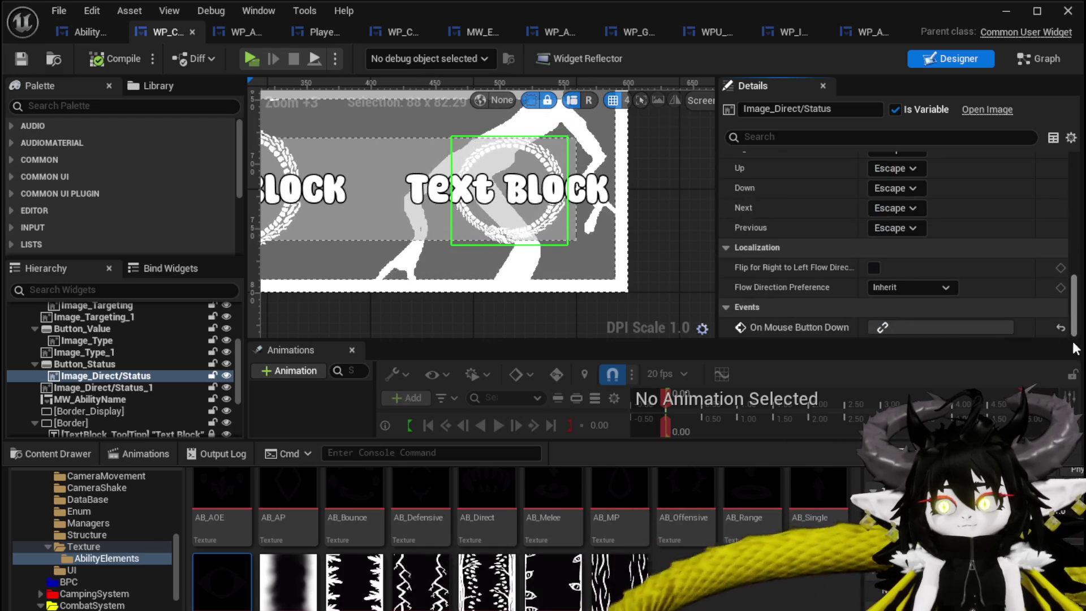
click(110, 365)
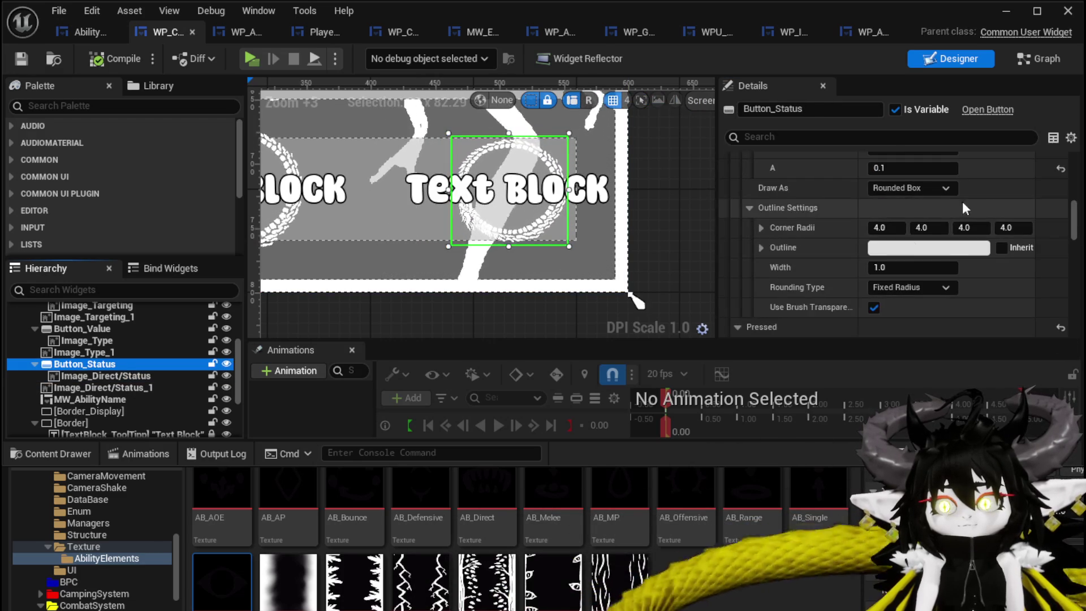
scroll(1074, 338, down, 10)
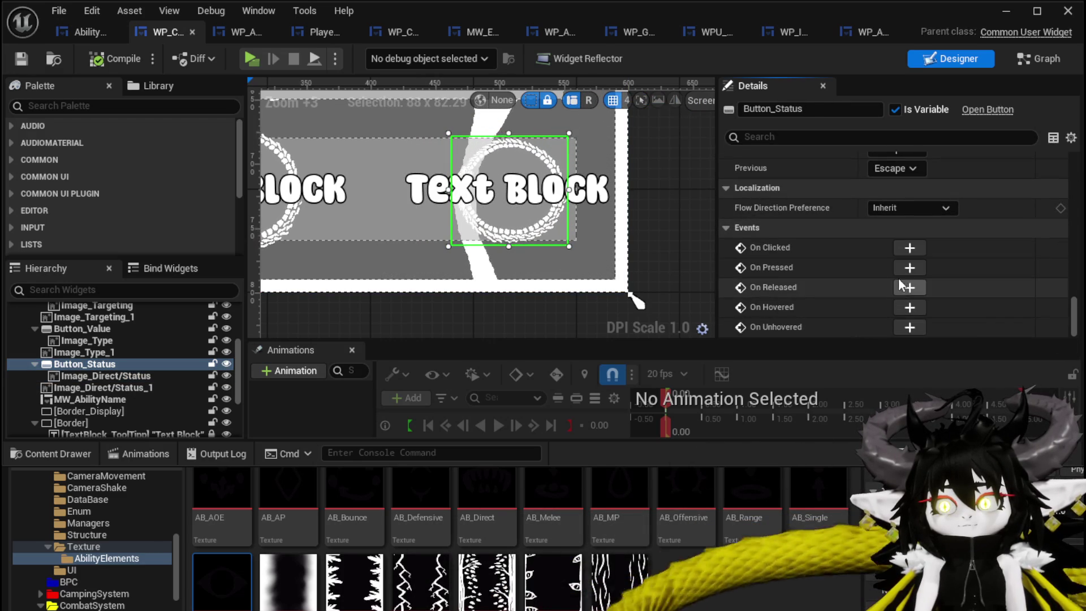
click(910, 268)
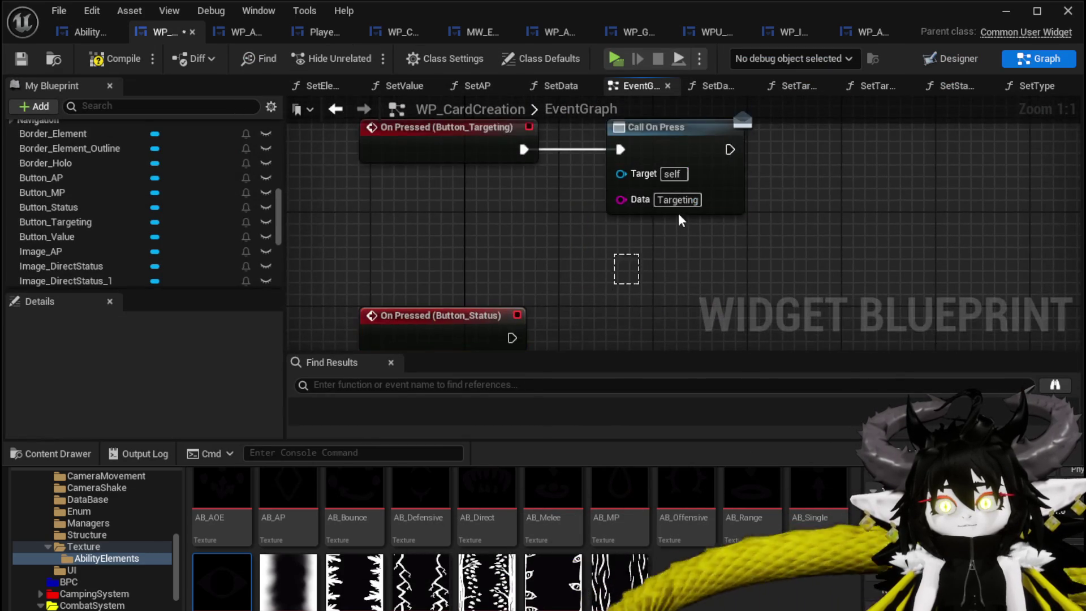
Paste a Call On Press node after On Pressed and set its Data to Direct/Status.
key(ctrl+v)
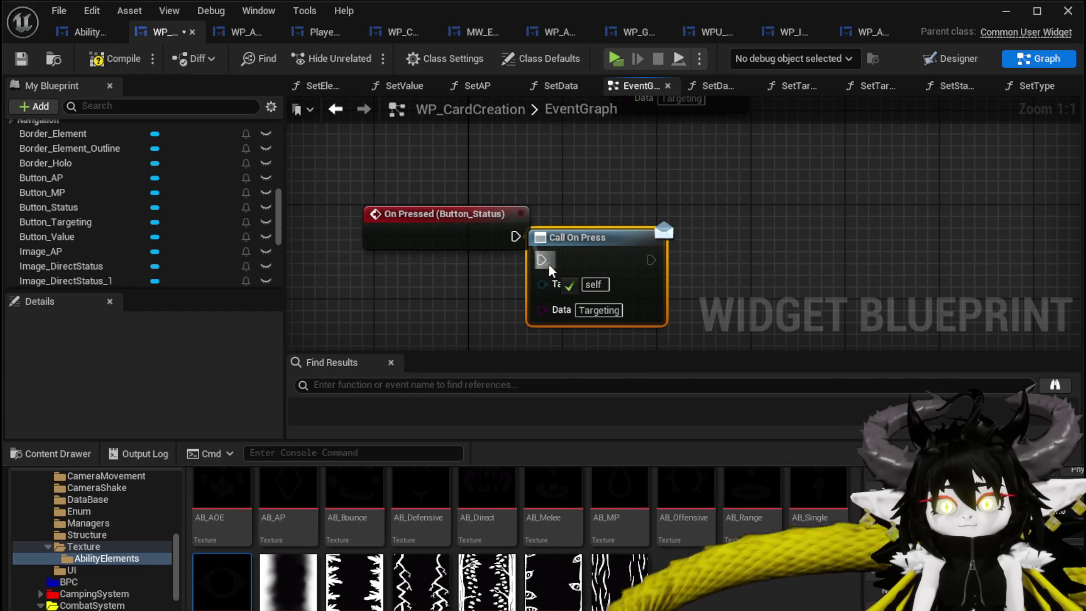
drag(588, 237, 659, 214)
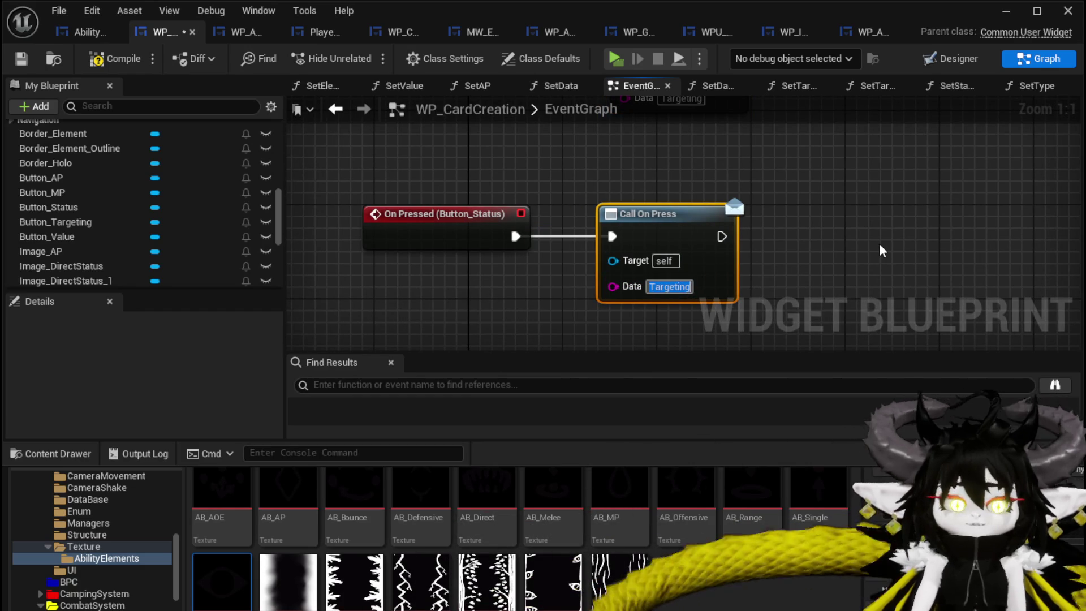
text(Direct/Status)
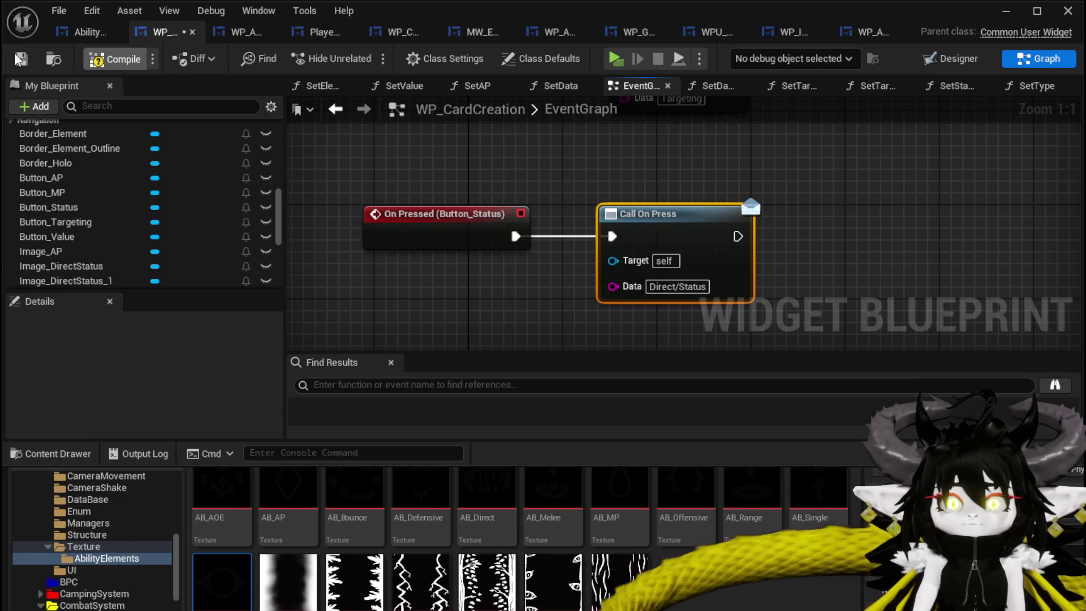
Launch the game in a Standalone preview and approach the workbench.
click(1004, 16)
click(361, 52)
key(w)
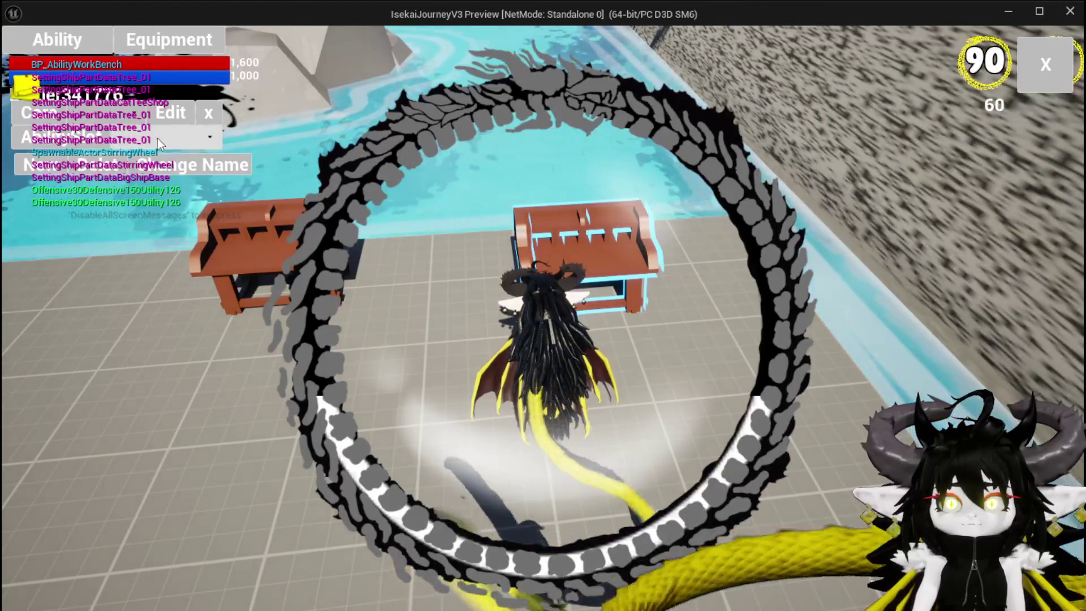
Load Magic|ChuraMagicSummon|001, then try the card's circular-arrows targeting and Direct/Status choices.
click(157, 138)
click(140, 148)
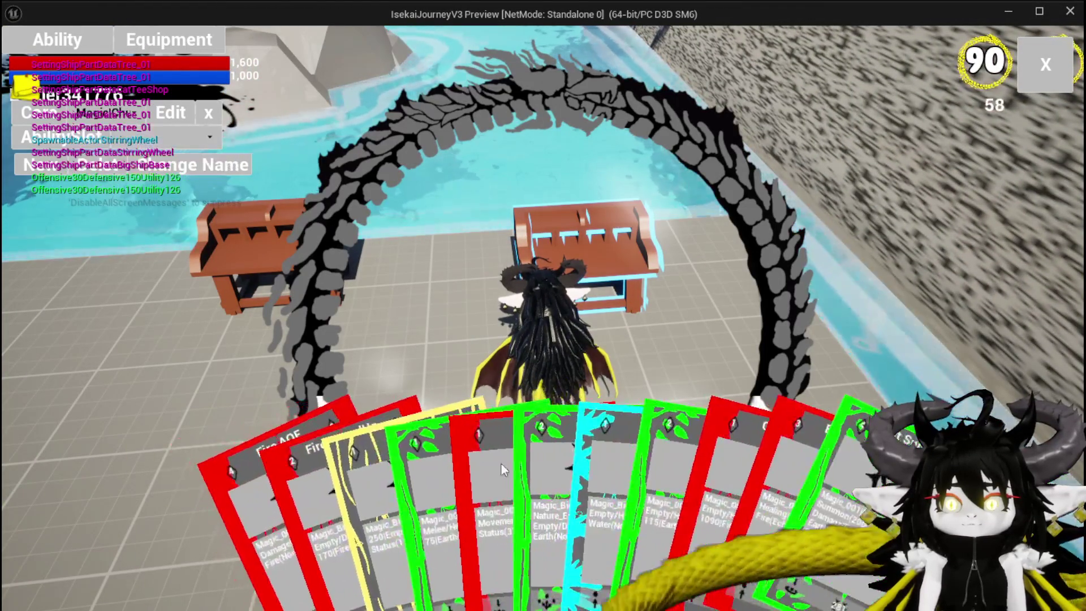
click(488, 490)
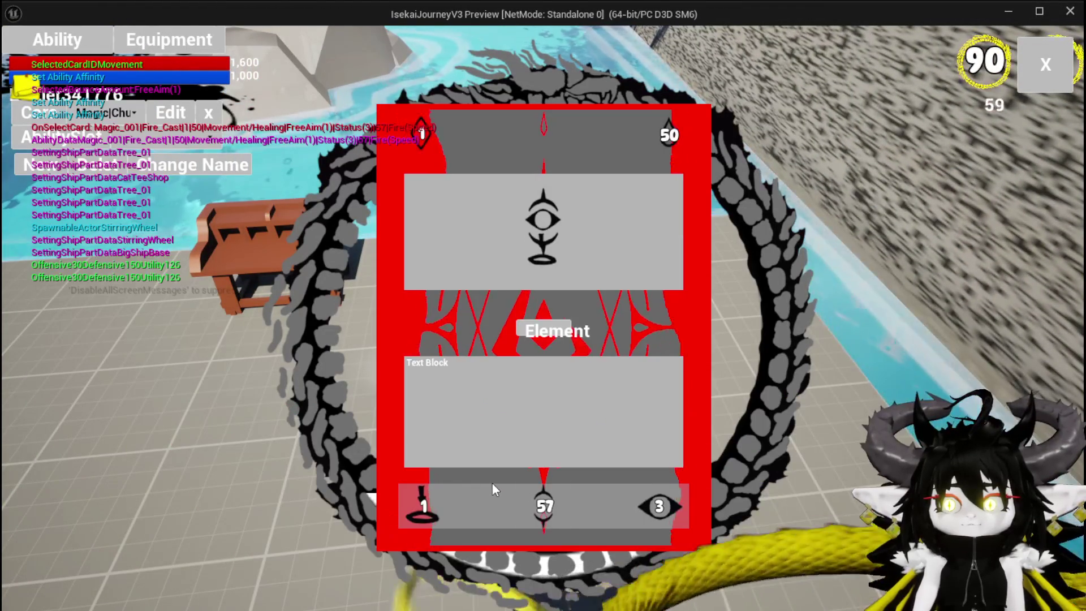
click(656, 506)
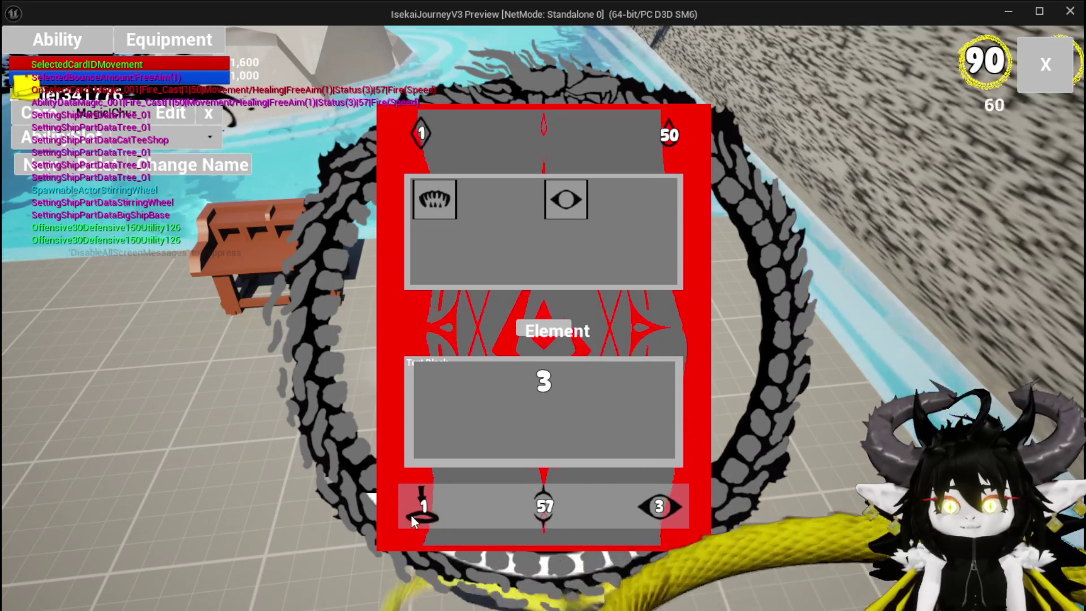
click(427, 492)
click(569, 201)
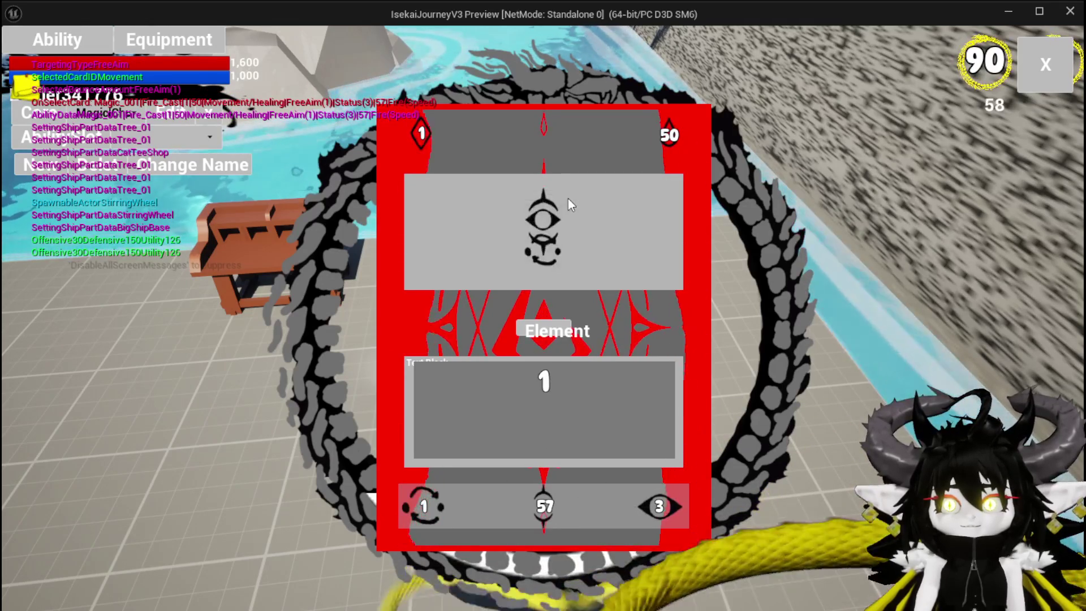
click(648, 498)
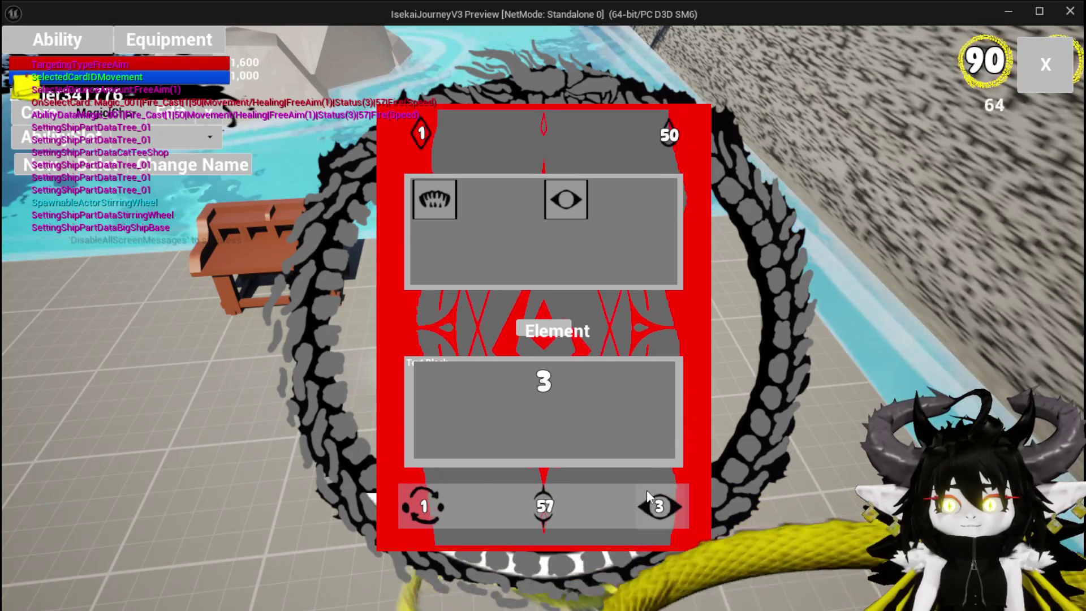
Close the preview, save the level and return to WP_CardCreation.
key(Escape)
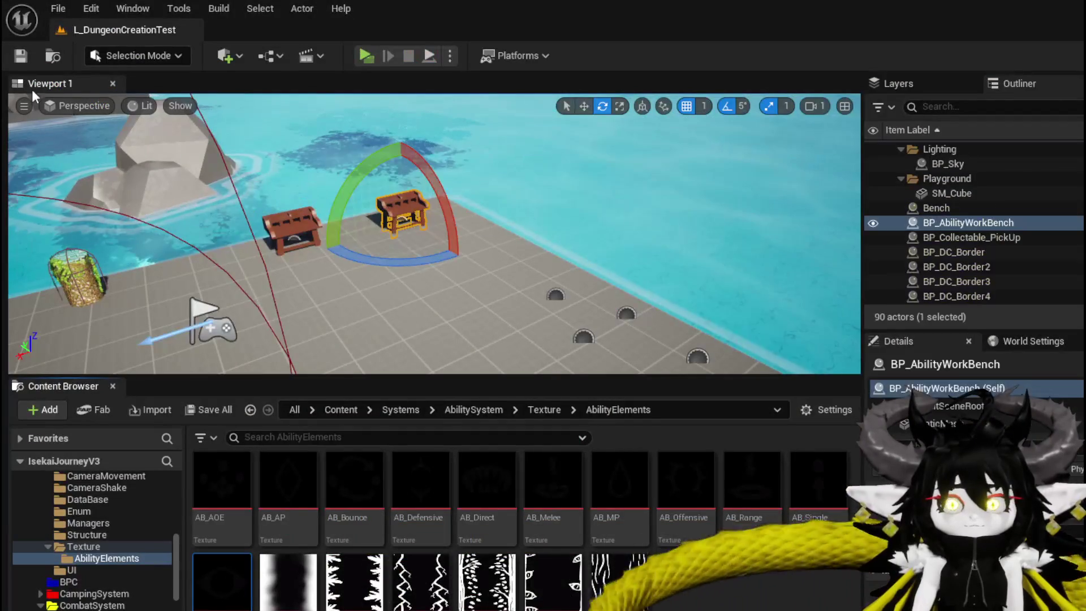
click(25, 57)
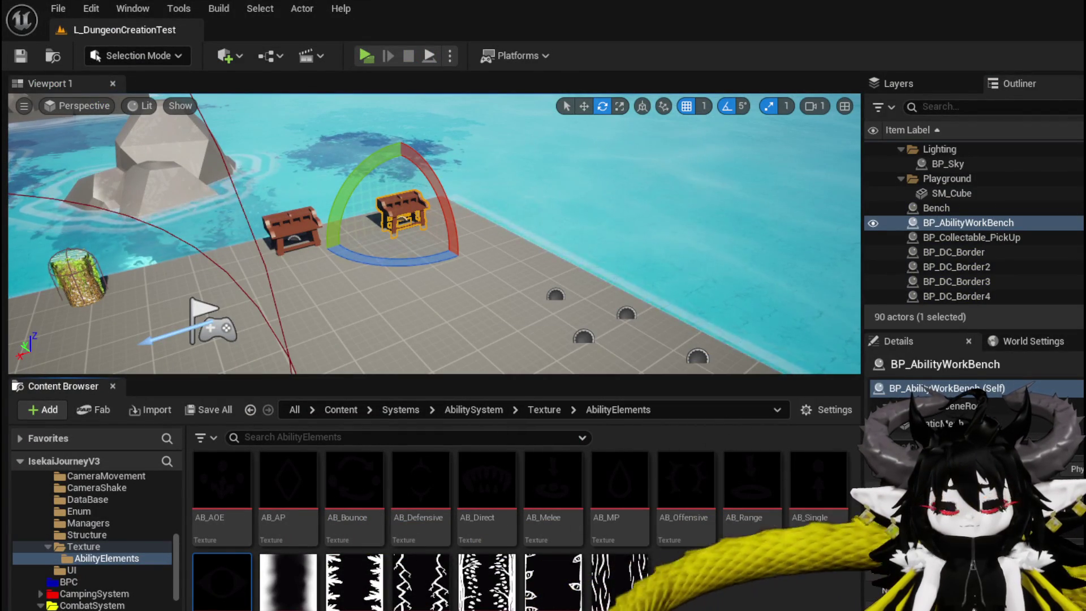
key(alt+Tab)
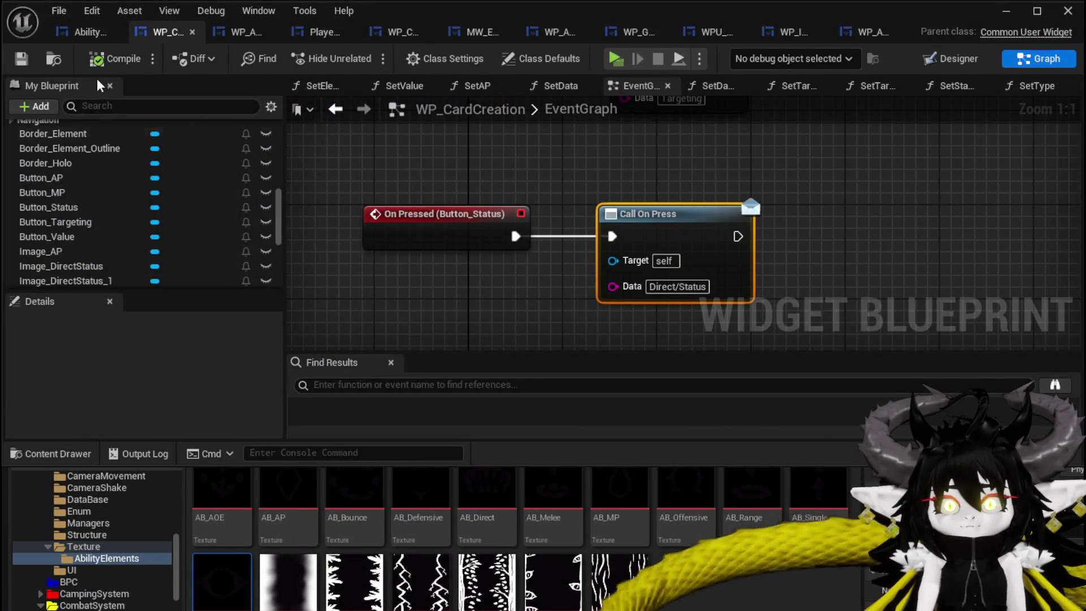
Navigate AbilityWorkBenchUI's DisplayOptions graph to the Add Options to Grid, Branch and GET nodes.
click(79, 32)
scroll(580, 308, down, 2)
mouse_move(580, 308)
mouse_down()
mouse_move(383, 189)
mouse_move(385, 229)
mouse_up()
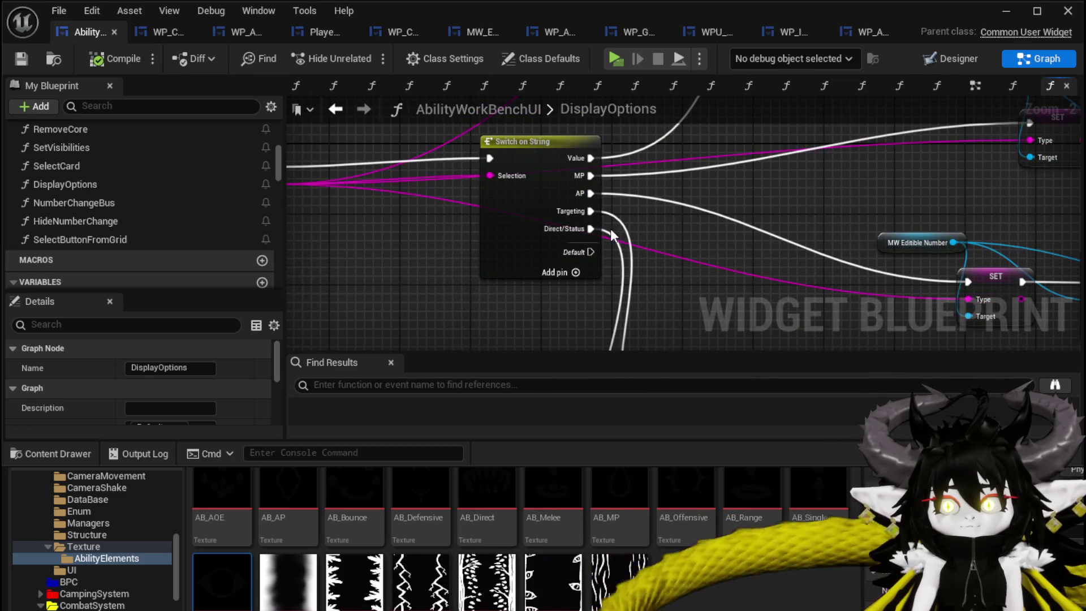
scroll(609, 243, down, 3)
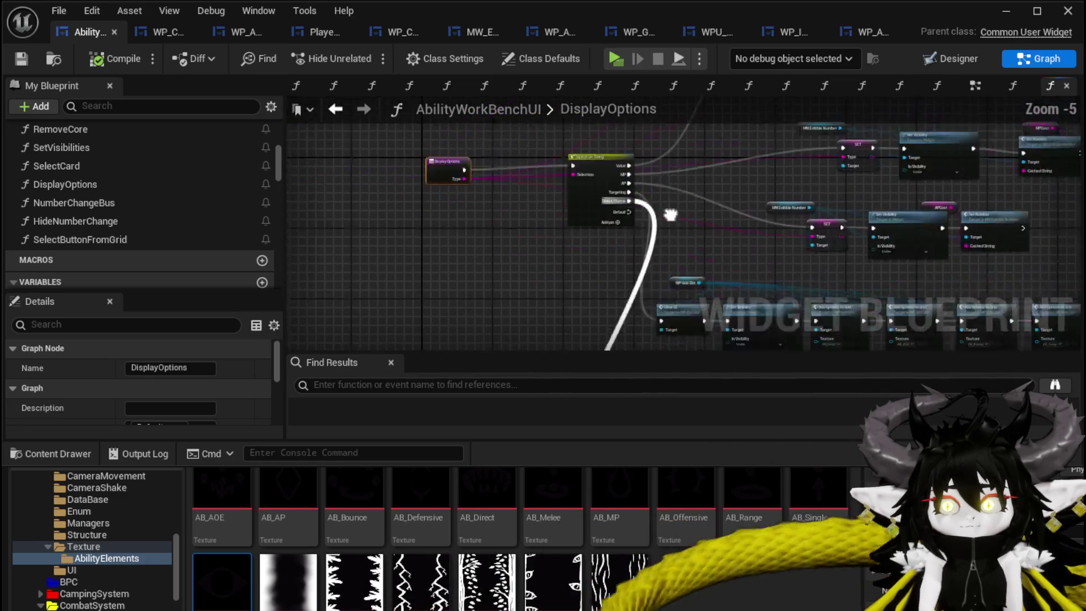
scroll(609, 267, up, 4)
mouse_move(582, 245)
mouse_down()
mouse_move(468, 206)
mouse_move(476, 235)
mouse_move(554, 278)
mouse_move(369, 281)
mouse_up()
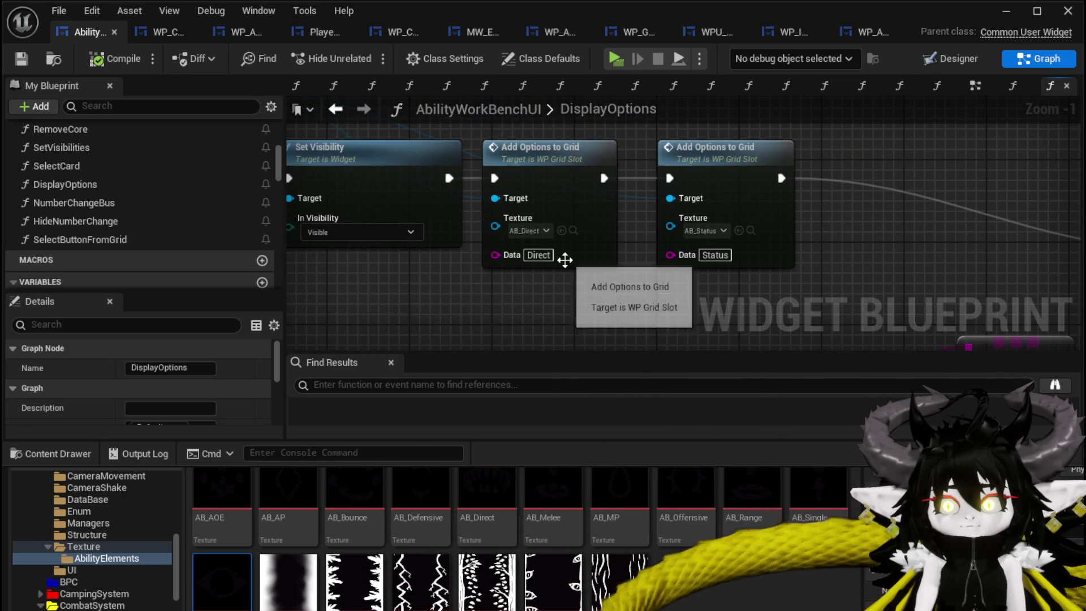
drag(754, 264, 828, 298)
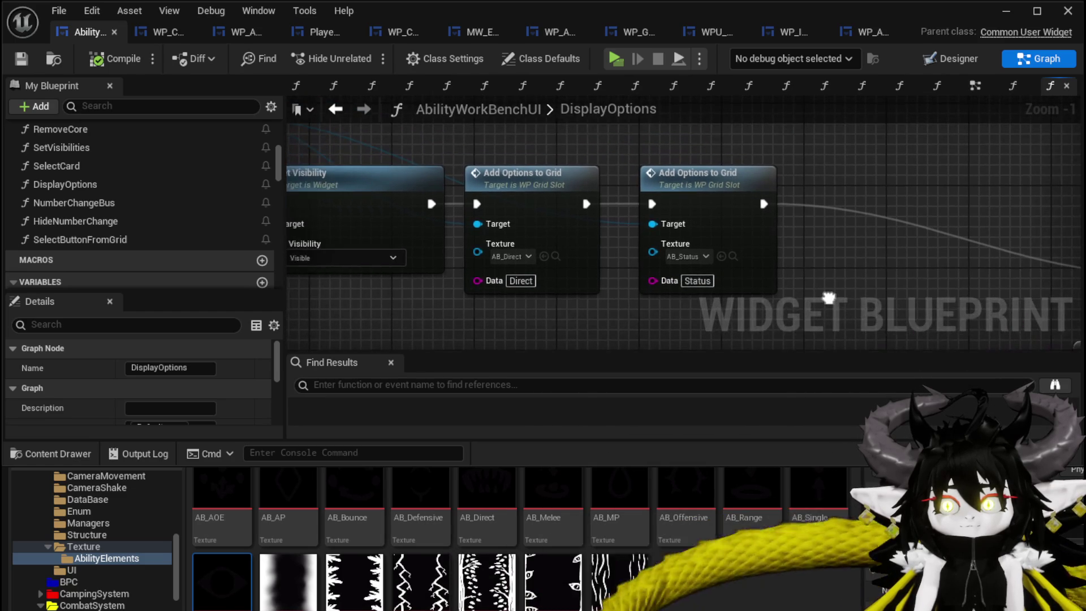
scroll(827, 297, down, 2)
mouse_move(661, 249)
mouse_down()
mouse_move(698, 269)
mouse_move(496, 210)
mouse_move(478, 216)
mouse_move(766, 271)
mouse_up()
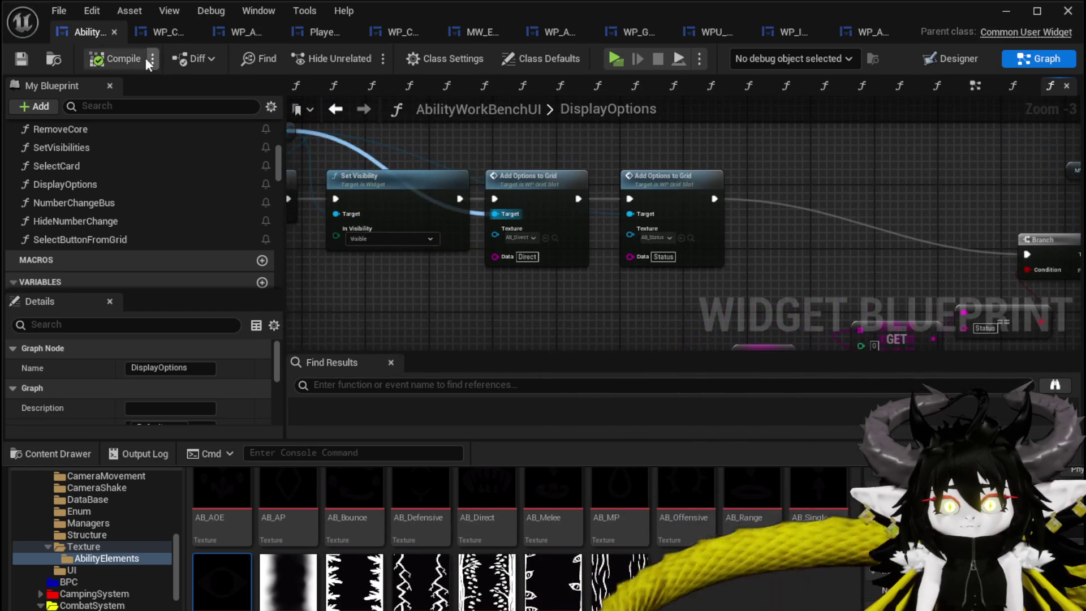
Save the workbench UI blueprint and check the NumberChangeBus function entry.
click(29, 55)
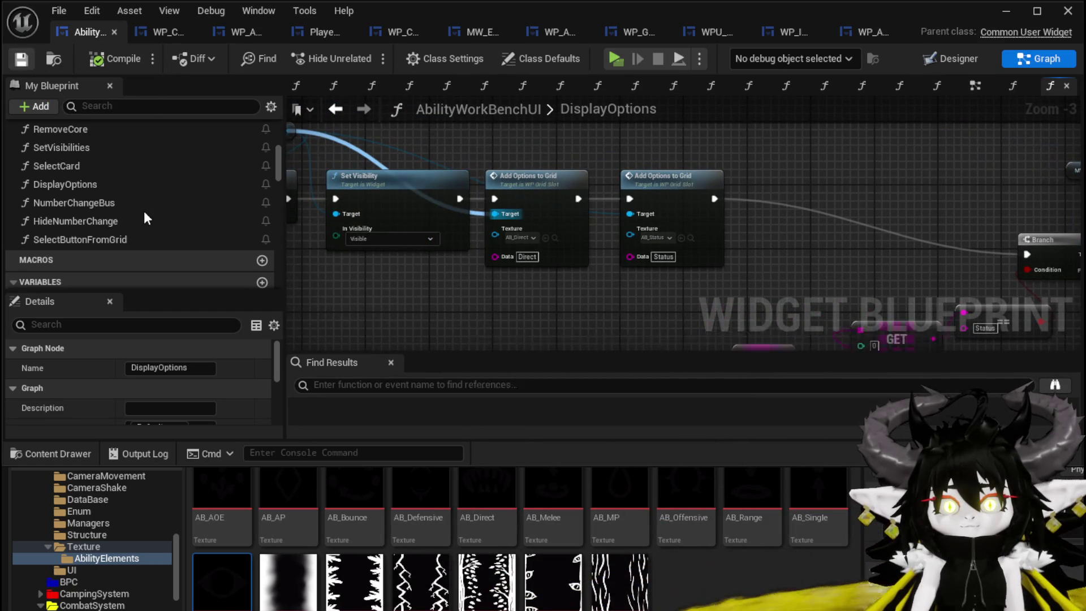
click(98, 204)
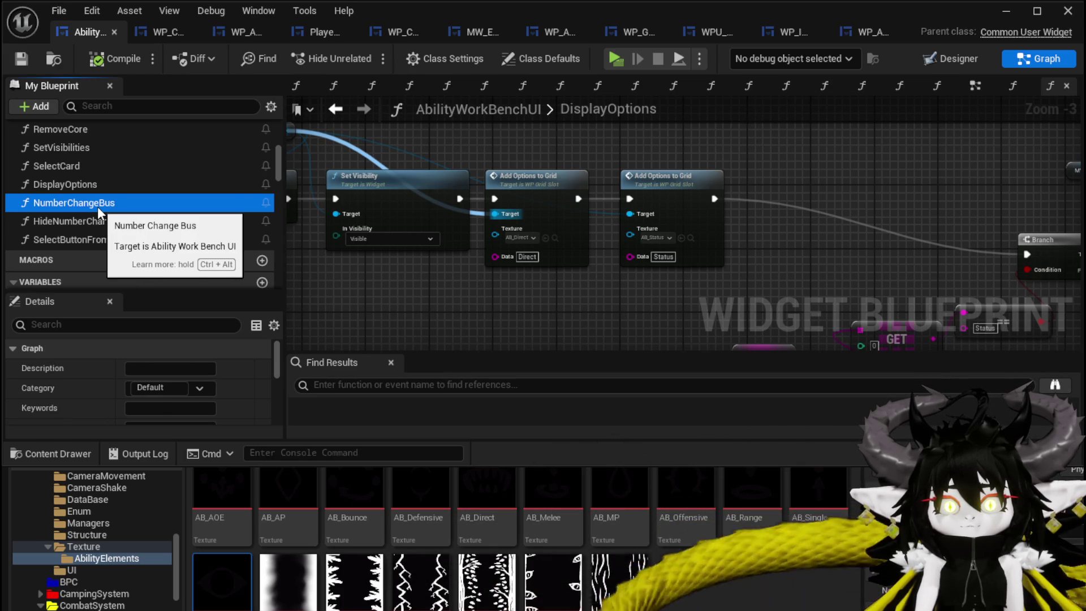
click(527, 256)
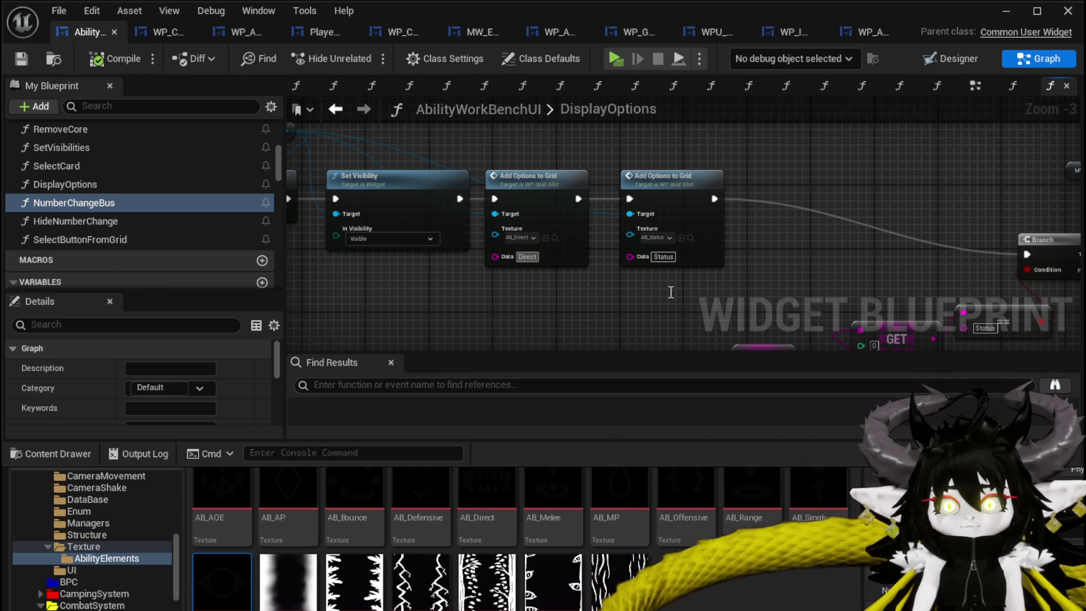
In SelectButtonFromGrid, add two new case outputs to the Switch on String node.
double_click(126, 237)
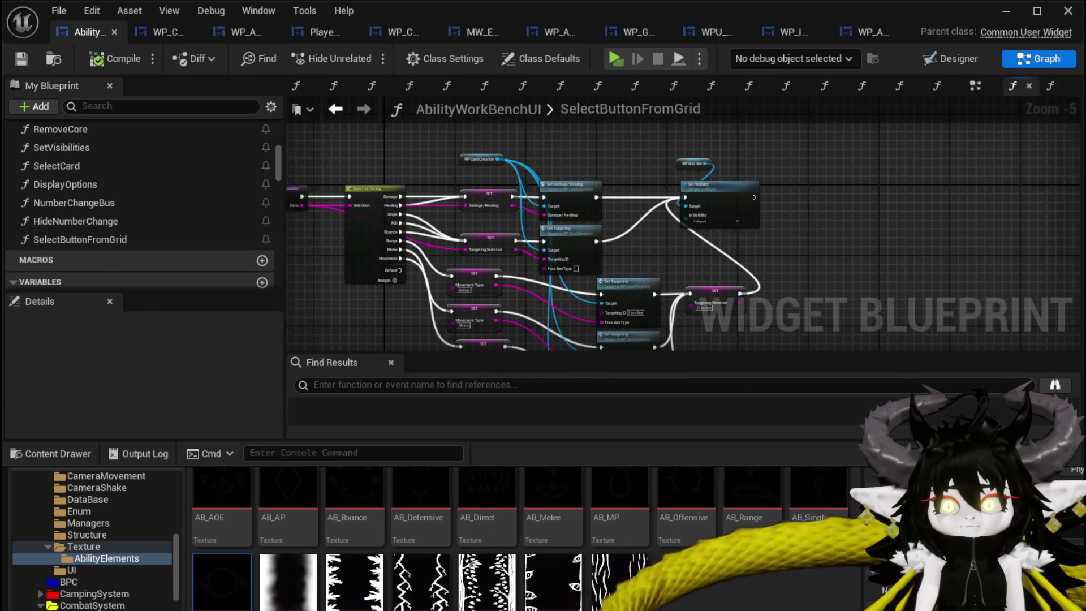
scroll(546, 221, up, 2)
mouse_move(546, 220)
mouse_down()
mouse_move(620, 311)
mouse_move(552, 315)
mouse_up()
click(553, 315)
click(526, 329)
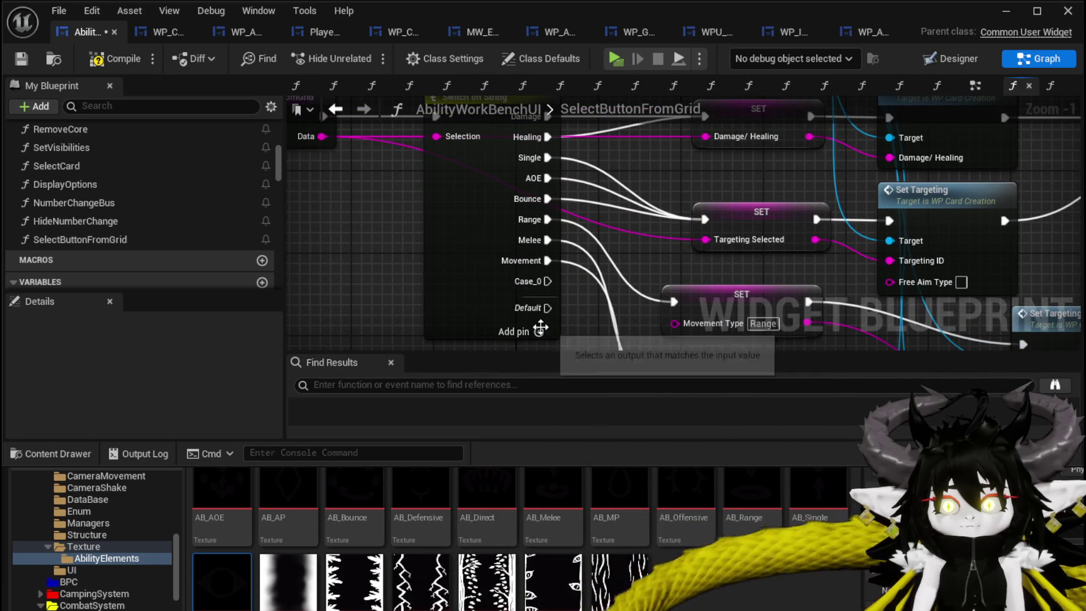
click(479, 303)
Rename the Case_0 and Case_1 pin names to Direct and Status.
click(145, 388)
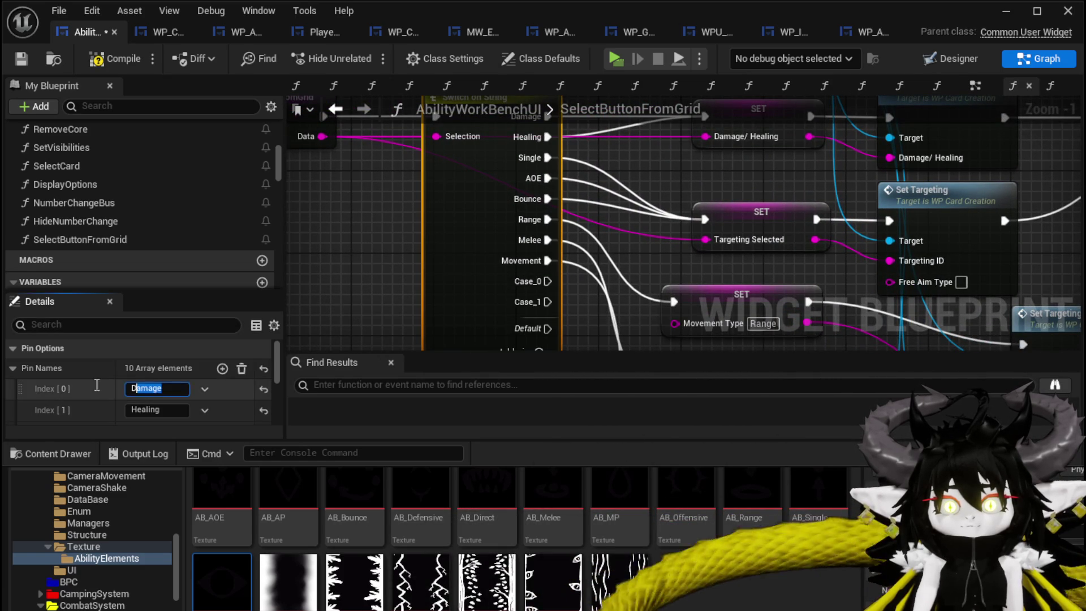
drag(426, 267, 431, 208)
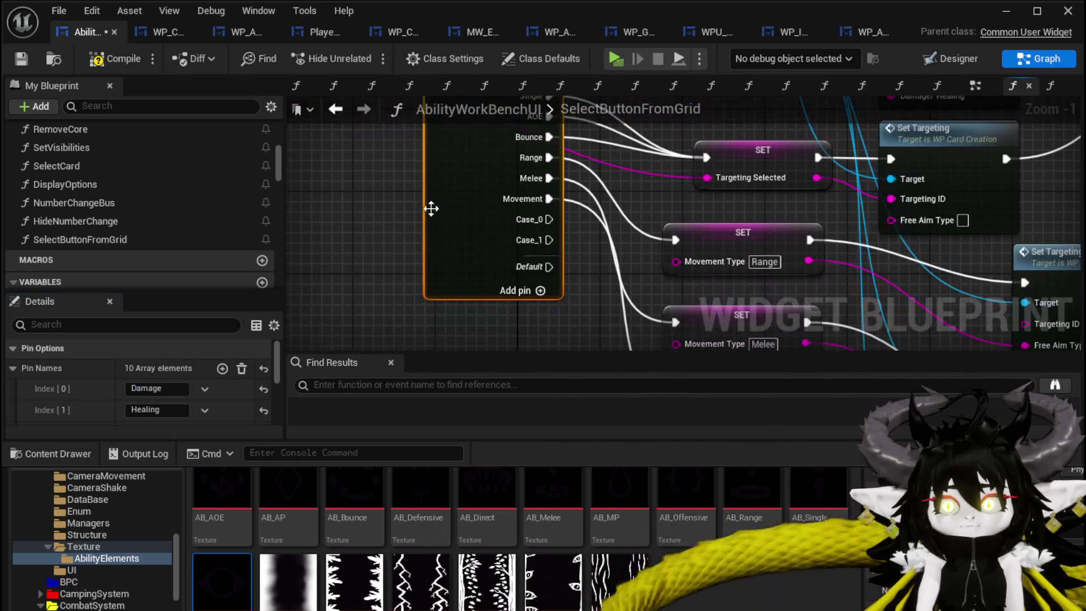
scroll(205, 378, down, 5)
click(161, 371)
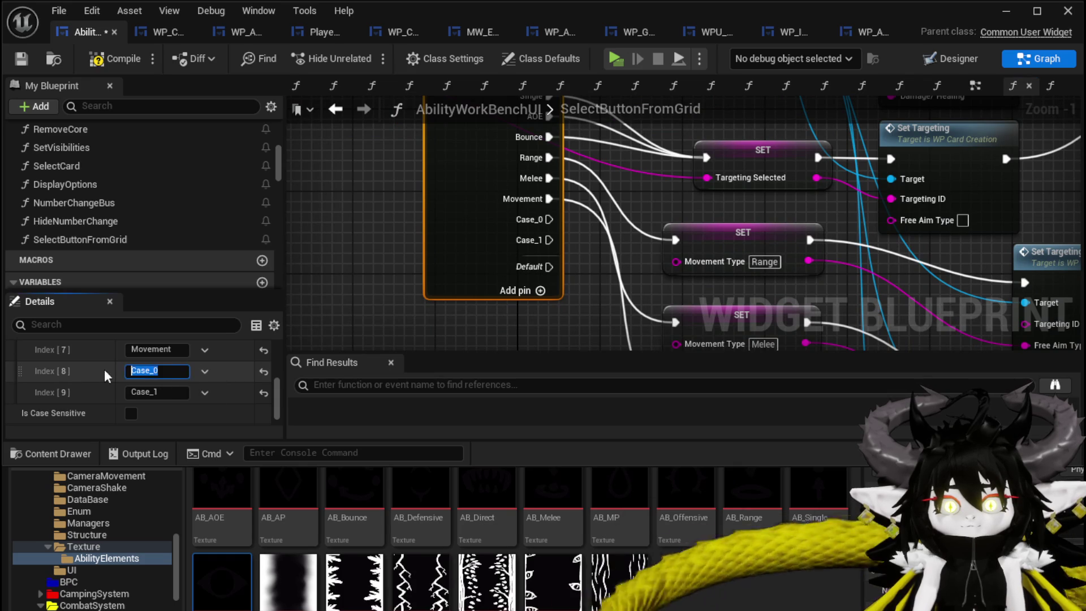
text(Direct)
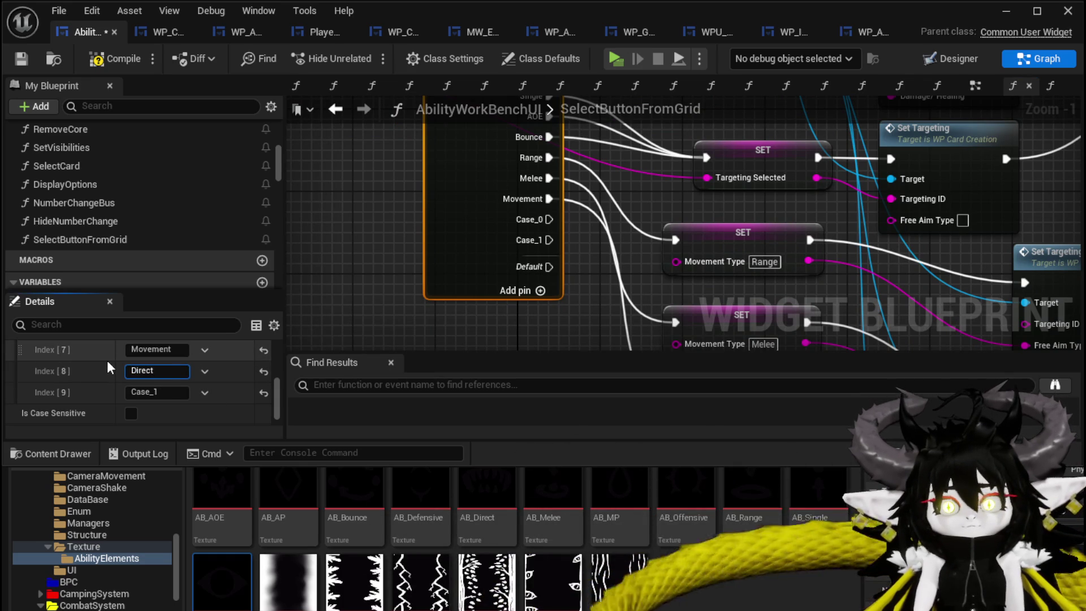
key(Return)
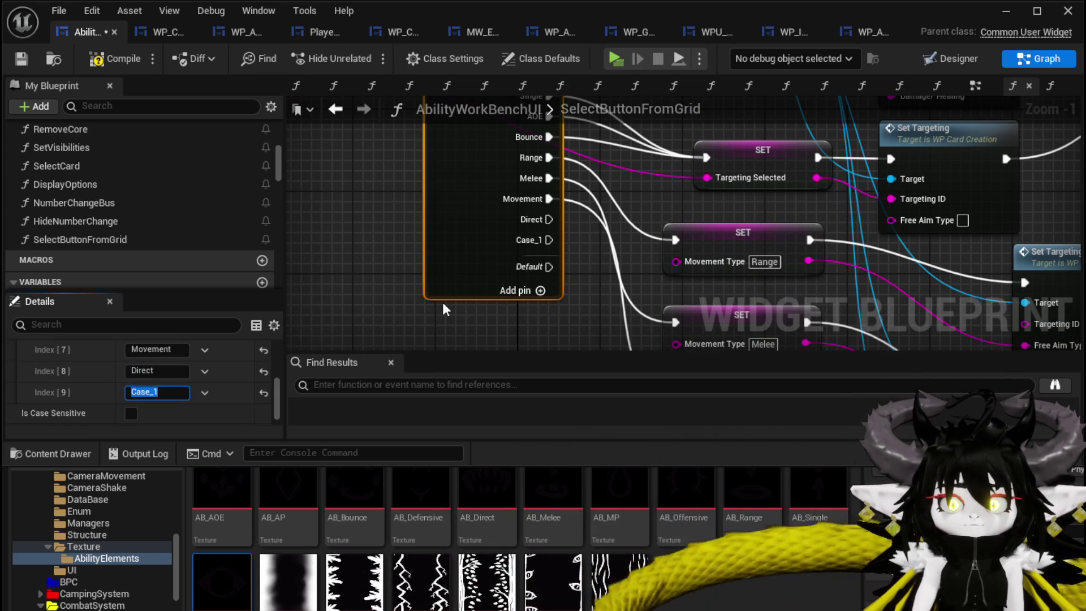
text(Status)
key(Return)
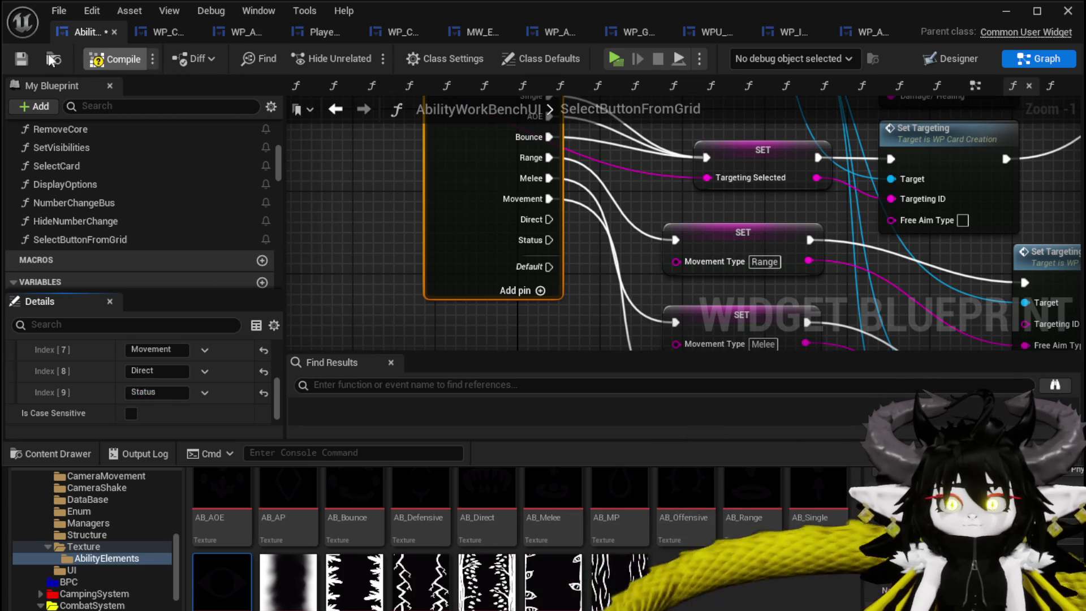
Compile the blueprint and pan to the switch outputs and Set Targeting nodes.
click(23, 59)
scroll(384, 236, down, 2)
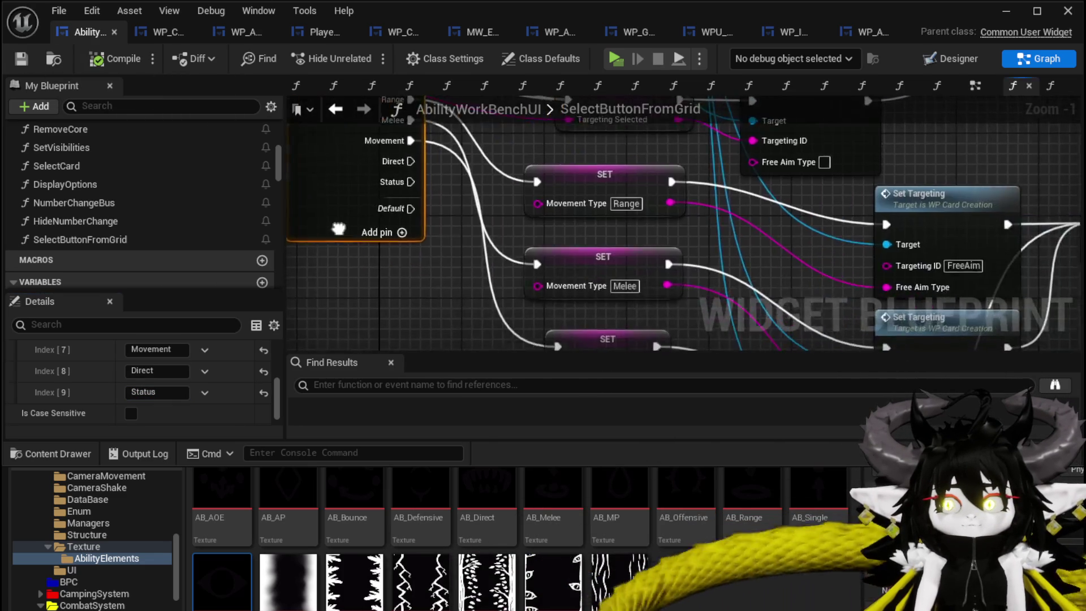
drag(383, 236, 496, 283)
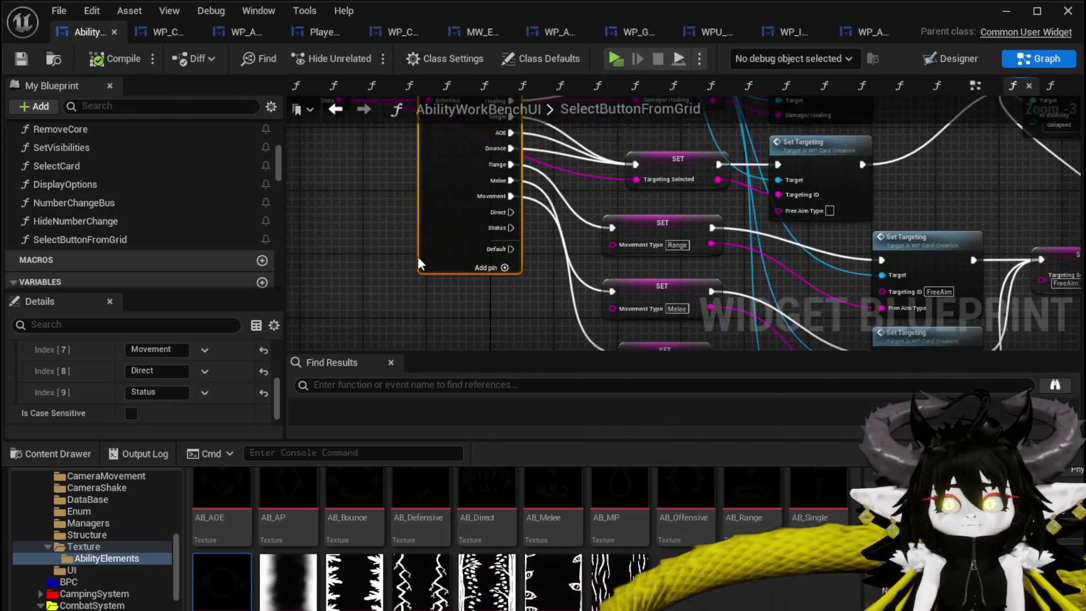
mouse_move(600, 300)
mouse_down()
mouse_move(318, 259)
mouse_move(423, 264)
mouse_move(432, 350)
mouse_up()
scroll(735, 232, up, 2)
mouse_move(703, 259)
mouse_down()
mouse_move(905, 262)
mouse_move(860, 263)
mouse_up()
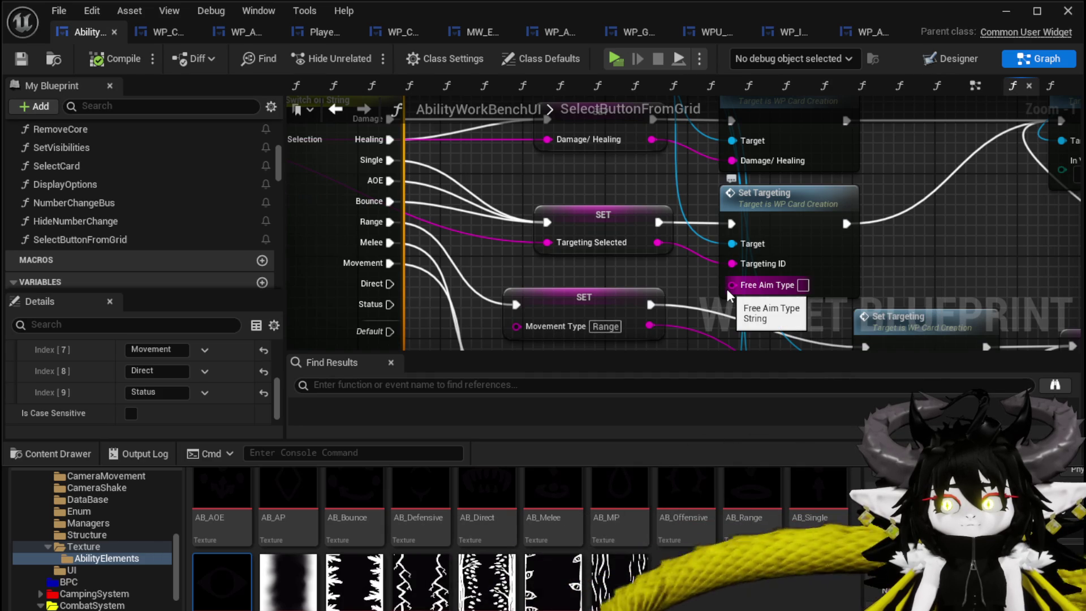
scroll(726, 289, down, 2)
mouse_move(660, 271)
mouse_down()
mouse_move(889, 298)
mouse_move(632, 253)
mouse_up()
Select the first Set Targeting node and drag a new wire from the WP Card Creation reference.
click(719, 255)
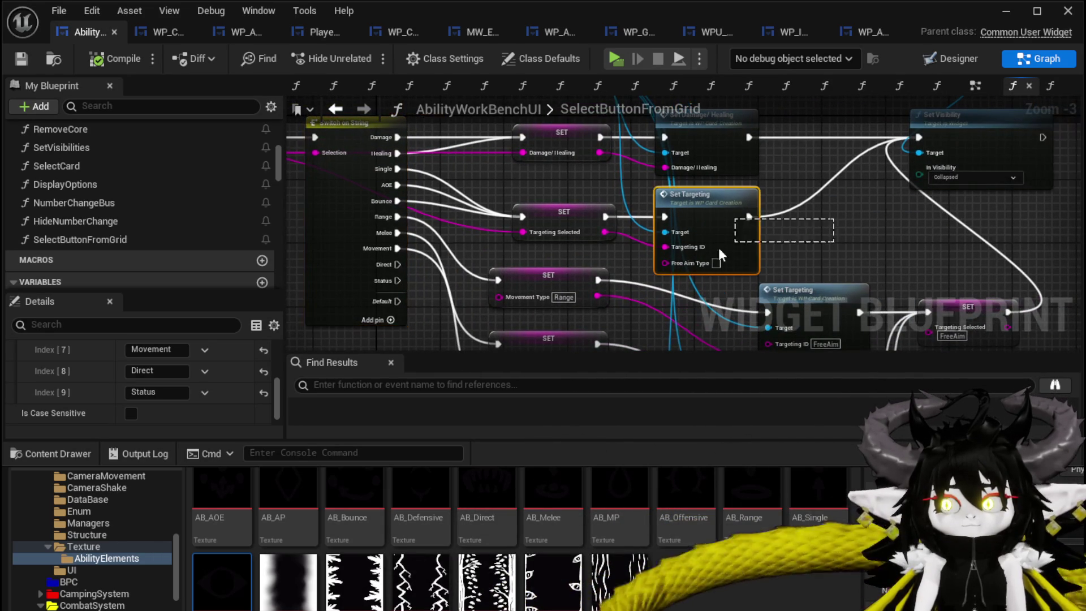
drag(731, 246, 785, 326)
mouse_move(563, 149)
mouse_down()
mouse_move(609, 449)
mouse_move(594, 209)
mouse_up()
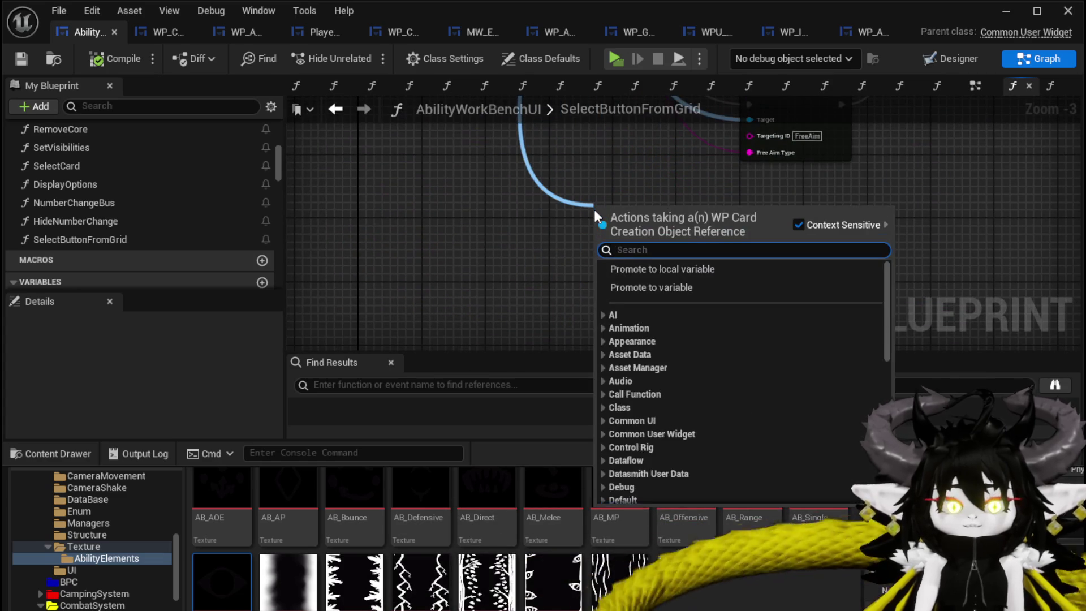
Add a Set Type node on WP Card Creation and wire the Direct case into it.
text(Set Direc)
key(BackSpace)
key(BackSpace)
key(BackSpace)
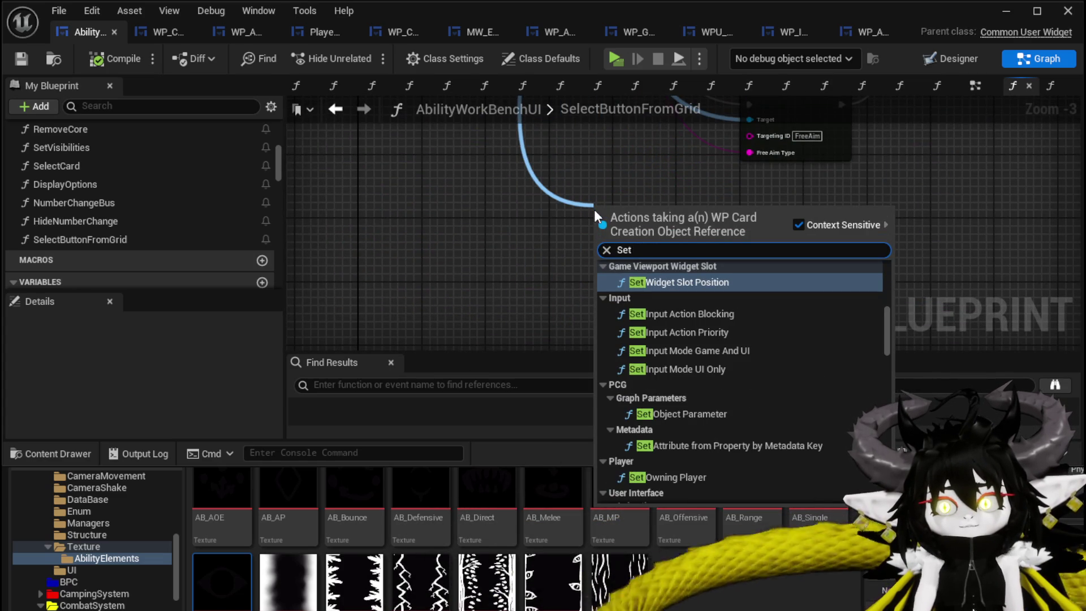
text(Type)
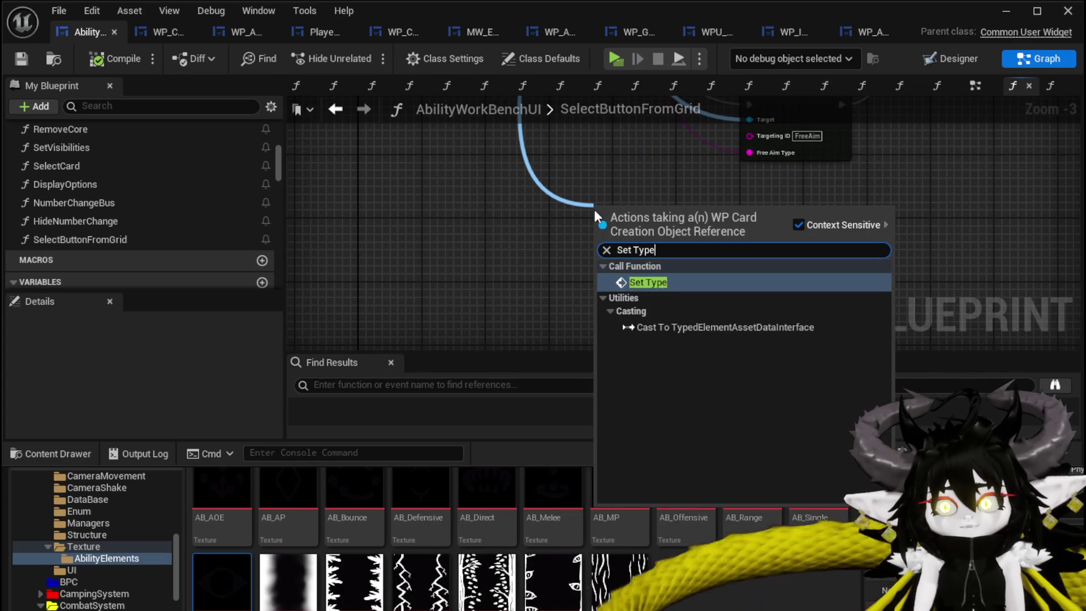
key(Return)
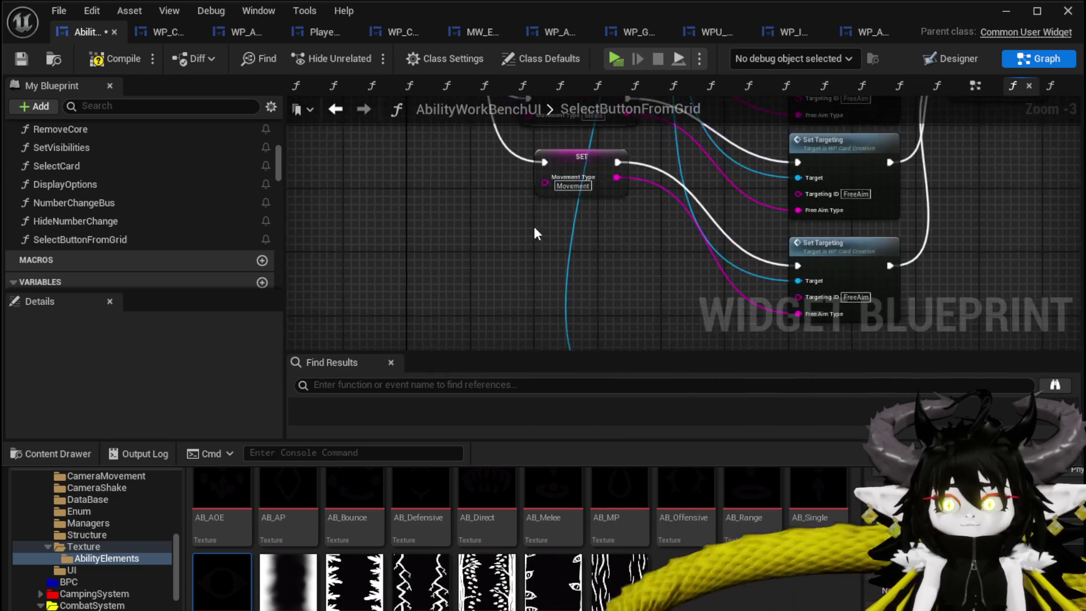
mouse_move(469, 154)
mouse_down()
mouse_move(645, 249)
mouse_move(687, 312)
mouse_up()
mouse_move(521, 189)
mouse_down()
mouse_move(632, 445)
mouse_move(759, 212)
mouse_up()
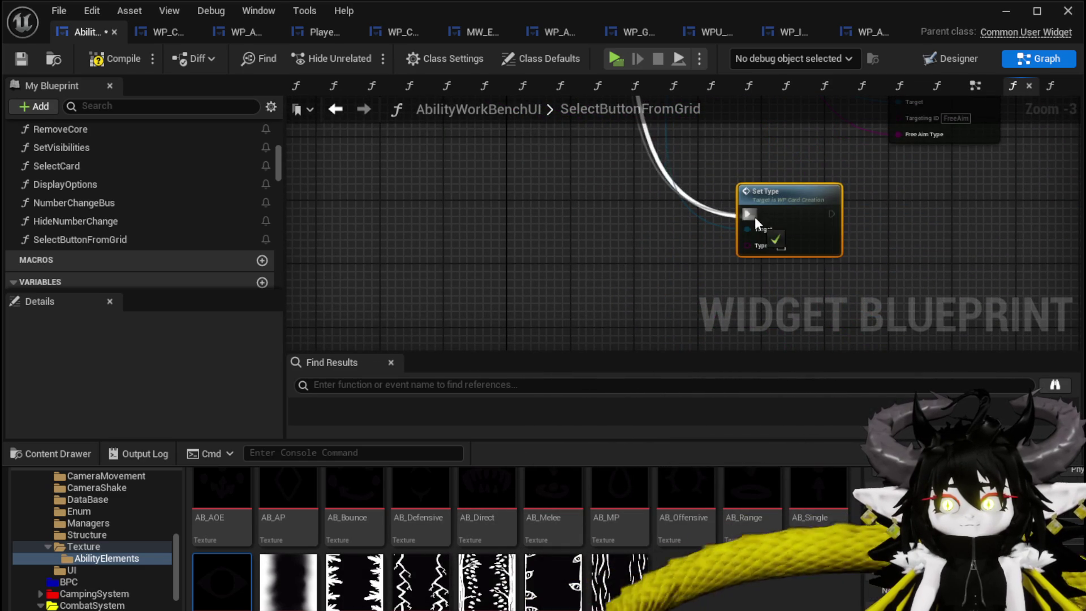
drag(603, 281, 442, 210)
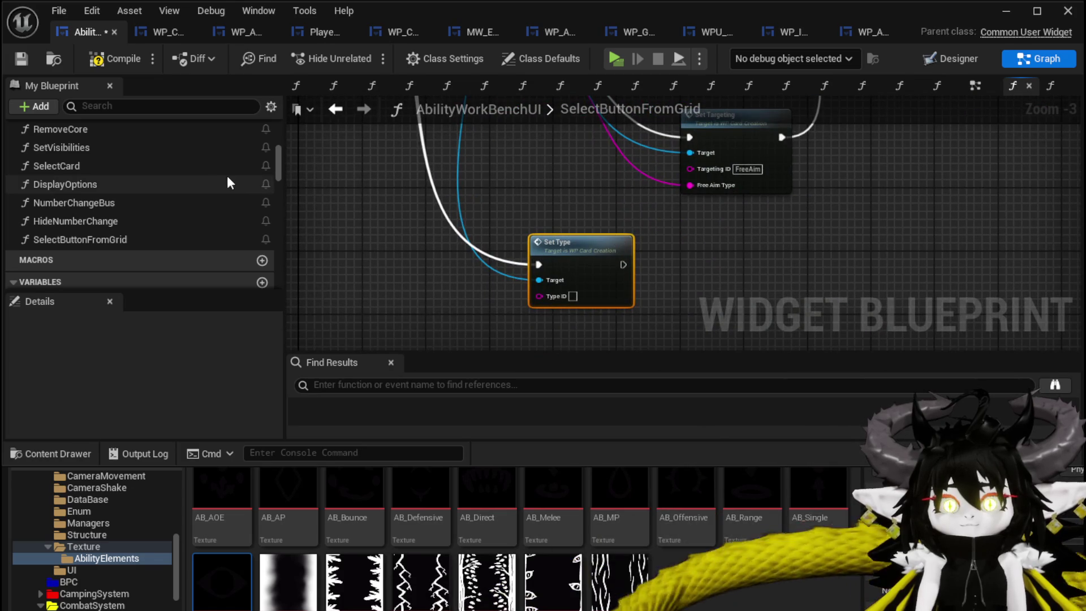
Save, then chain a SET Direct/Status variable node after Set Type.
click(18, 57)
click(106, 106)
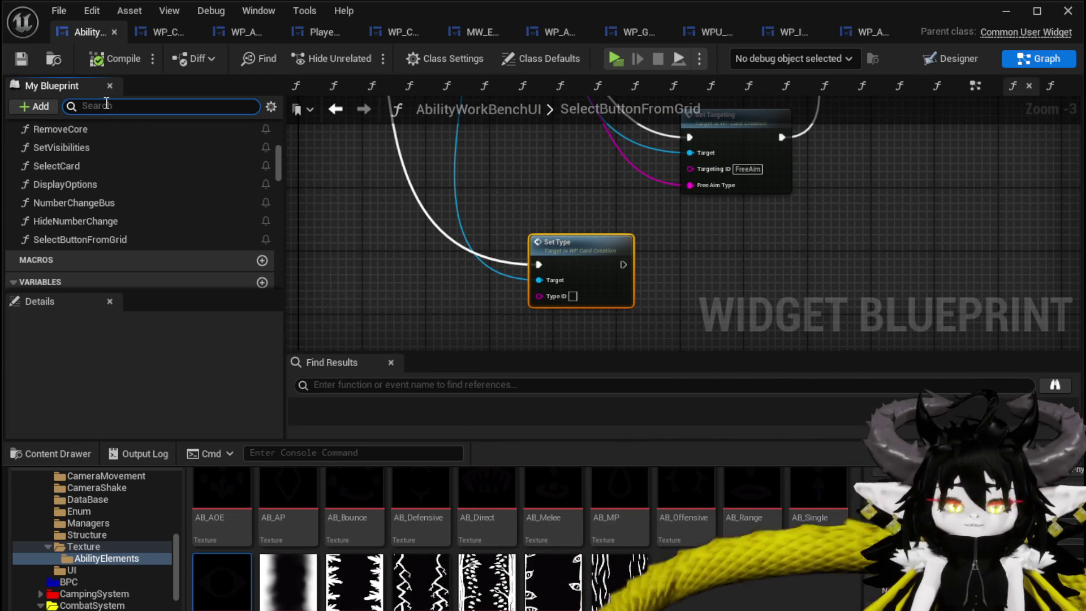
text(Direct)
drag(51, 235, 694, 267)
click(688, 280)
mouse_move(623, 264)
mouse_down()
mouse_move(707, 236)
mouse_move(685, 256)
mouse_up()
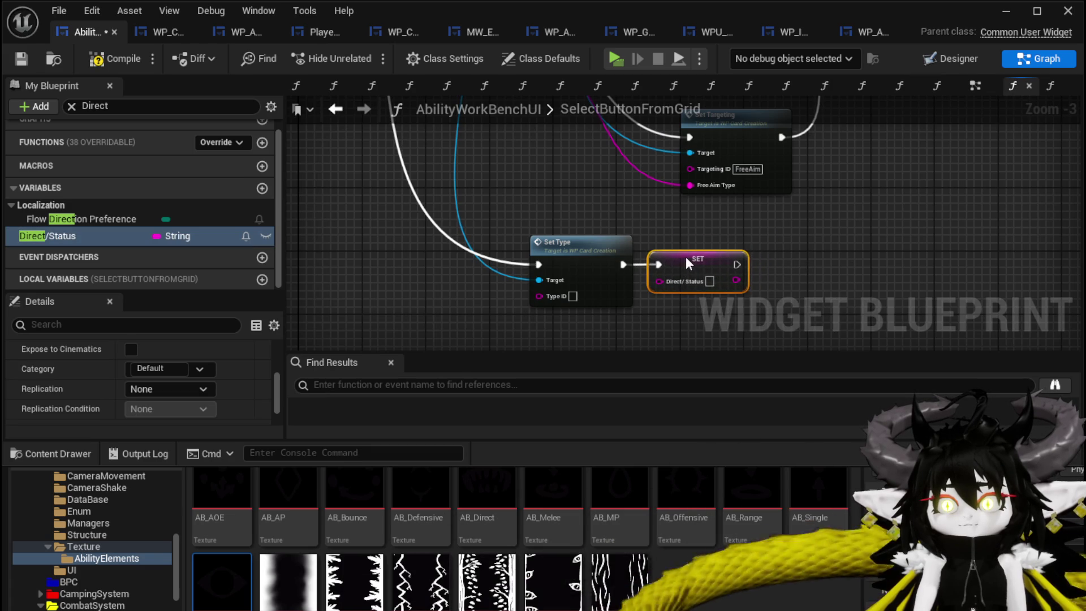
scroll(539, 182, down, 3)
scroll(428, 249, up, 3)
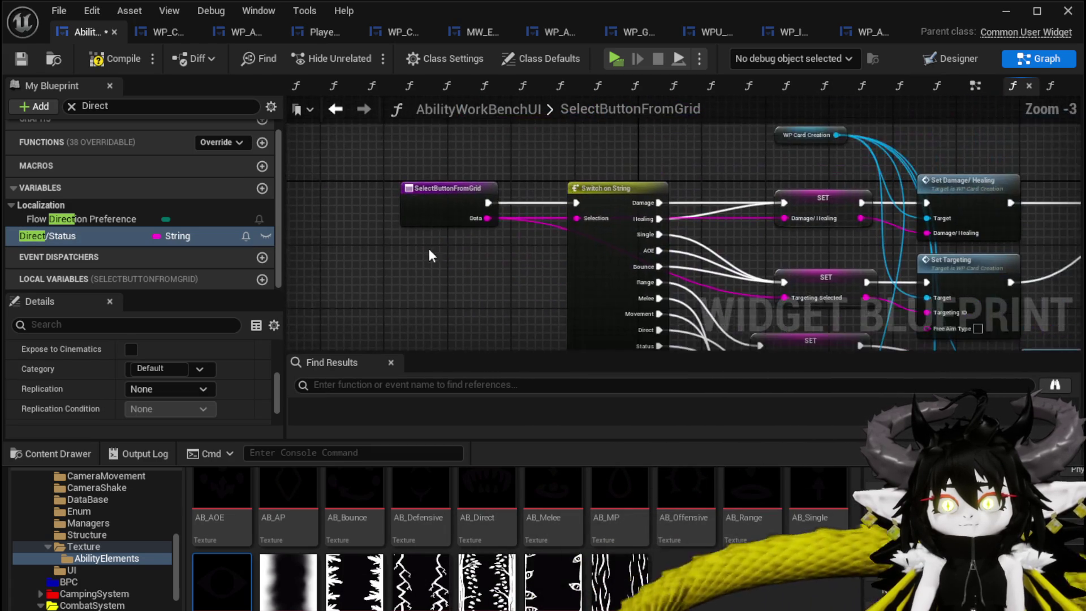
Wire the selection Data into Set Type's Type ID, move WP Grid Slot and Set Visibility right, and save.
mouse_move(483, 219)
mouse_down()
mouse_move(627, 464)
mouse_move(955, 326)
mouse_up()
mouse_move(877, 304)
mouse_down()
mouse_move(679, 266)
mouse_move(490, 264)
mouse_up()
mouse_move(728, 238)
mouse_down()
mouse_move(577, 293)
mouse_move(585, 271)
mouse_move(627, 311)
mouse_move(656, 259)
mouse_move(636, 204)
mouse_up()
scroll(577, 293, down, 1)
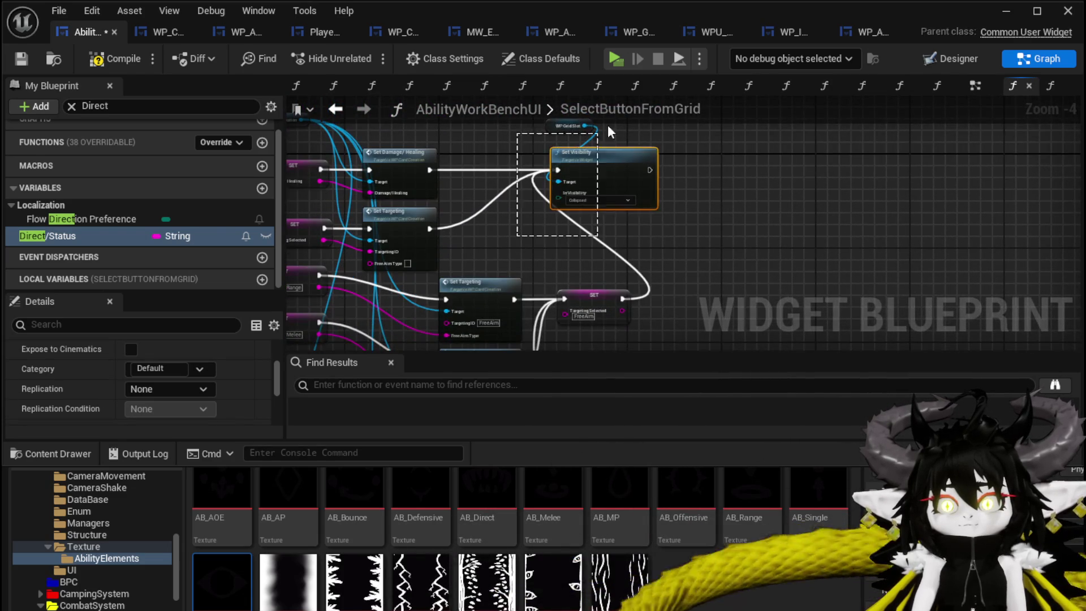
drag(607, 125, 607, 128)
drag(627, 183, 762, 189)
drag(601, 256, 757, 222)
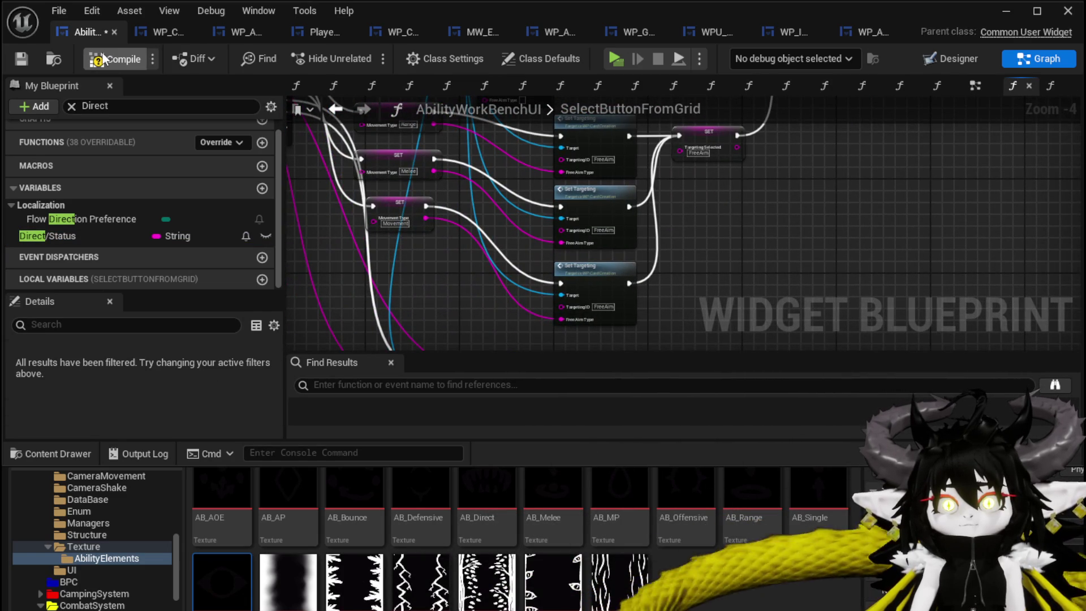
click(23, 59)
Connect the SET Direct/Status exec to Set Visibility and save the blueprint.
scroll(513, 220, up, 2)
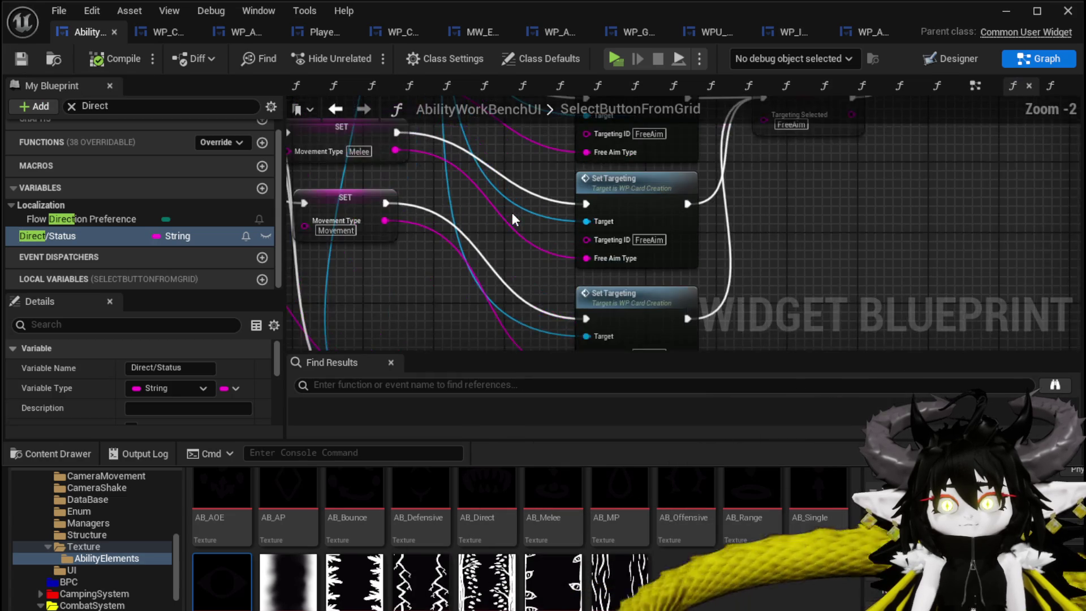
mouse_move(499, 222)
mouse_down()
mouse_move(713, 268)
mouse_move(578, 312)
mouse_move(622, 271)
mouse_move(720, 246)
mouse_move(670, 273)
mouse_up()
scroll(627, 224, down, 1)
drag(627, 224, 680, 131)
scroll(646, 182, down, 1)
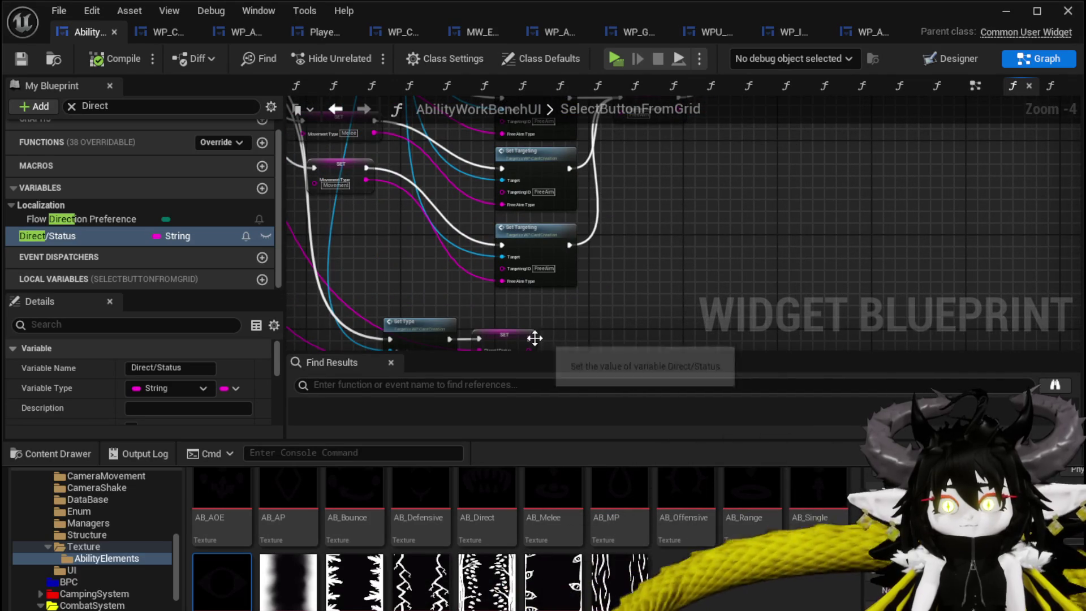
mouse_move(554, 318)
mouse_down()
mouse_move(783, 101)
mouse_move(766, 228)
mouse_move(773, 217)
mouse_up()
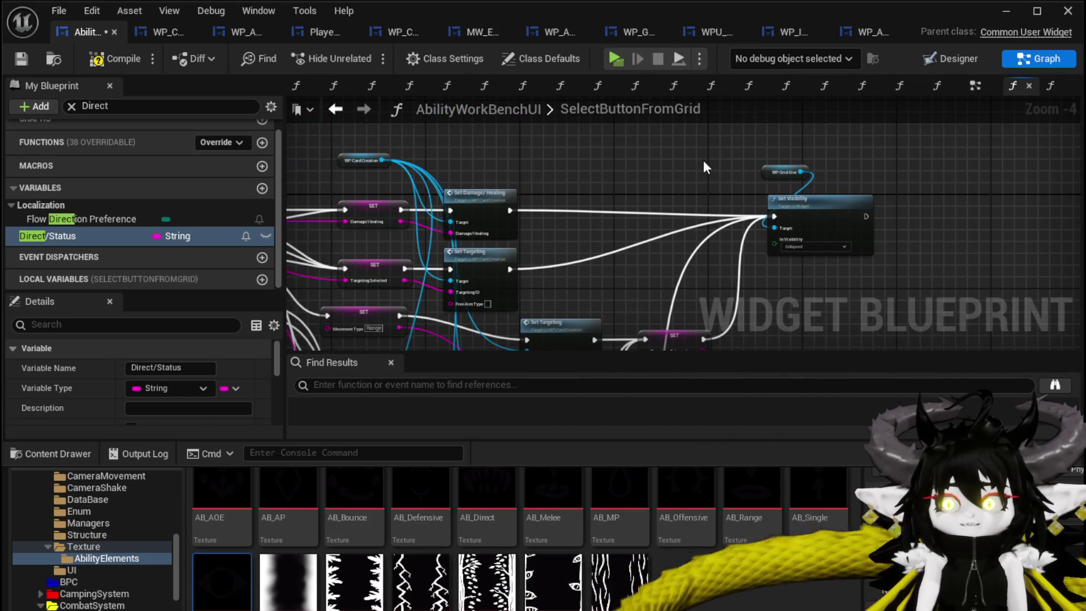
drag(703, 161, 780, 226)
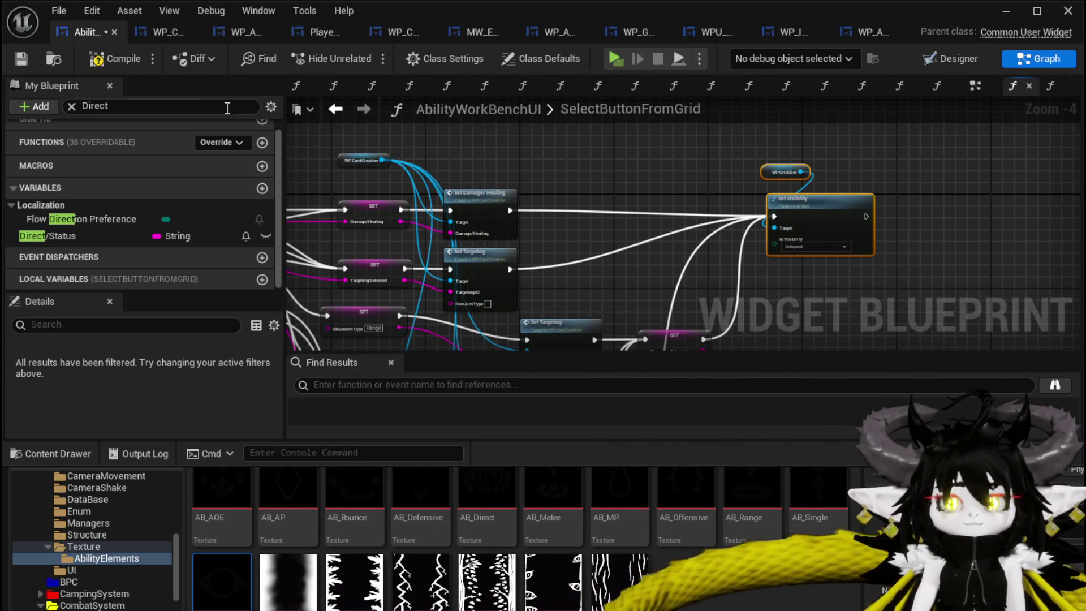
click(21, 58)
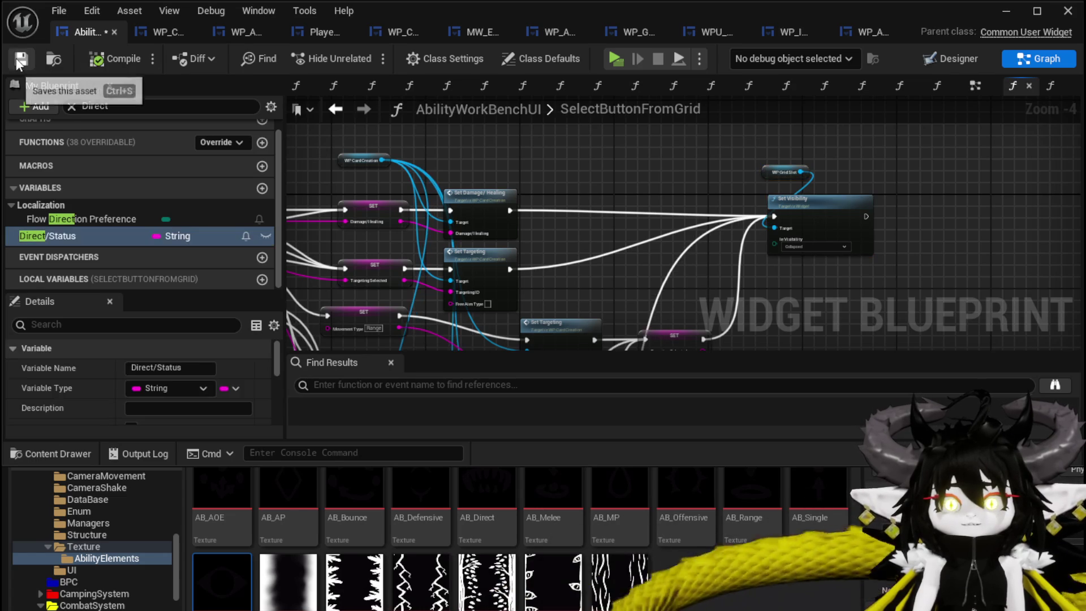
Review the SelectButtonFromGrid wiring, then launch a game preview to test.
scroll(622, 183, up, 2)
drag(622, 218, 841, 205)
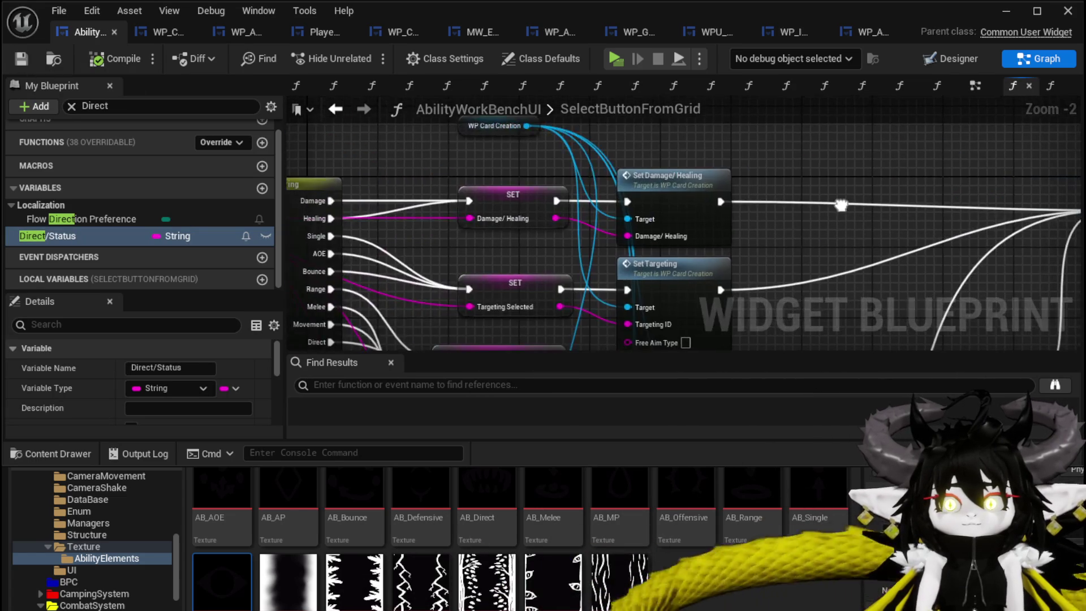
drag(531, 228, 505, 192)
mouse_move(593, 305)
mouse_down()
mouse_move(592, 238)
mouse_move(516, 243)
mouse_move(569, 300)
mouse_up()
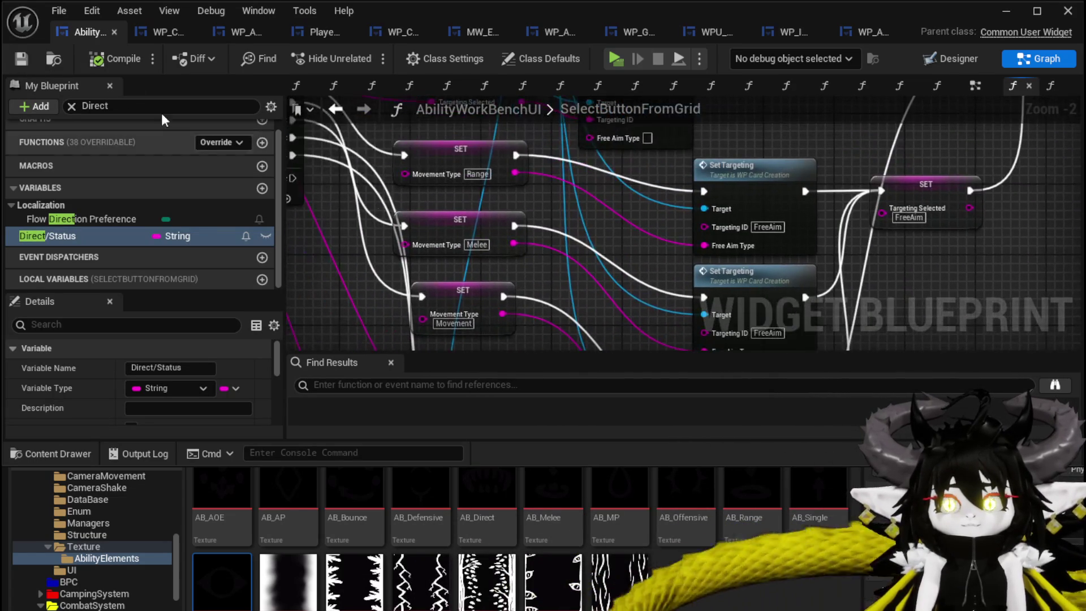
click(1032, 15)
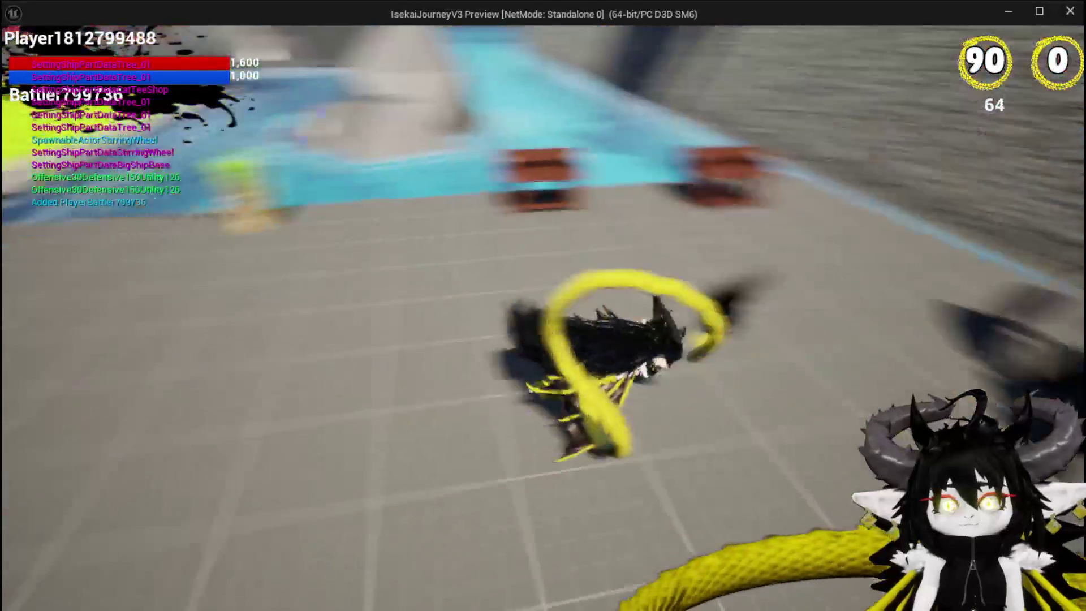
Open the Giga Buff card from the magic summon deck and give it the eye element.
key(w)
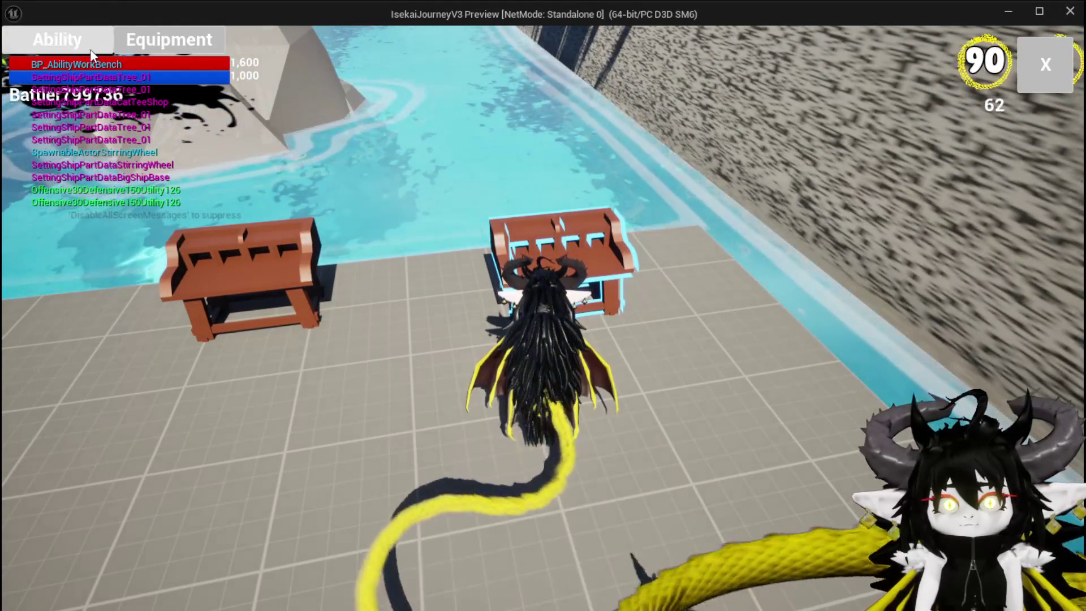
click(90, 49)
click(104, 117)
click(107, 143)
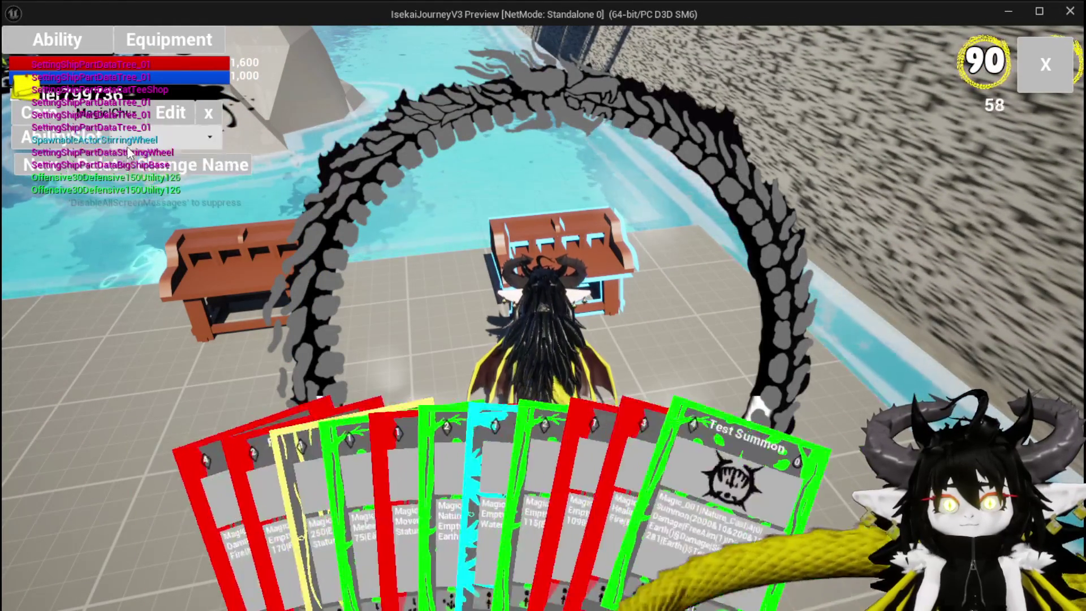
click(802, 483)
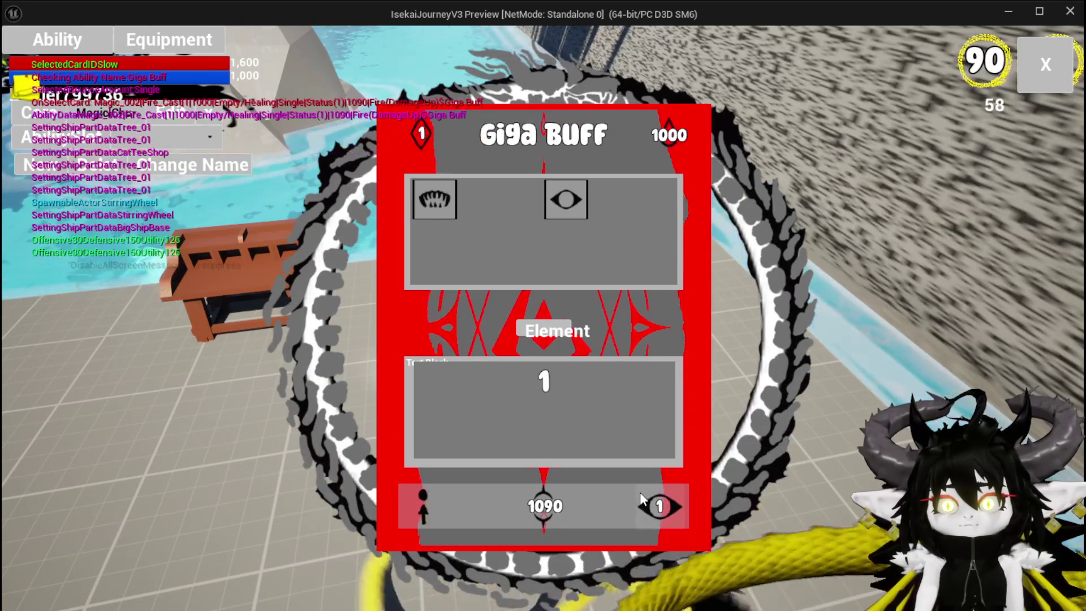
click(432, 202)
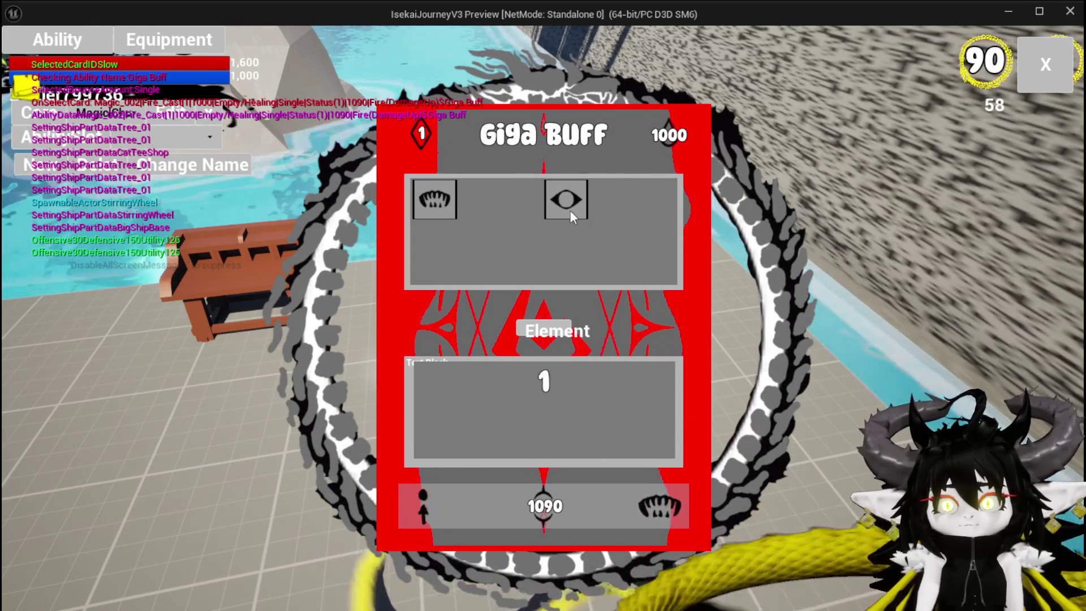
click(570, 211)
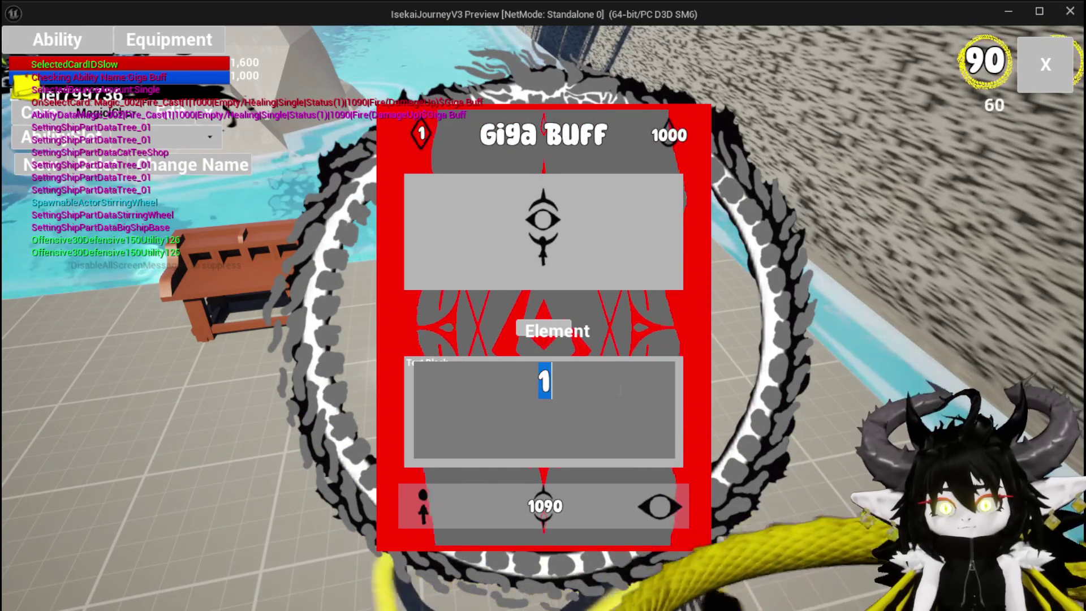
Enter 4 in the card's number box and bring up its element choices.
click(618, 463)
text(54)
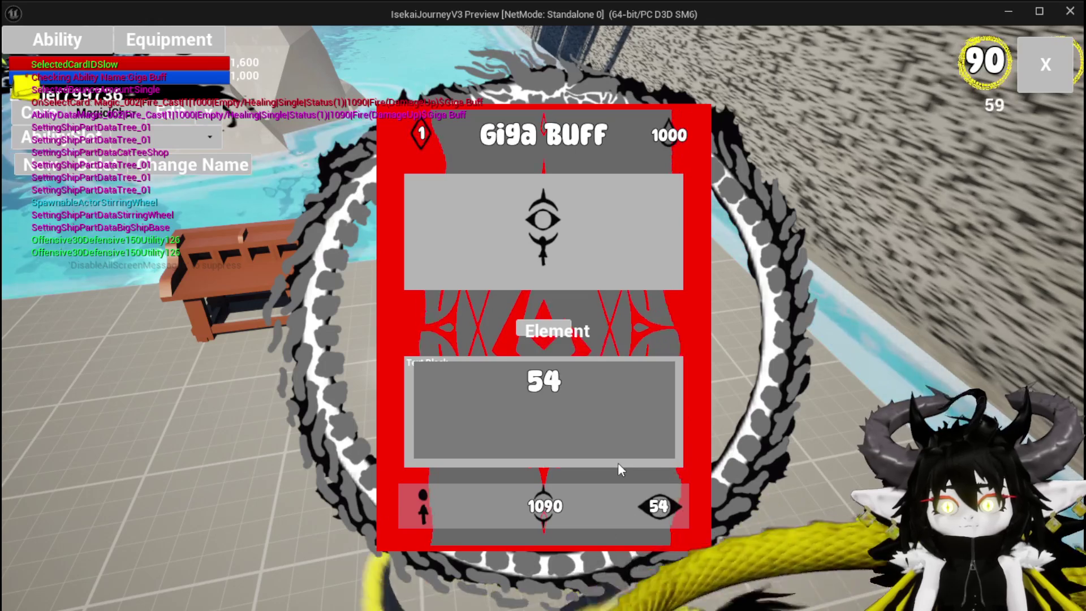
key(BackSpace)
text(4)
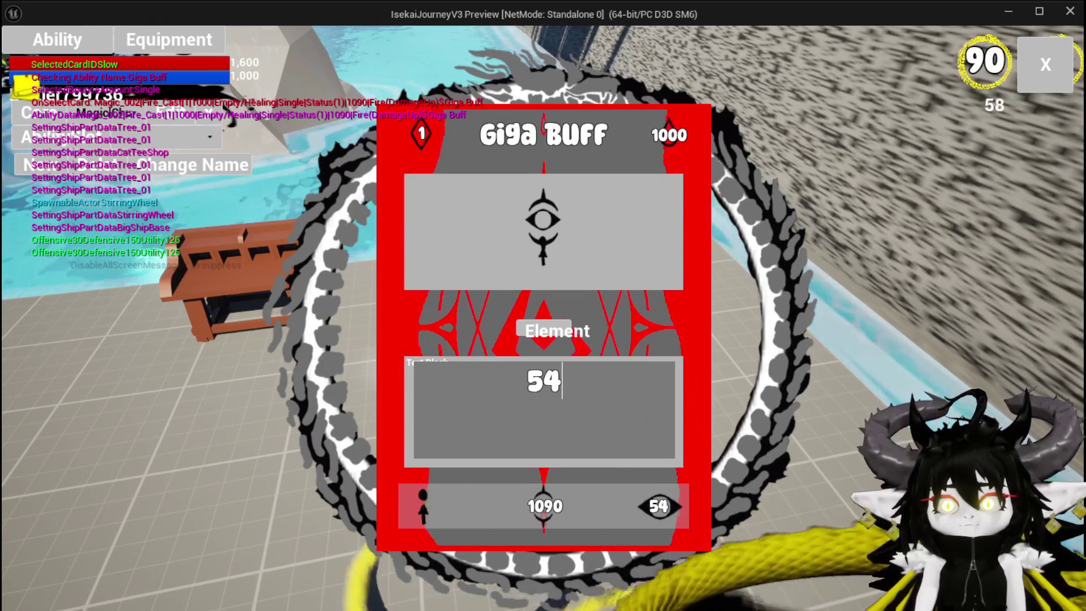
key(ctrl+a)
text(4)
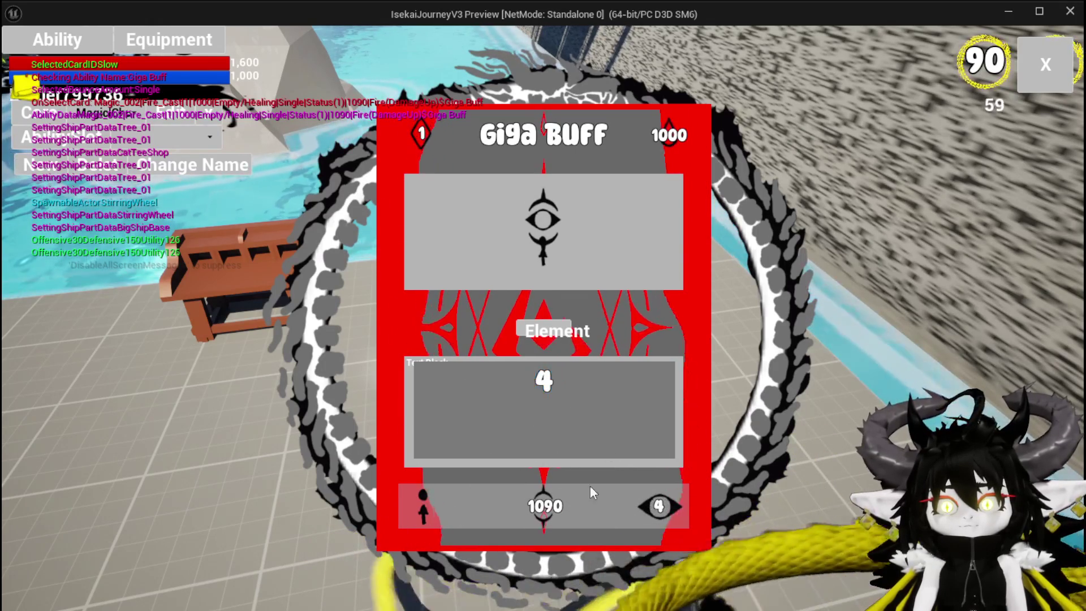
key(Return)
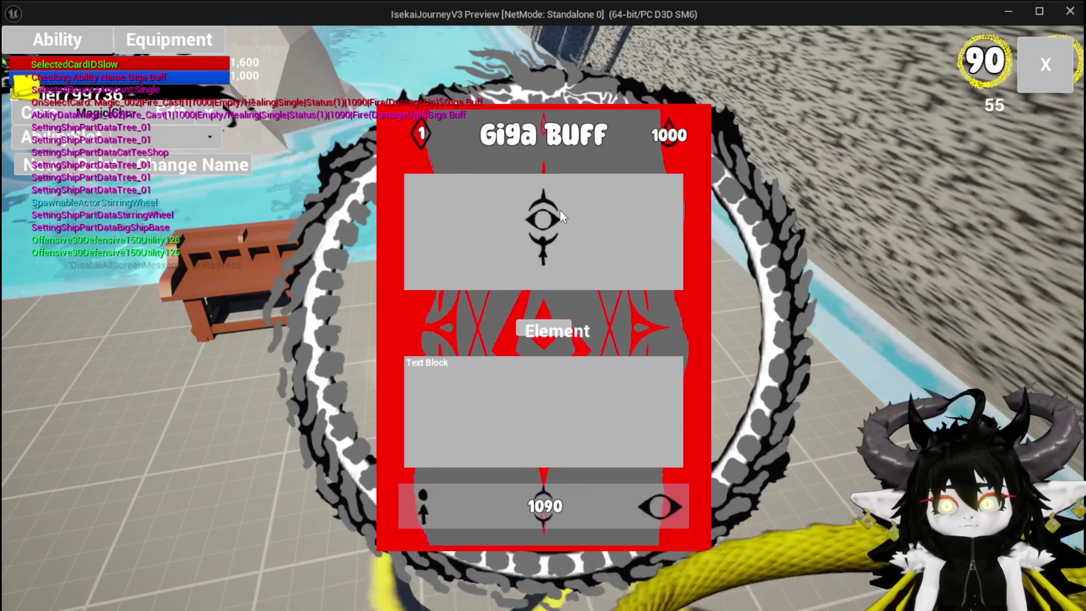
click(637, 488)
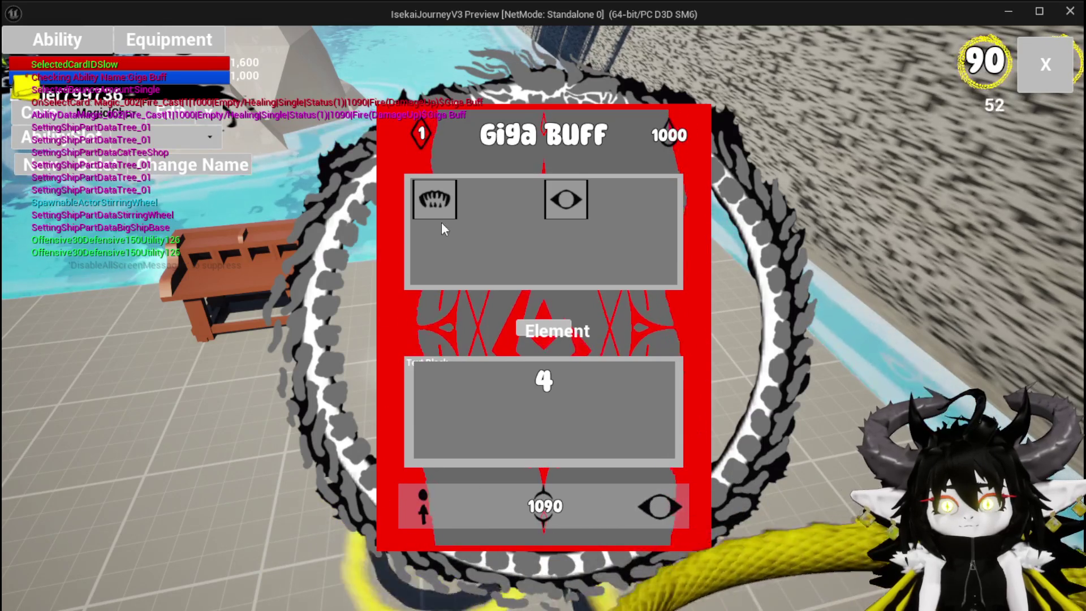
Preview the eye emblem, then set the Giga Buff card's element to fang and close the preview.
click(563, 199)
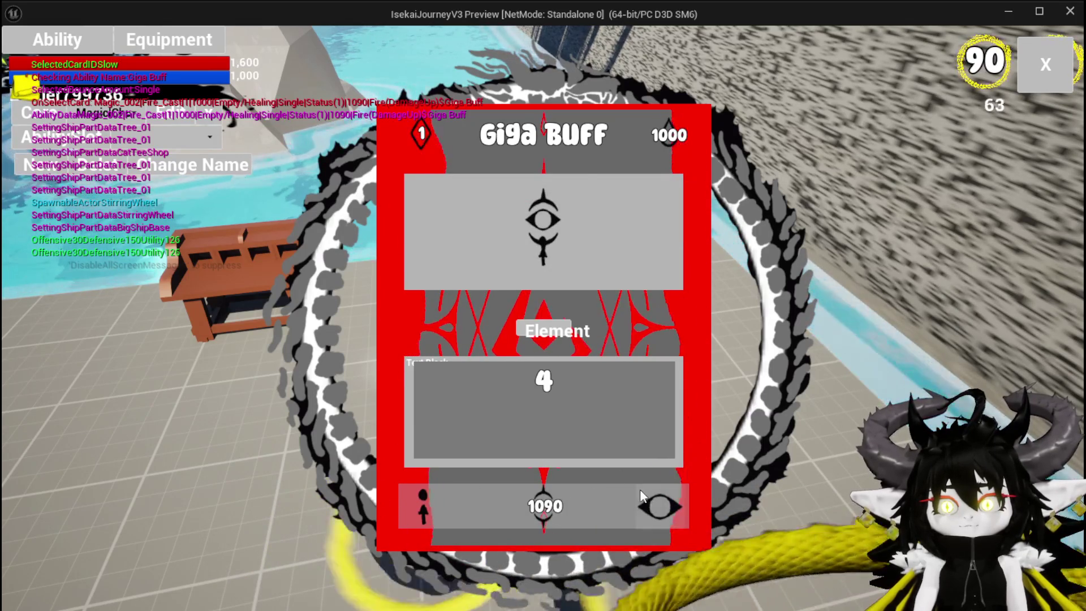
click(640, 489)
click(559, 199)
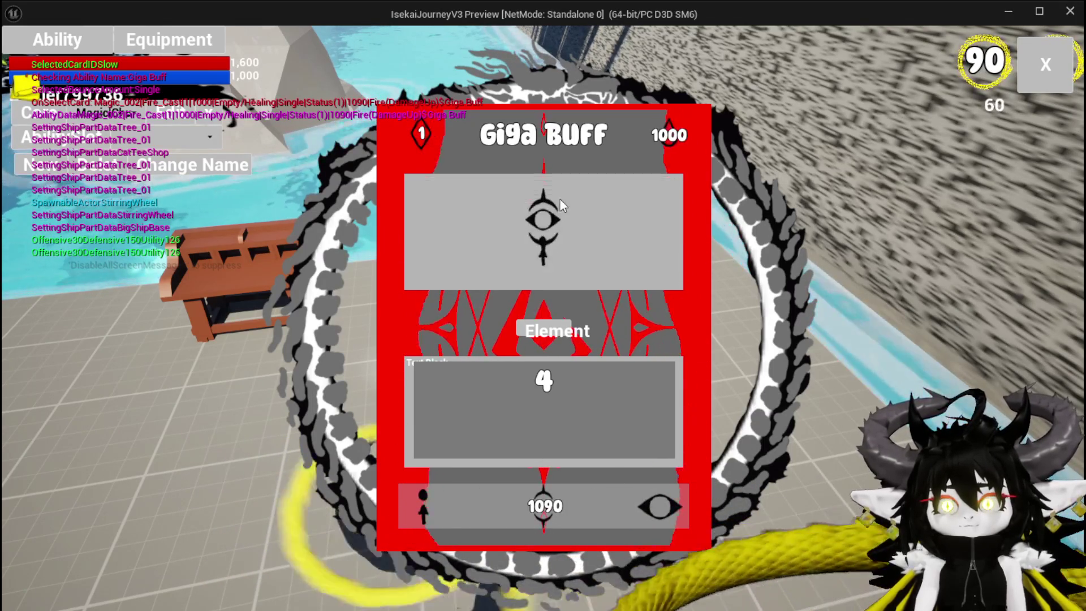
click(646, 497)
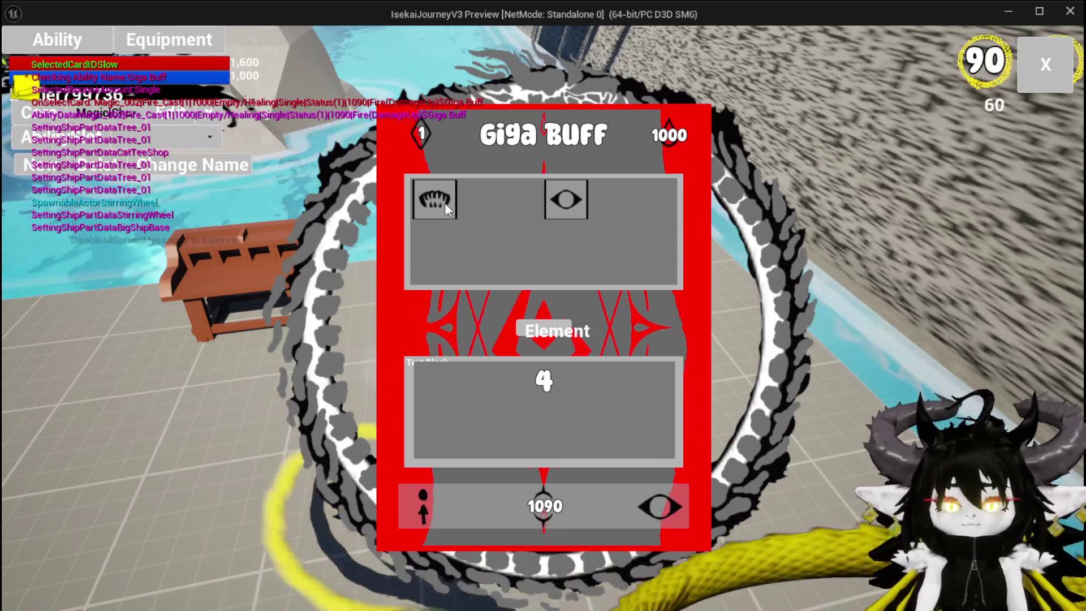
click(628, 493)
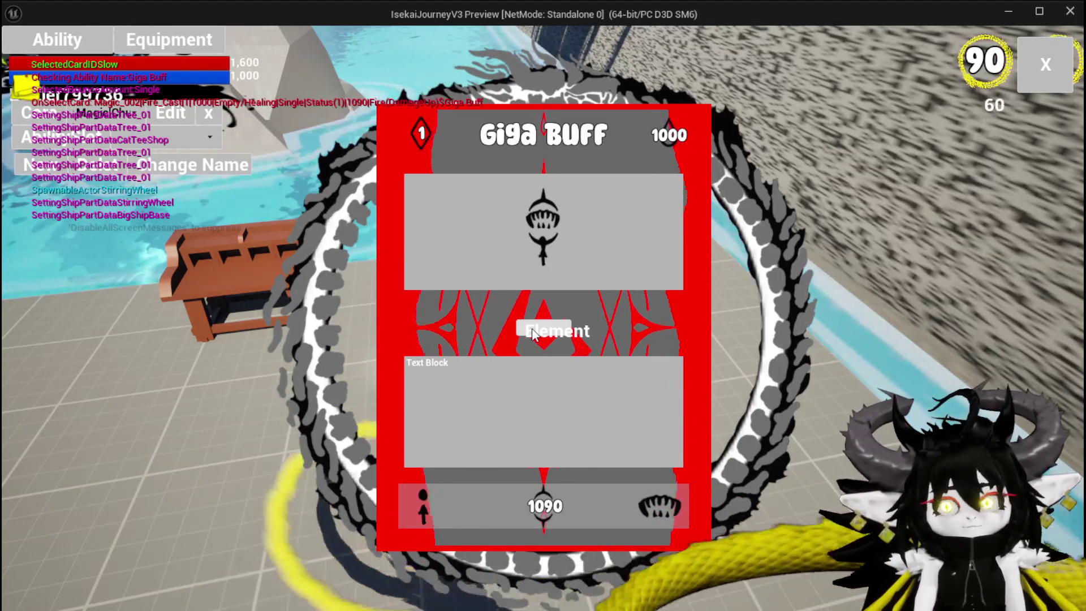
key(Escape)
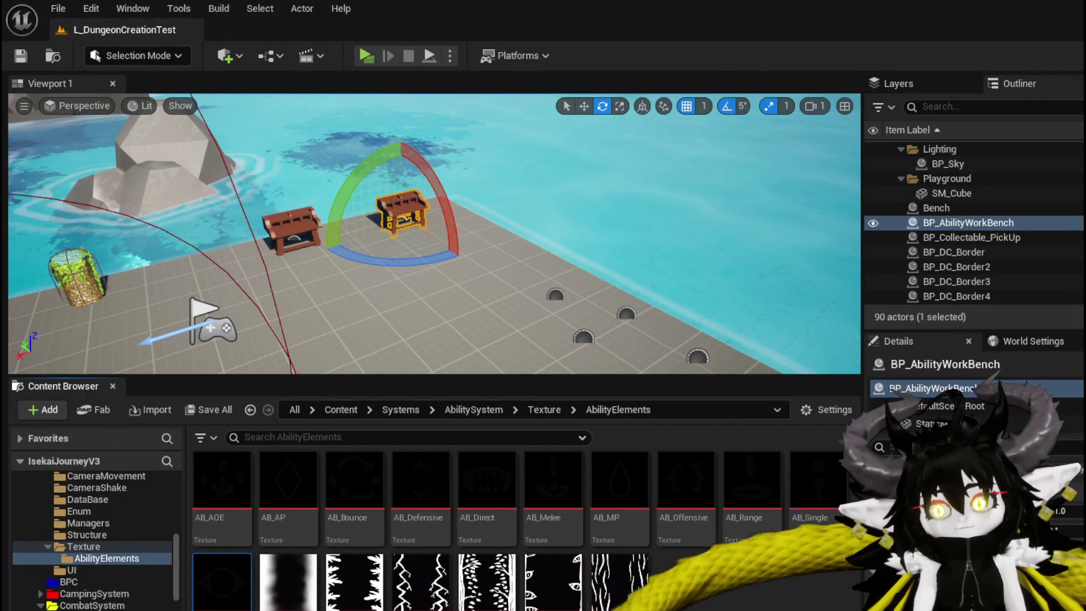
Return to AbilityWorkBenchUI and pan across the SelectButtonFromGrid graph's Switch on String cases.
key(alt+Tab)
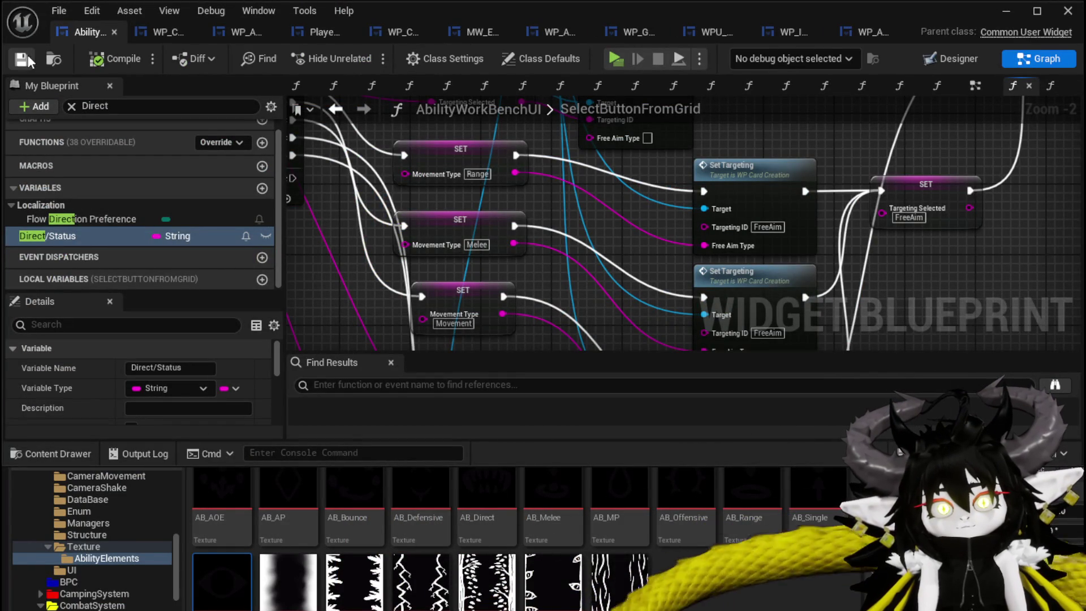
drag(681, 219, 695, 187)
scroll(695, 195, down, 2)
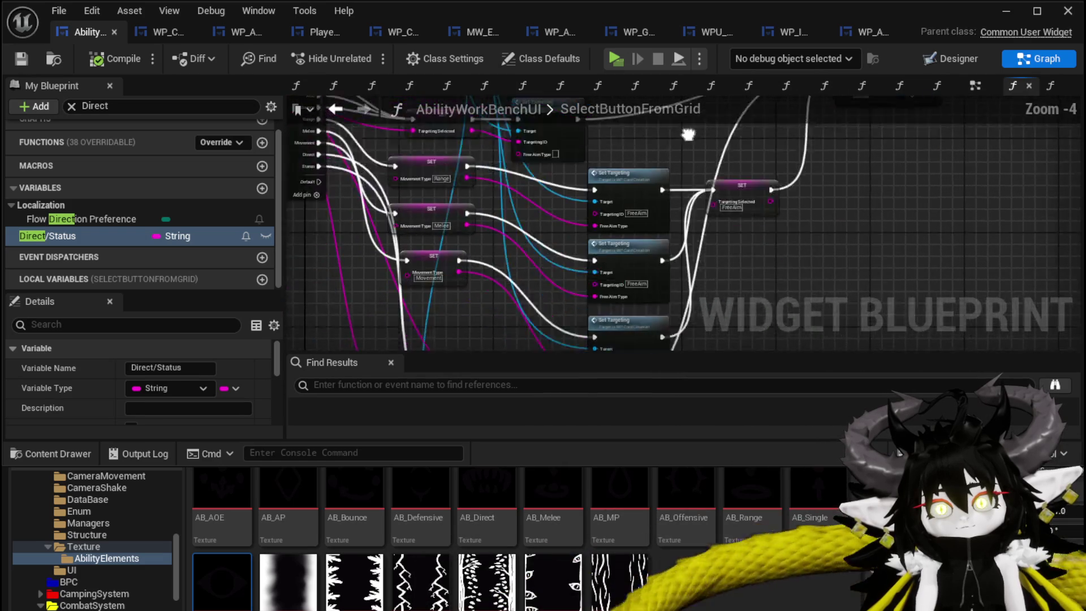
mouse_move(760, 212)
mouse_down()
mouse_move(756, 185)
mouse_move(747, 240)
mouse_move(776, 314)
mouse_move(514, 258)
mouse_move(466, 366)
mouse_move(478, 311)
mouse_up()
scroll(746, 240, down, 2)
scroll(513, 257, up, 4)
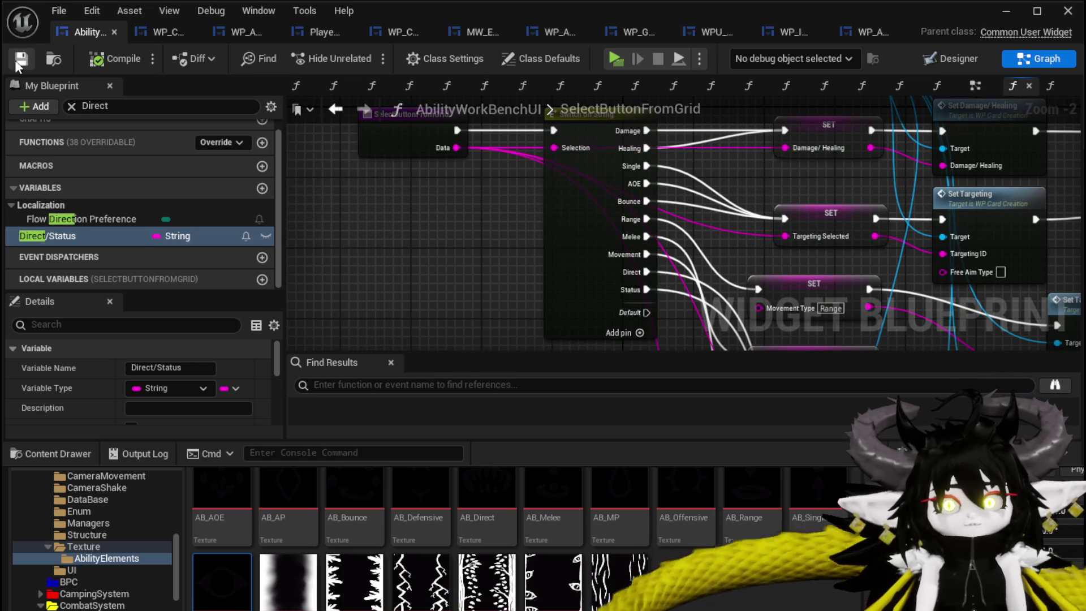
Open the WP_CardCreation designer and inspect MW_TypeIndex's visibility, leaving it unchanged.
click(154, 36)
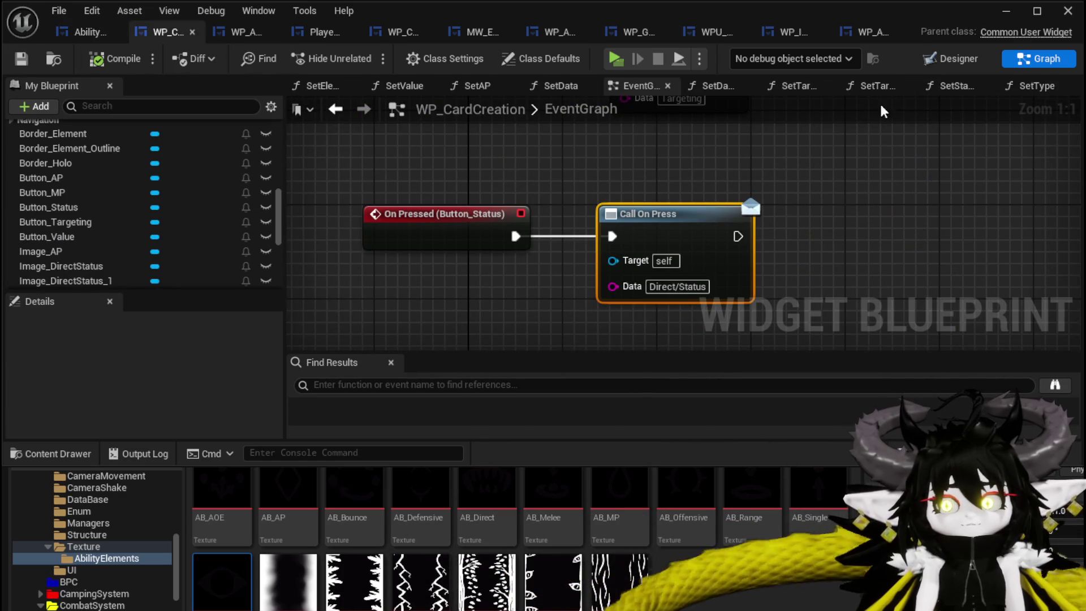
click(937, 63)
scroll(610, 263, up, 3)
scroll(502, 206, down, 4)
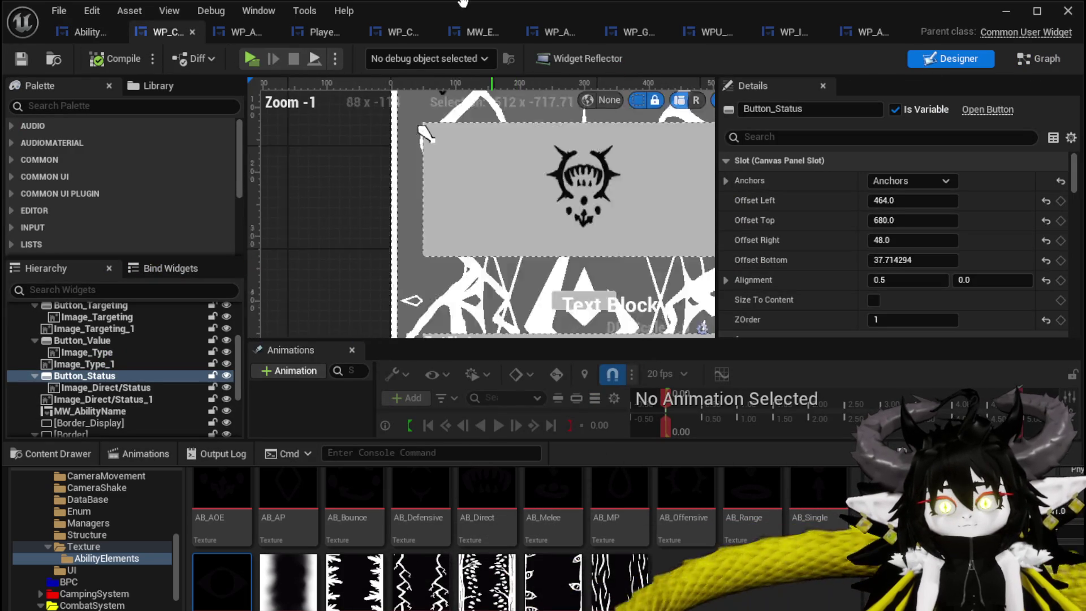
click(489, 208)
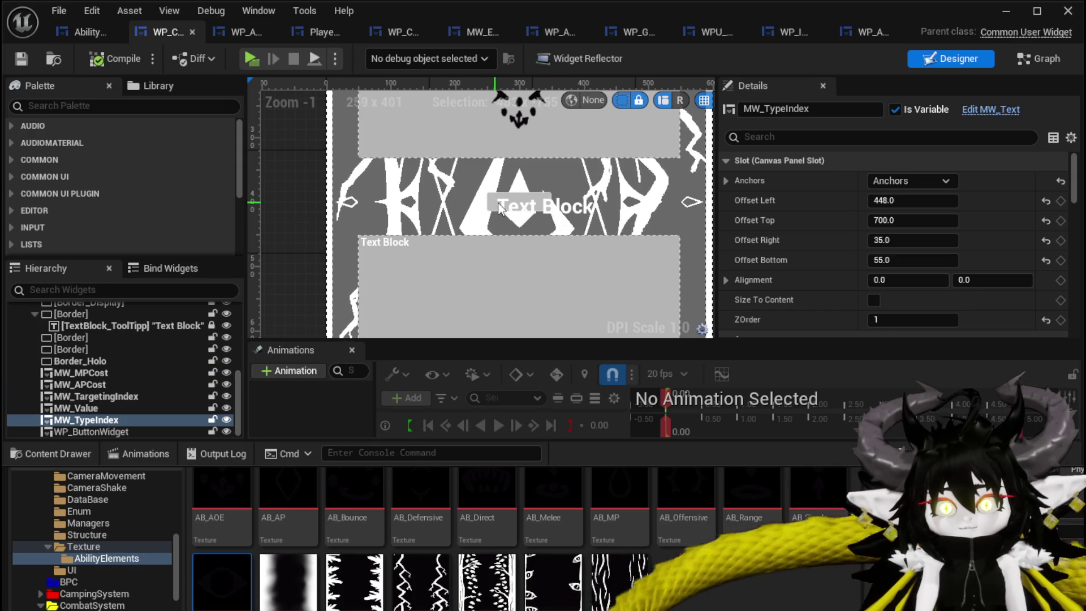
scroll(498, 211, down, 4)
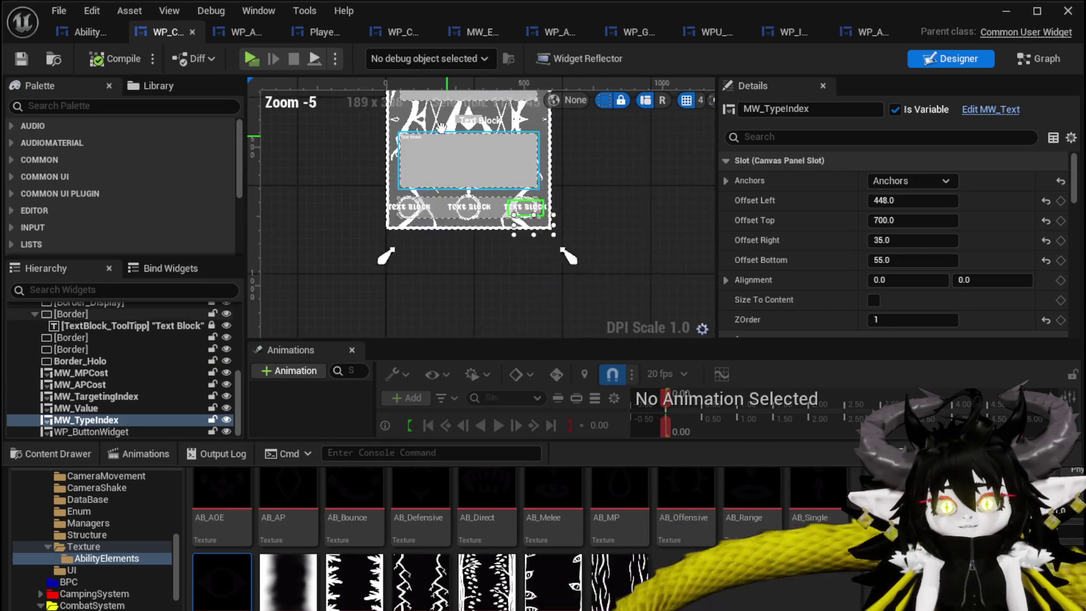
scroll(507, 202, up, 7)
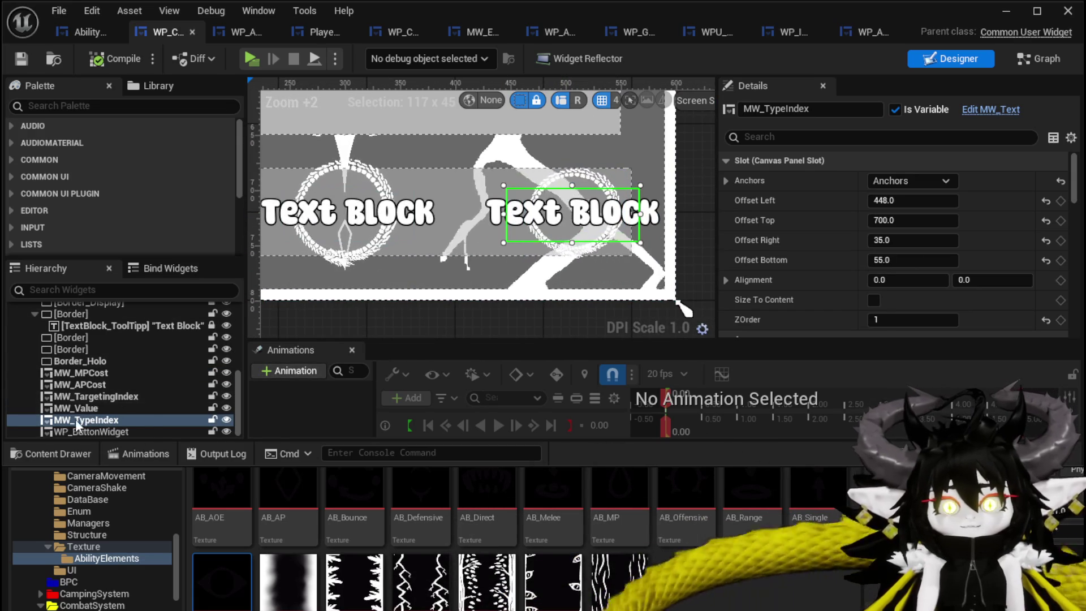
scroll(897, 272, down, 5)
scroll(897, 267, down, 5)
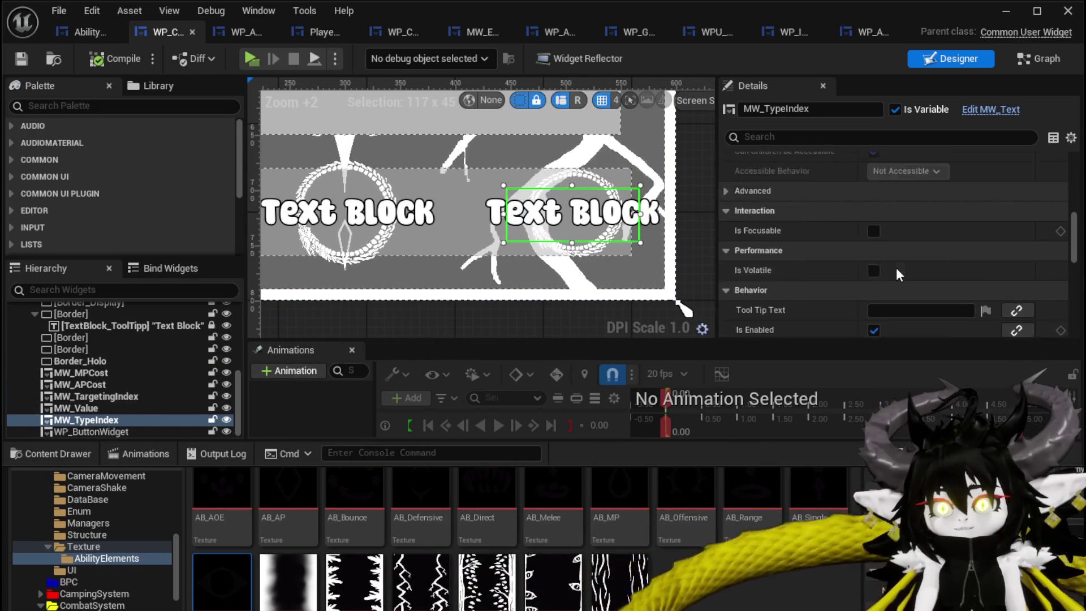
click(898, 232)
click(894, 232)
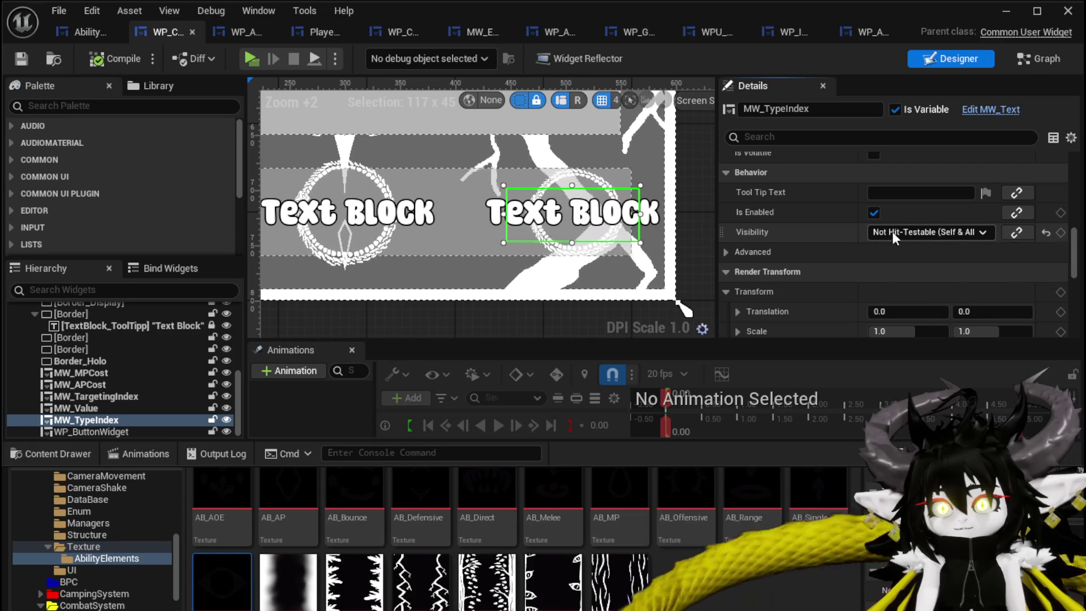
Make Image_Direct/Status and Image_Targeting ignore clicks, then save and compile the card widget.
click(557, 180)
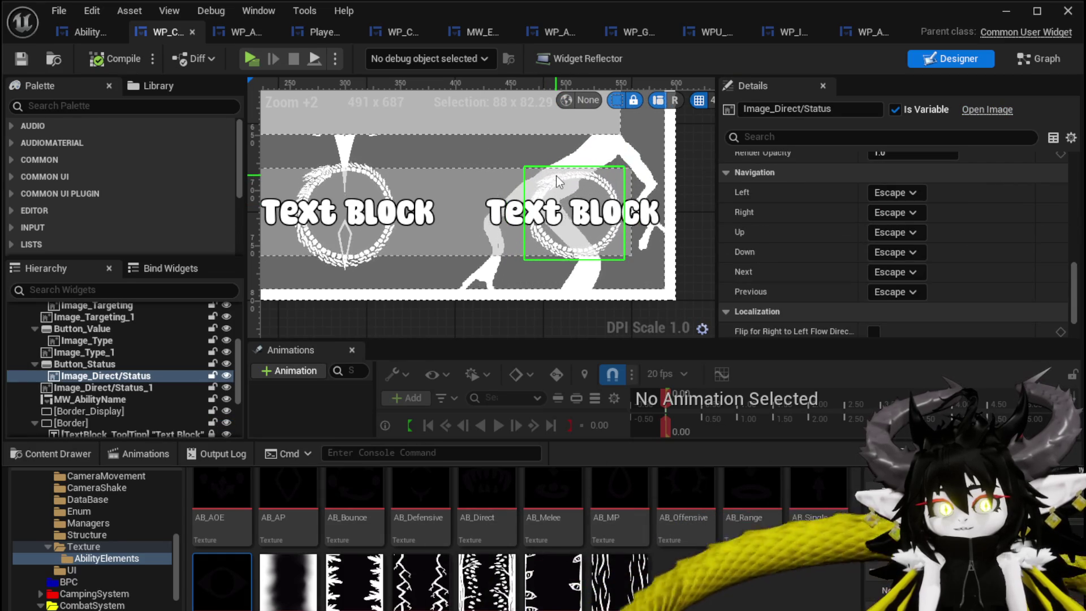
scroll(804, 273, down, 2)
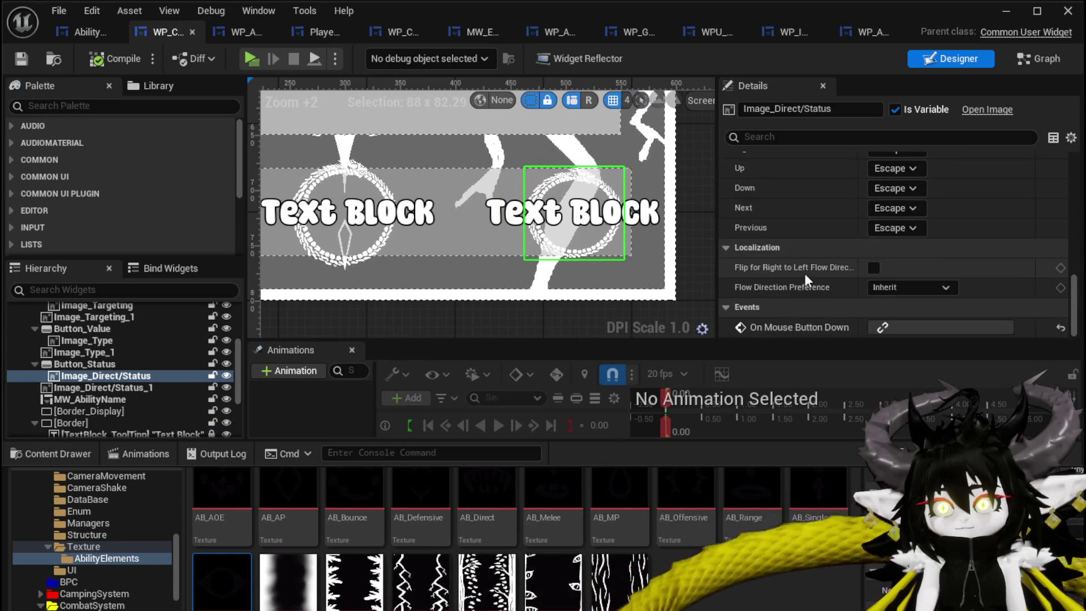
scroll(804, 273, up, 10)
scroll(804, 273, up, 1)
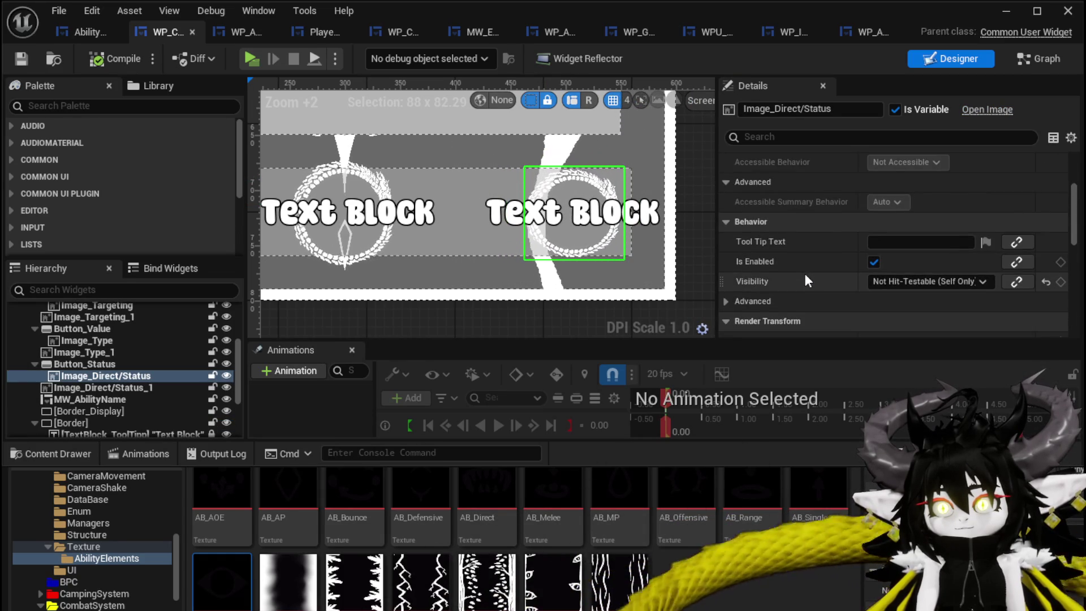
click(921, 282)
click(916, 338)
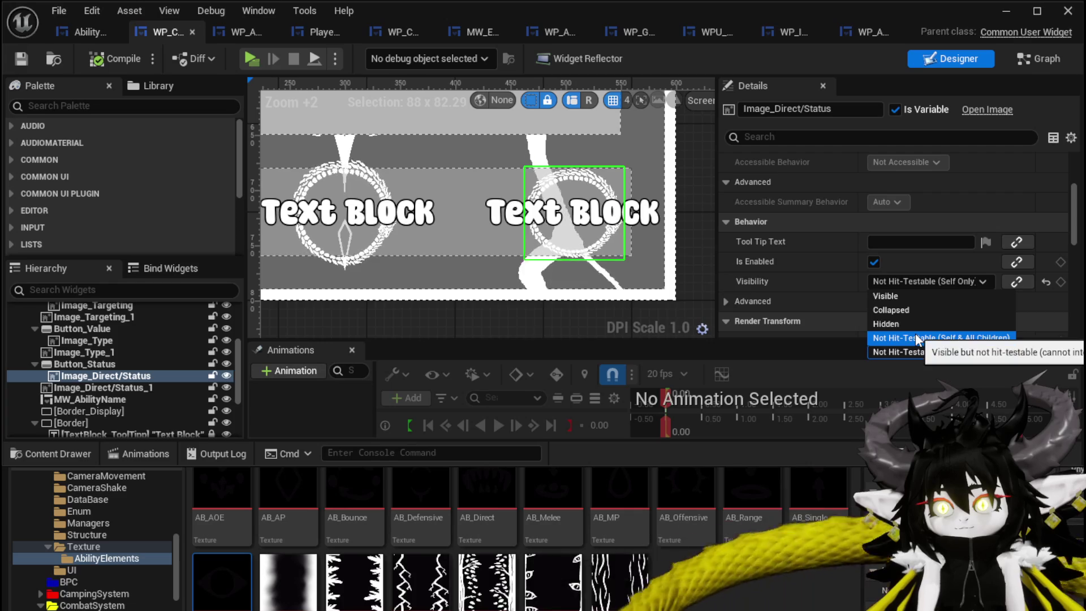
scroll(507, 233, down, 2)
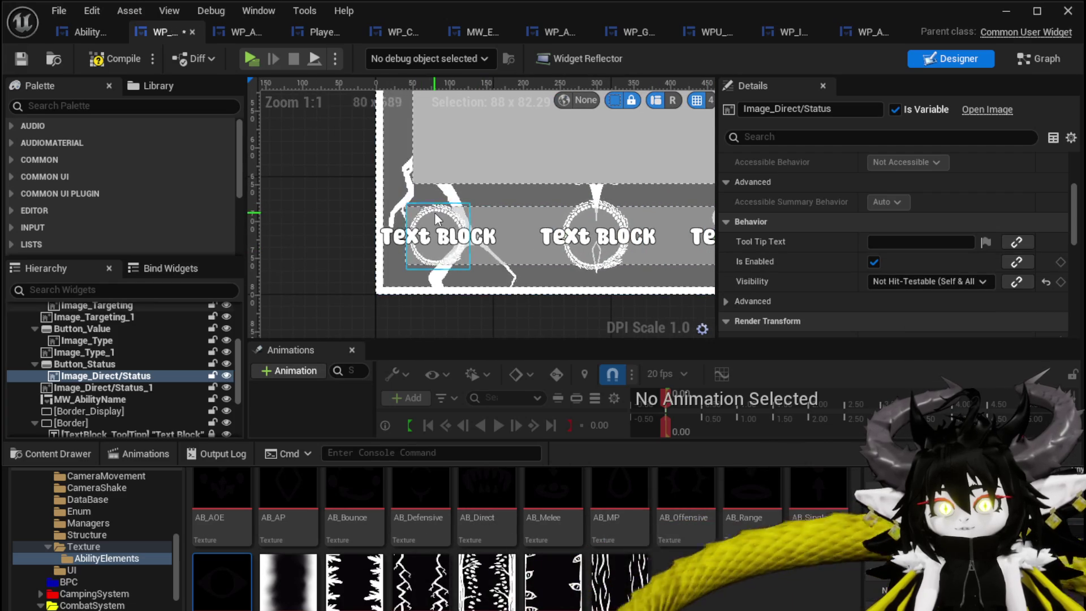
click(435, 212)
click(934, 280)
click(955, 337)
mouse_move(712, 217)
mouse_down()
mouse_move(528, 218)
mouse_move(552, 217)
mouse_up()
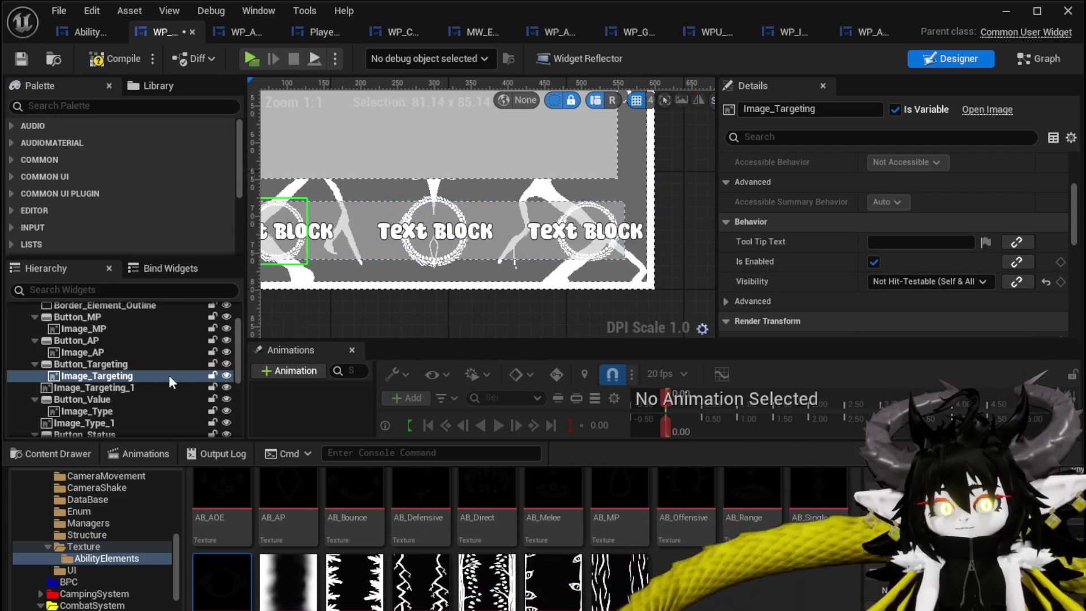
click(117, 363)
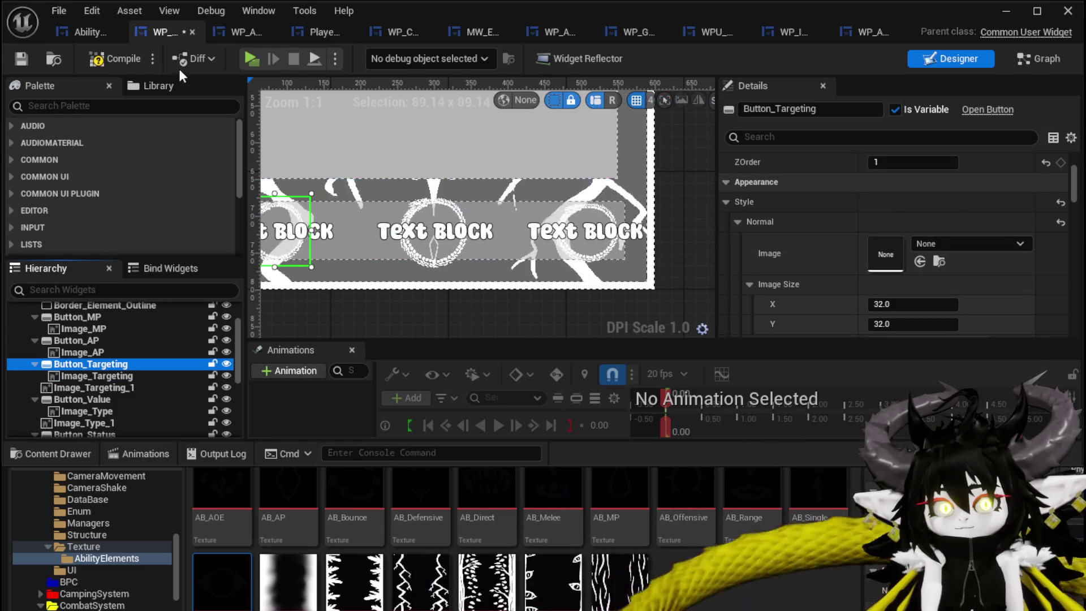
click(21, 59)
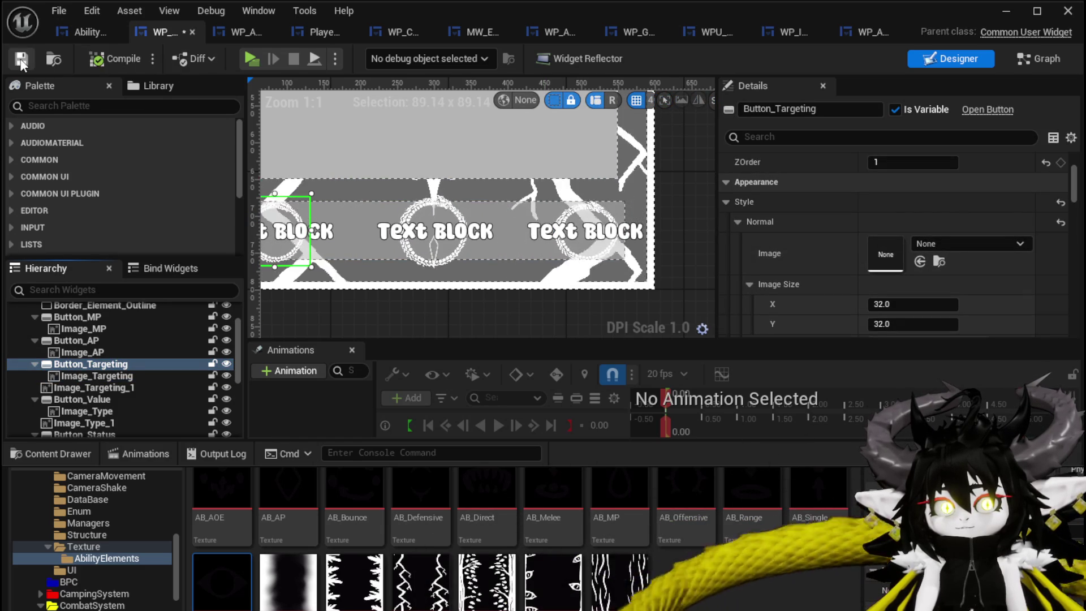
Inspect the Image_Type image, then review the Value button's Style settings in Details.
scroll(410, 154, down, 3)
drag(410, 154, 450, 244)
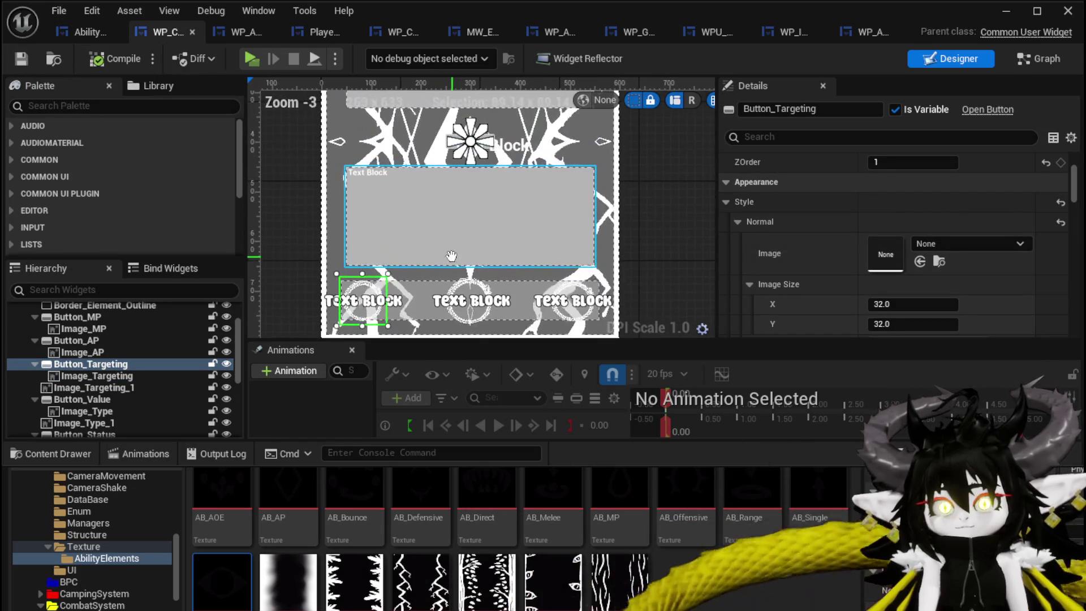
click(460, 282)
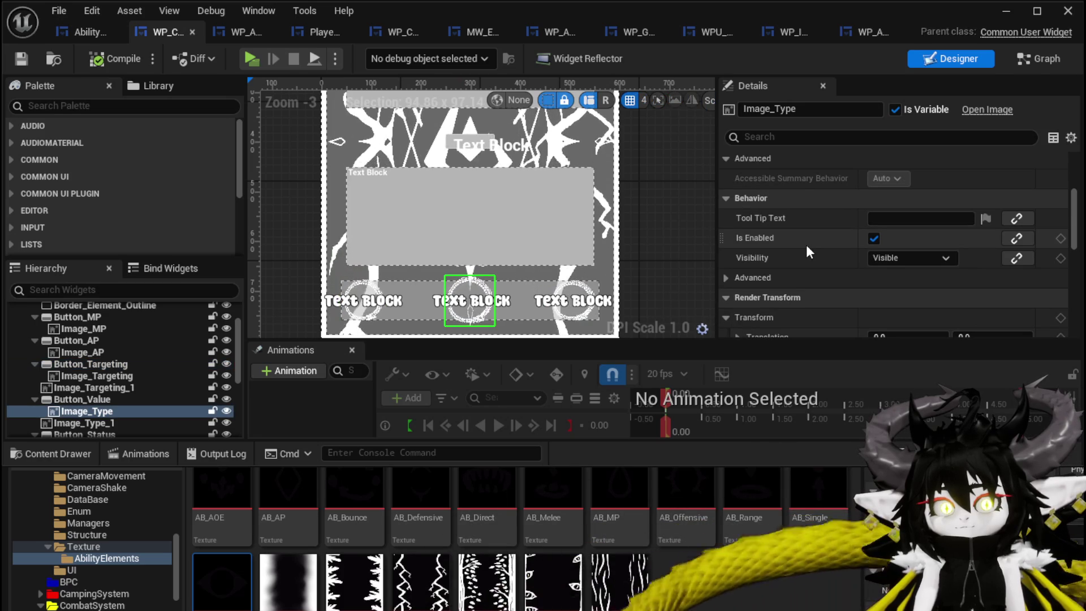
scroll(806, 247, down, 2)
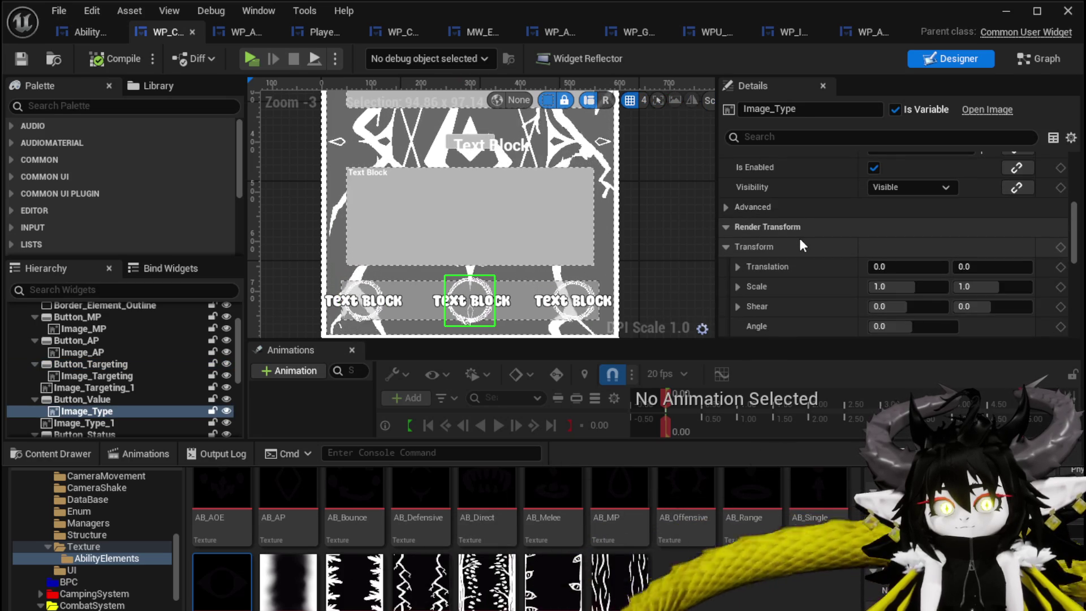
scroll(905, 199, up, 2)
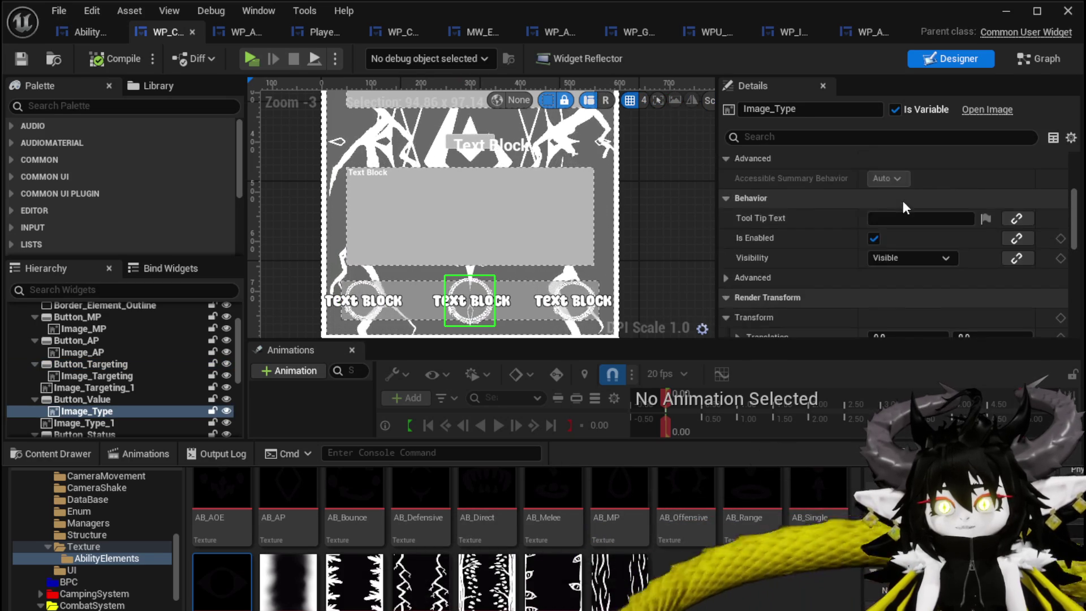
click(91, 399)
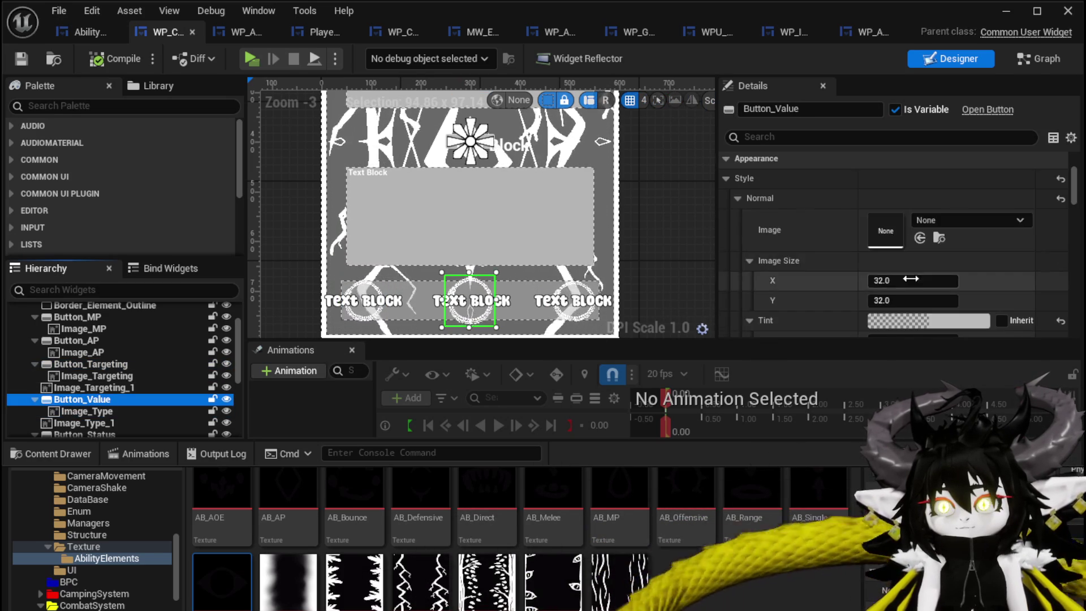
scroll(874, 264, down, 1)
scroll(874, 264, up, 4)
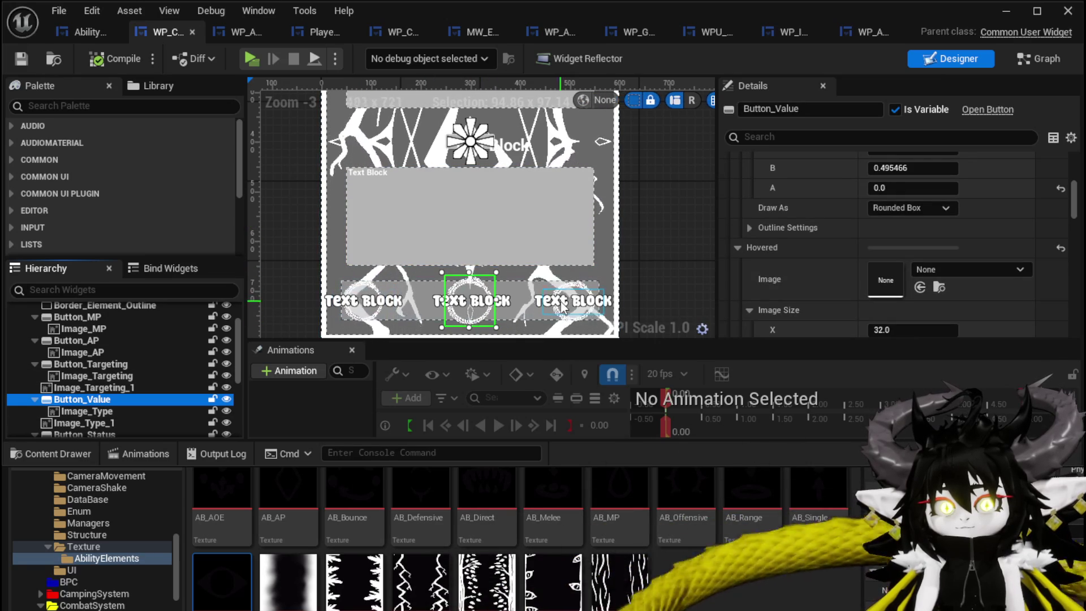
scroll(488, 141, up, 2)
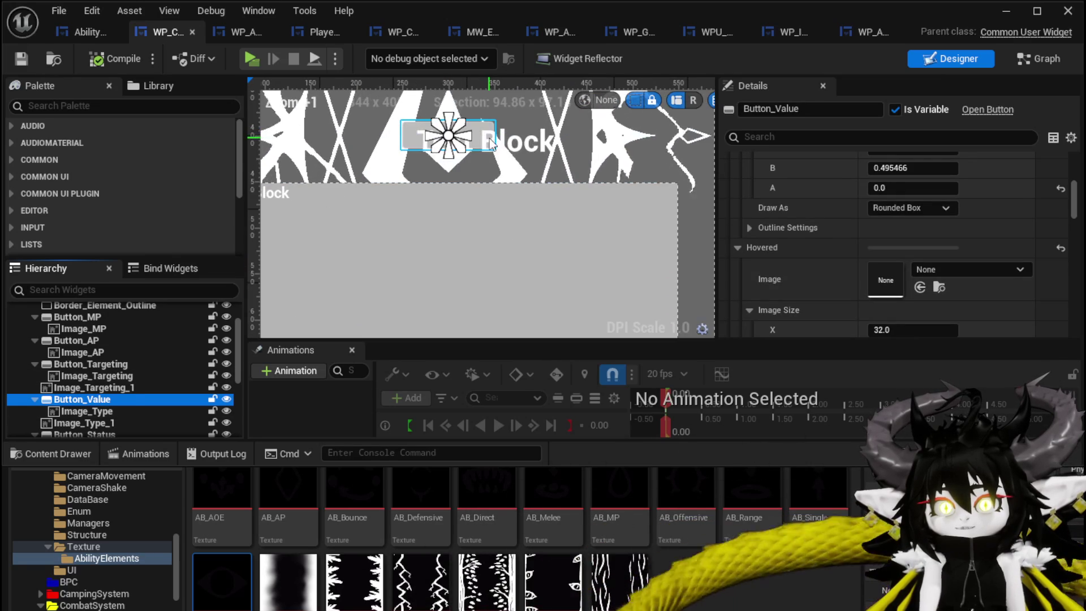
Resize WP_ButtonWidget to 192.8 × 69.1 with centred anchors and position it at 0, 0.
click(488, 141)
scroll(877, 246, up, 5)
scroll(876, 246, up, 3)
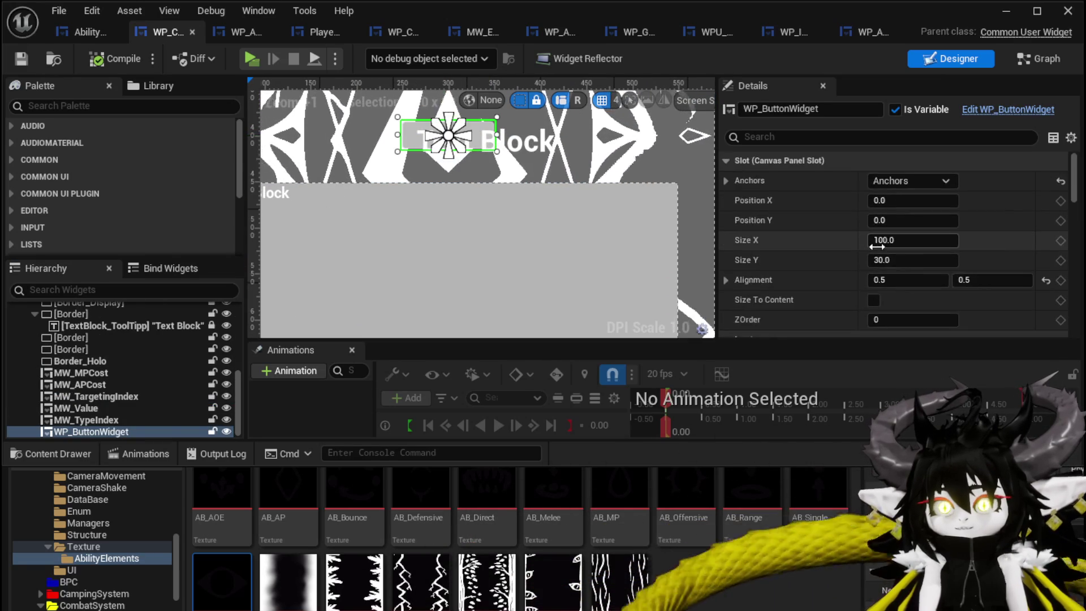
drag(458, 148, 523, 229)
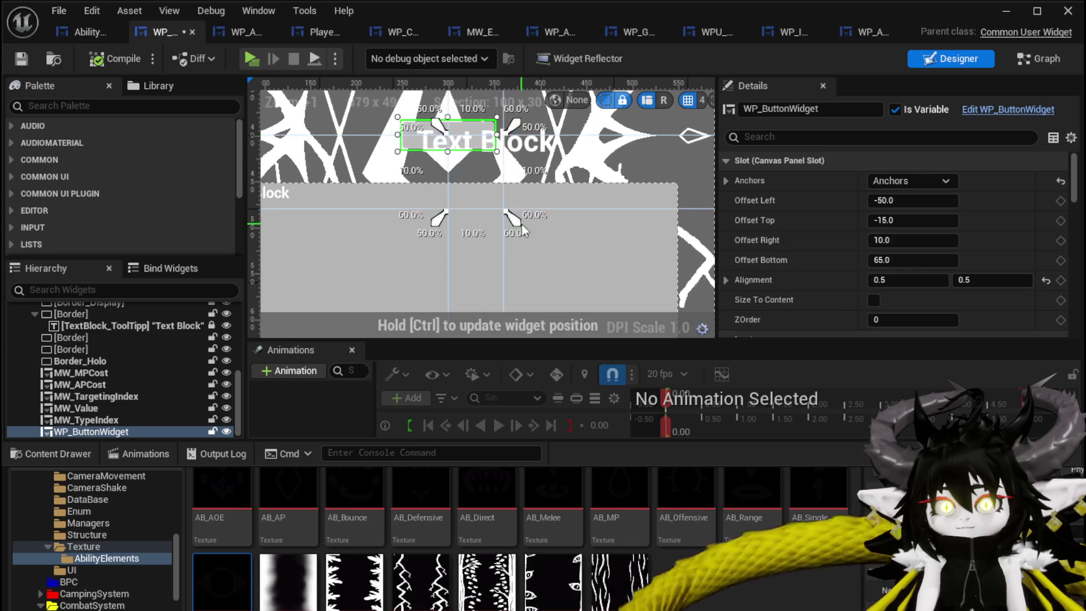
drag(494, 181, 494, 181)
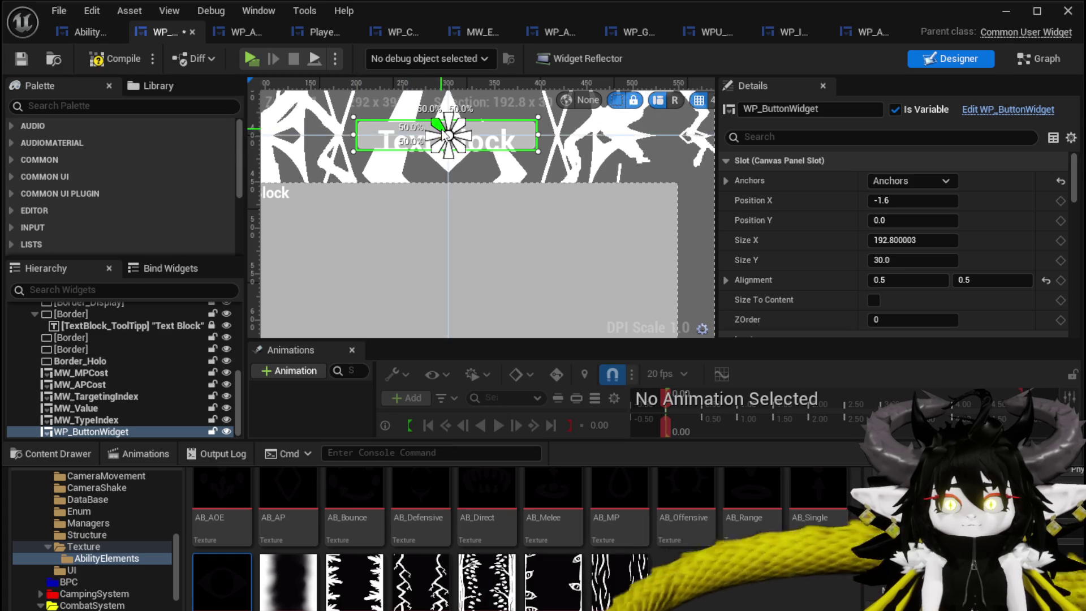
scroll(394, 160, up, 3)
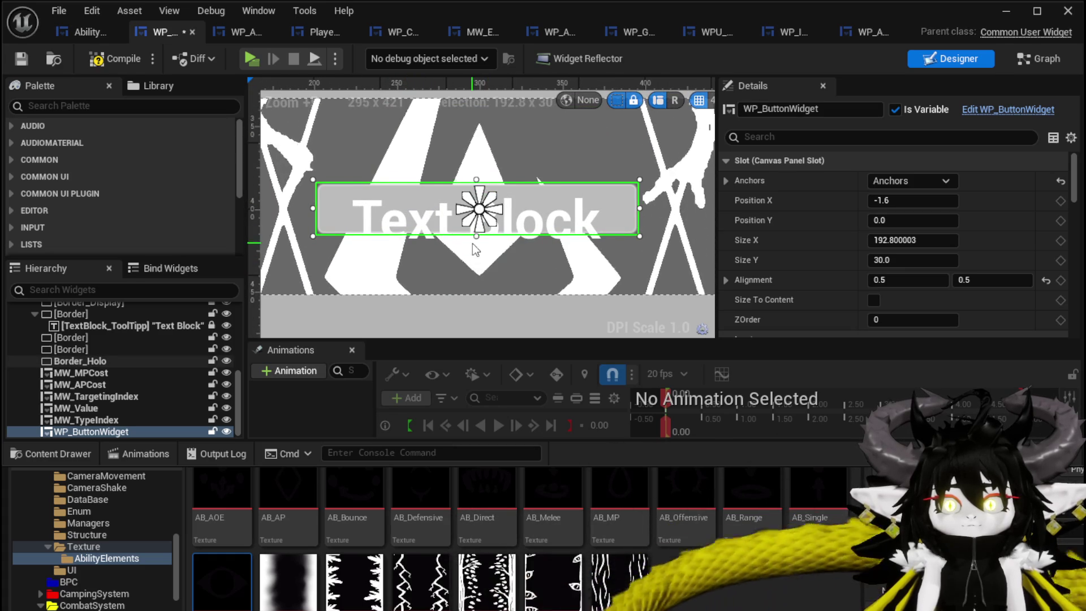
drag(477, 237, 477, 270)
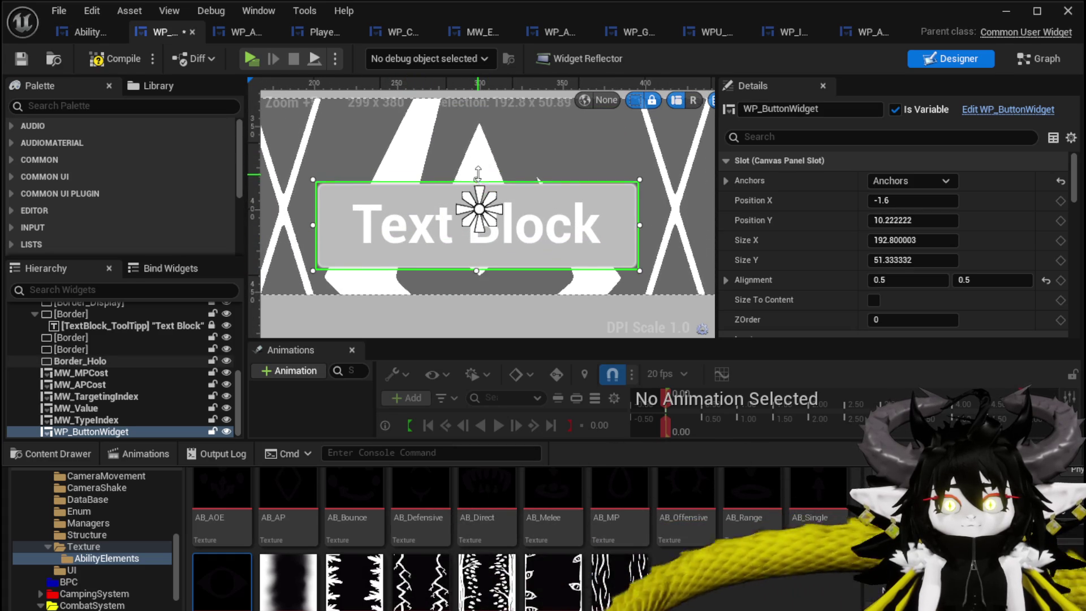
scroll(586, 208, down, 1)
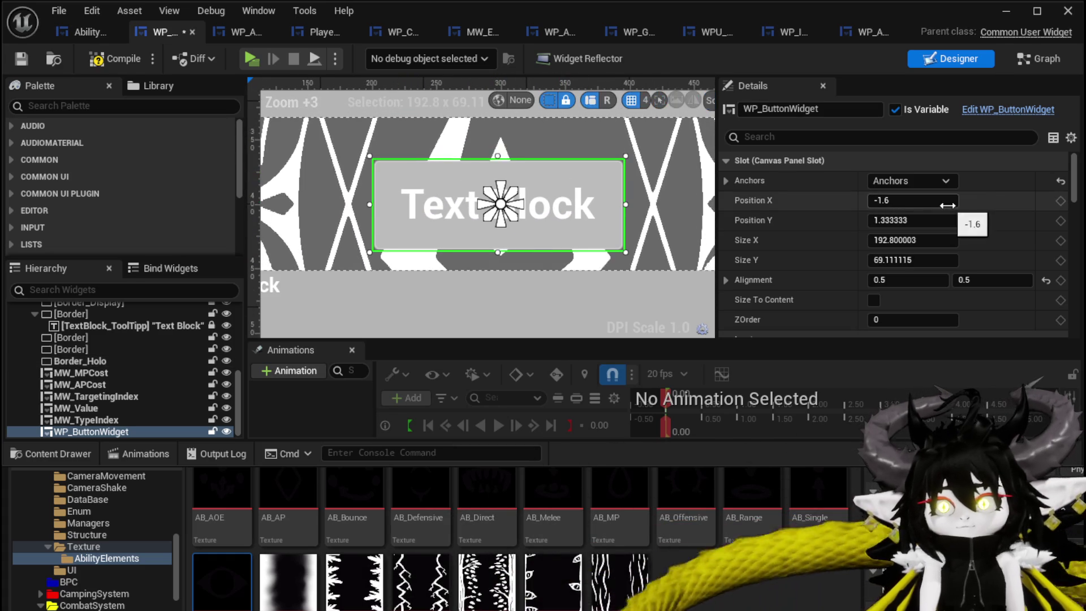
text(0)
key(Return)
text(0)
key(Return)
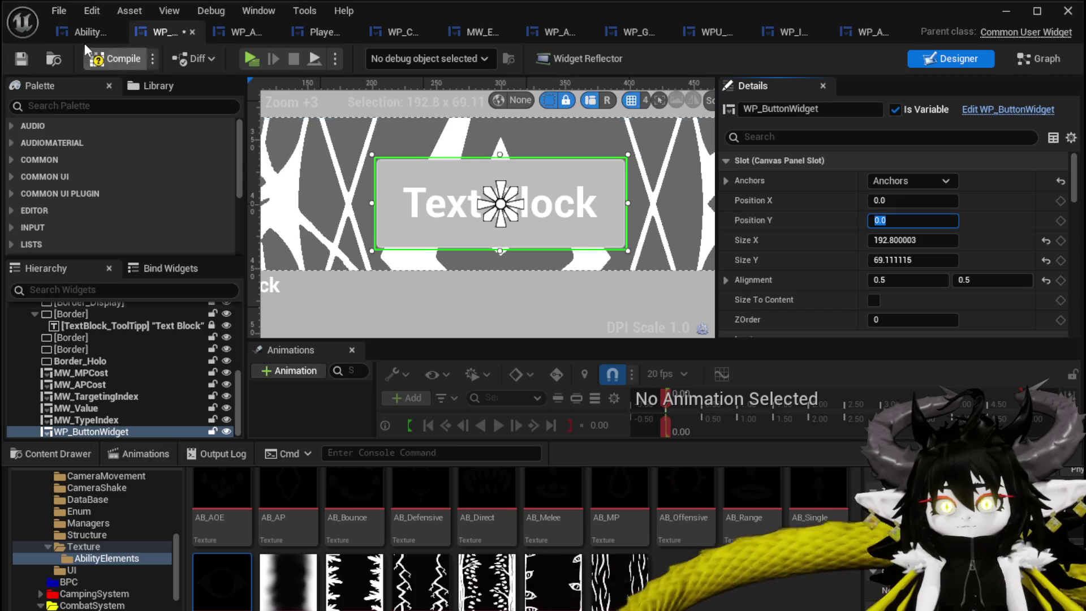
click(98, 62)
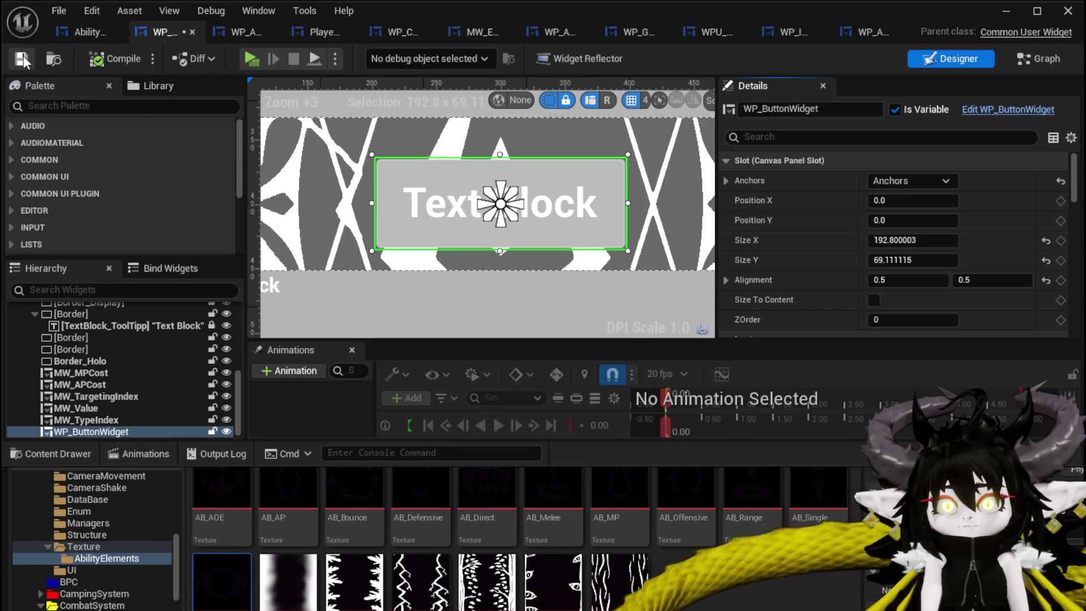
Rename WP_ButtonWidget to WP_Element in the Details name field.
click(1030, 63)
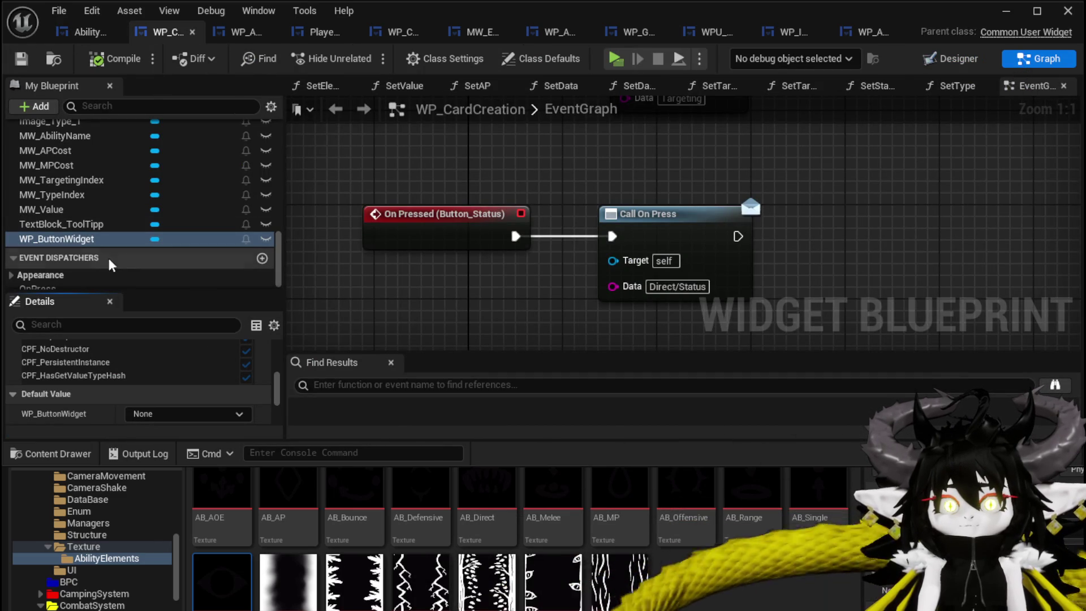
click(952, 61)
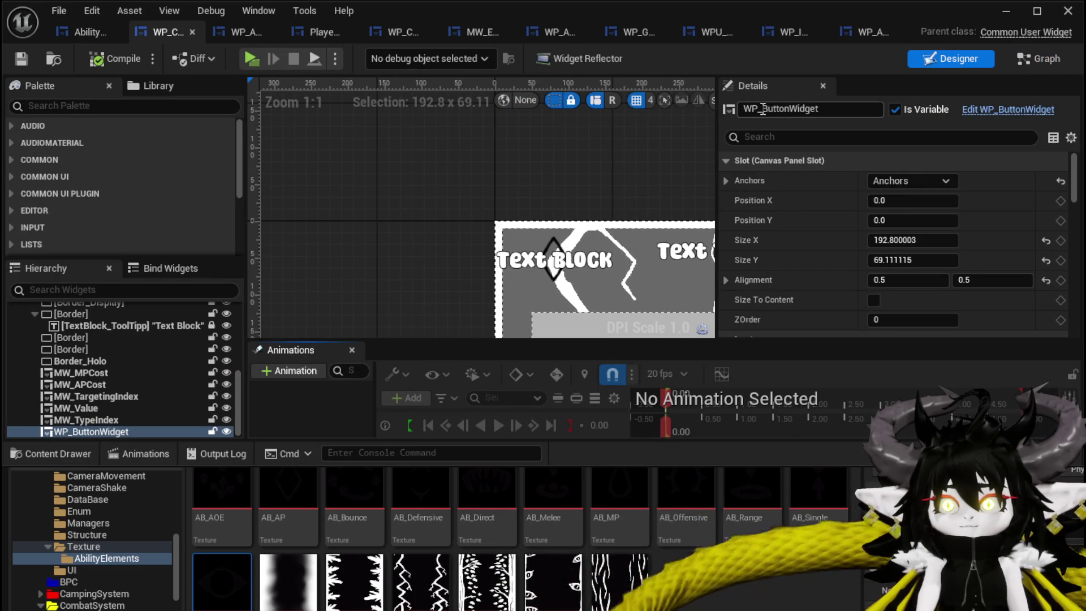
drag(763, 108, 861, 110)
text(Element)
key(Return)
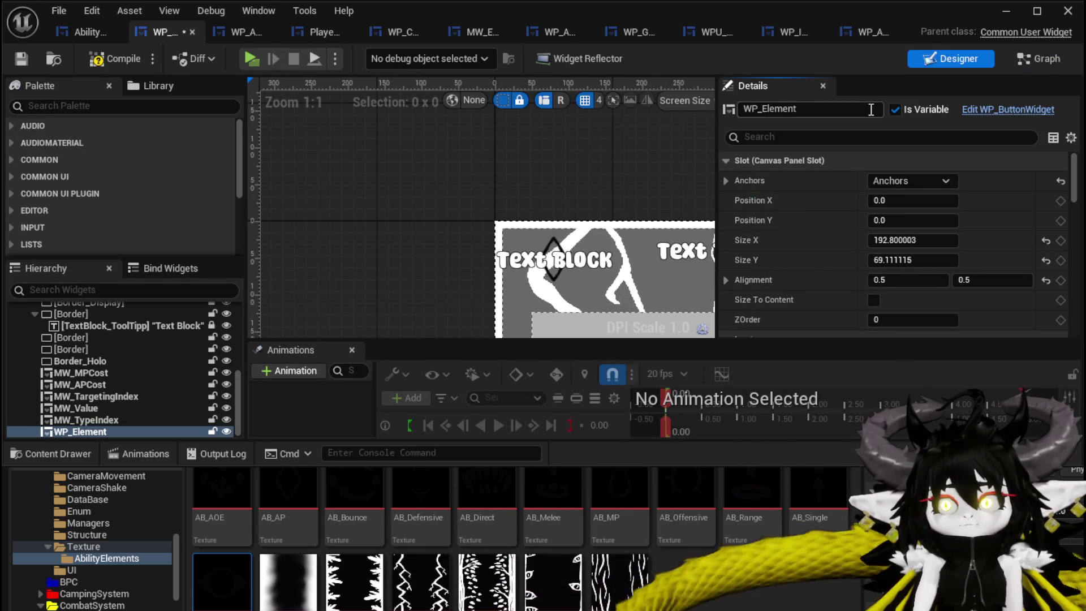
Save the card creation widget and add an On Pressed event for WP_Element.
click(21, 59)
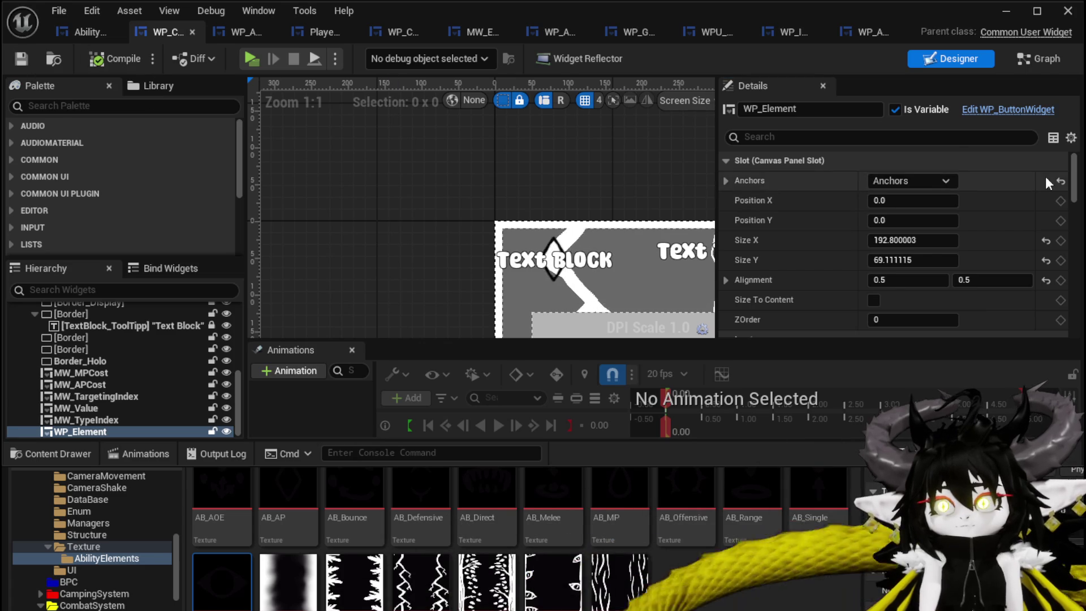
drag(1071, 175, 1072, 336)
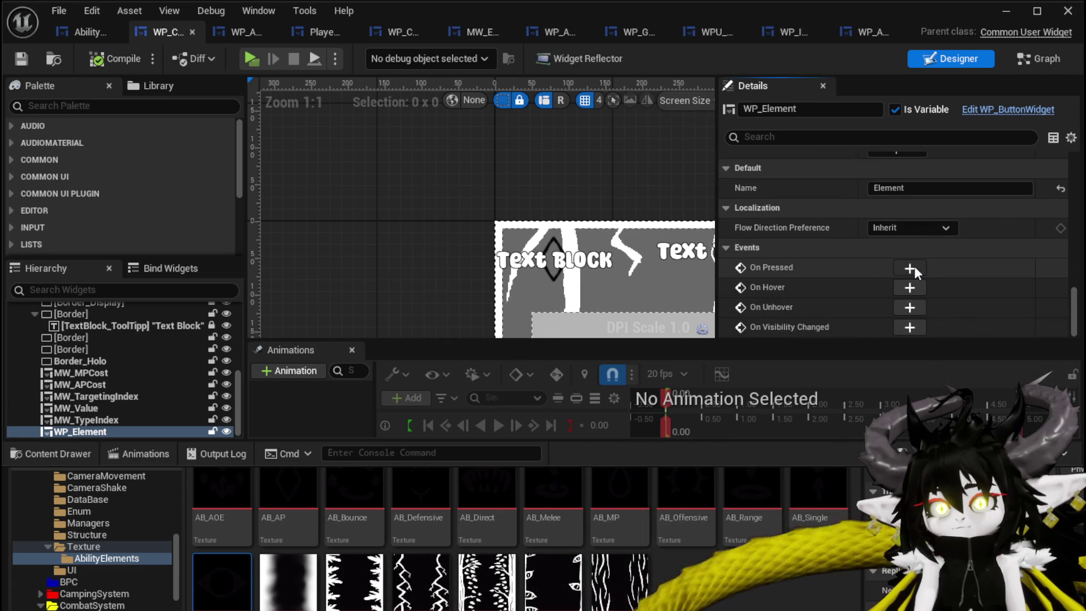
click(909, 269)
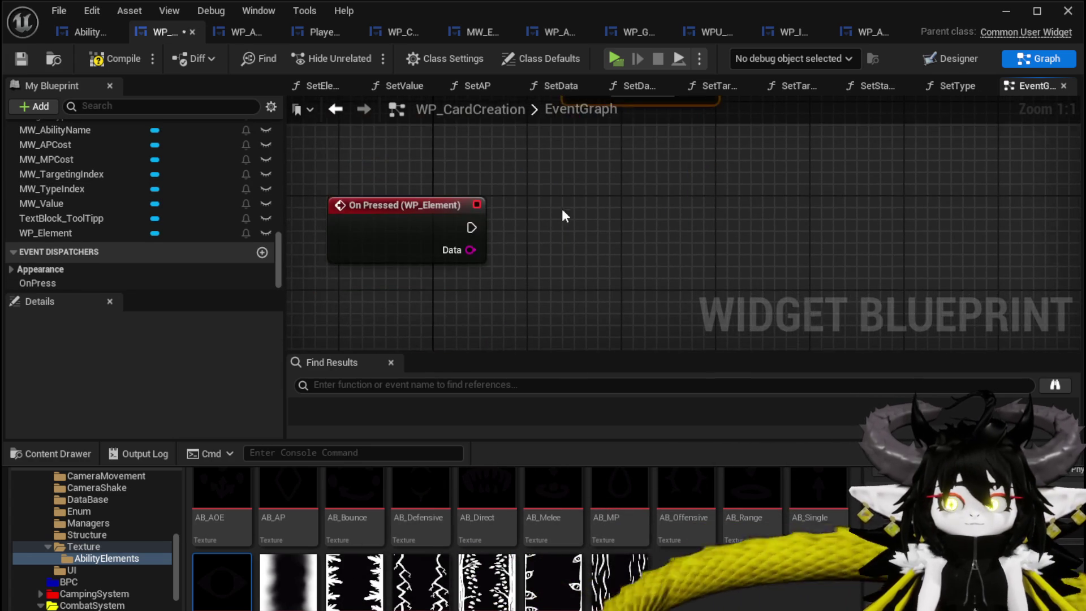
Paste a Call On Press node, wire it to WP_Element's On Pressed, and set Data to Element.
key(ctrl+v)
drag(471, 226, 537, 235)
mouse_move(471, 227)
mouse_down()
mouse_move(547, 237)
mouse_move(623, 209)
mouse_move(623, 221)
mouse_up()
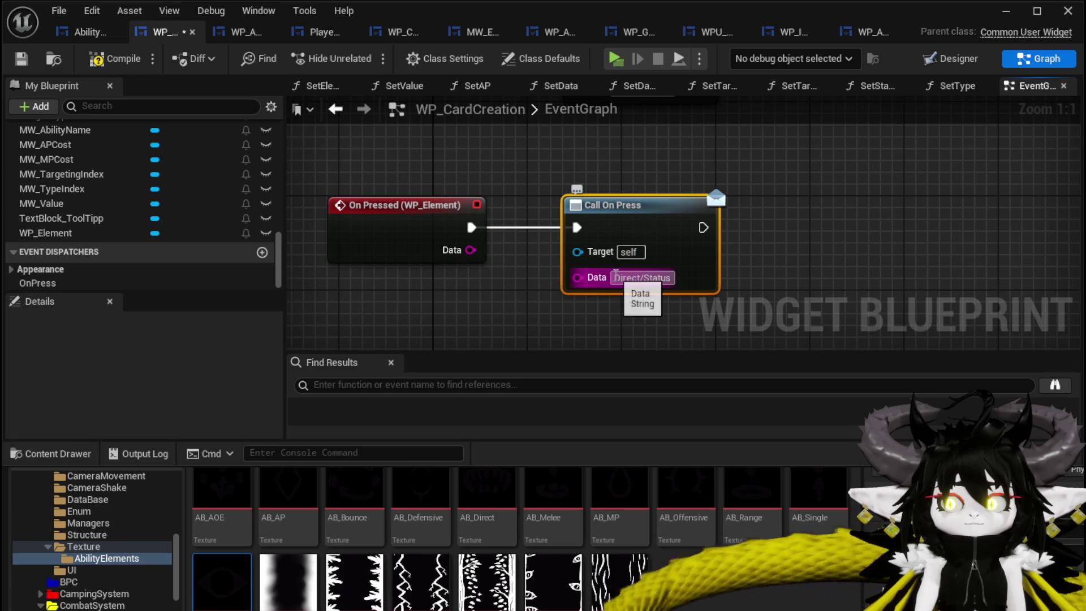
text(E)
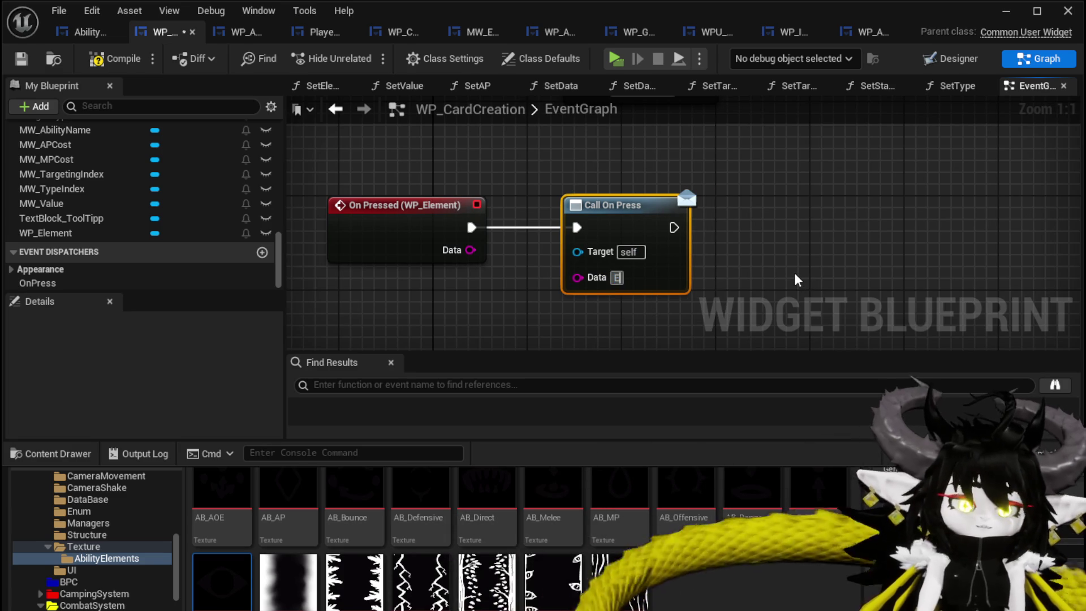
text(lement)
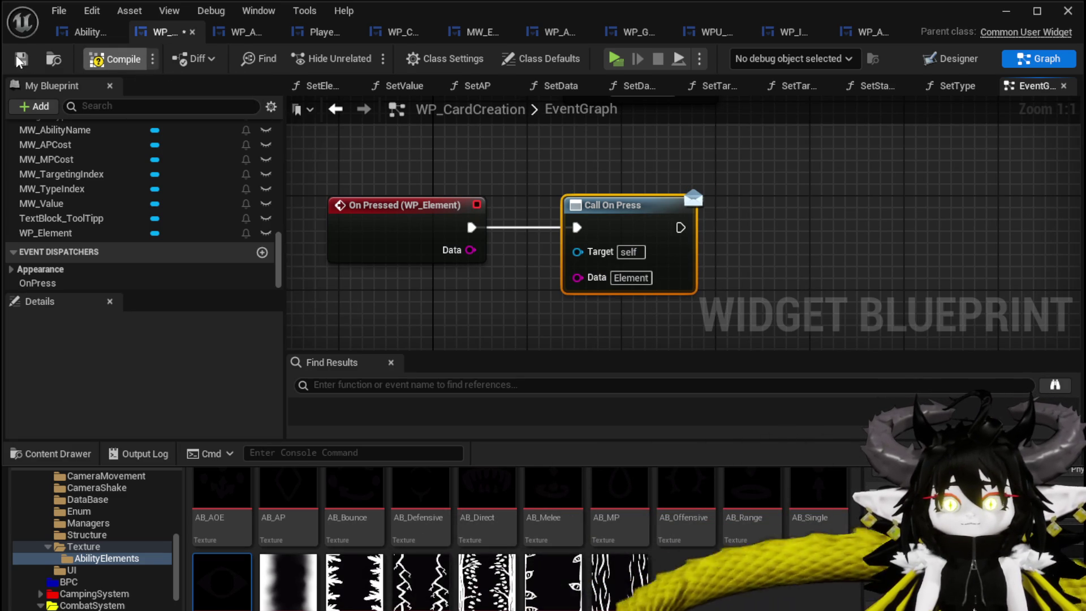
click(82, 32)
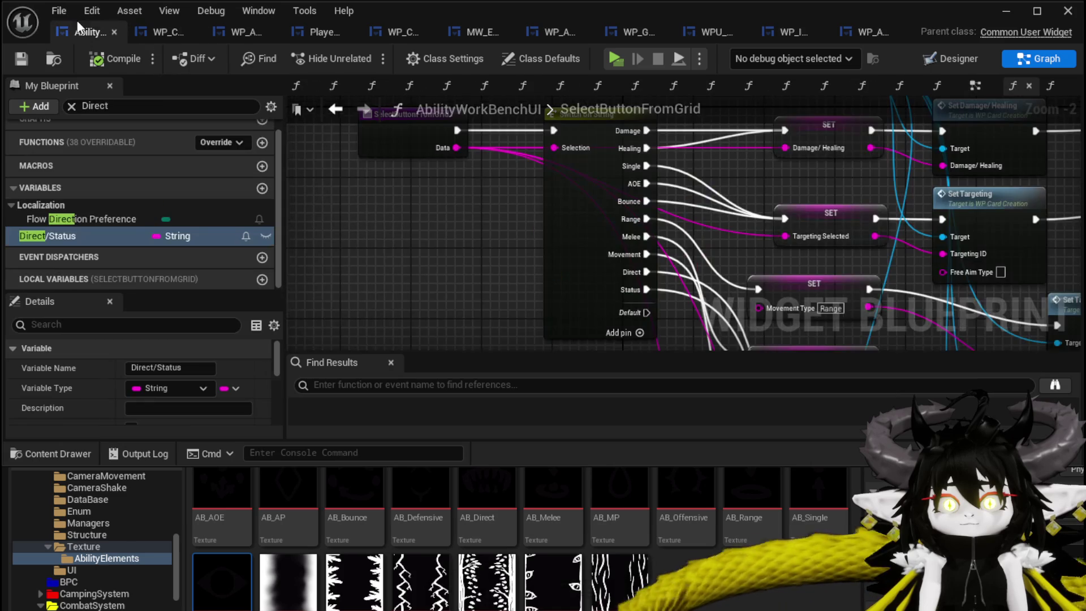
Clear the Direct filter from the blueprint list and open the DisplayOptions function graph.
scroll(365, 208, down, 5)
scroll(419, 241, up, 5)
mouse_move(418, 240)
mouse_down()
mouse_move(426, 279)
mouse_move(400, 232)
mouse_up()
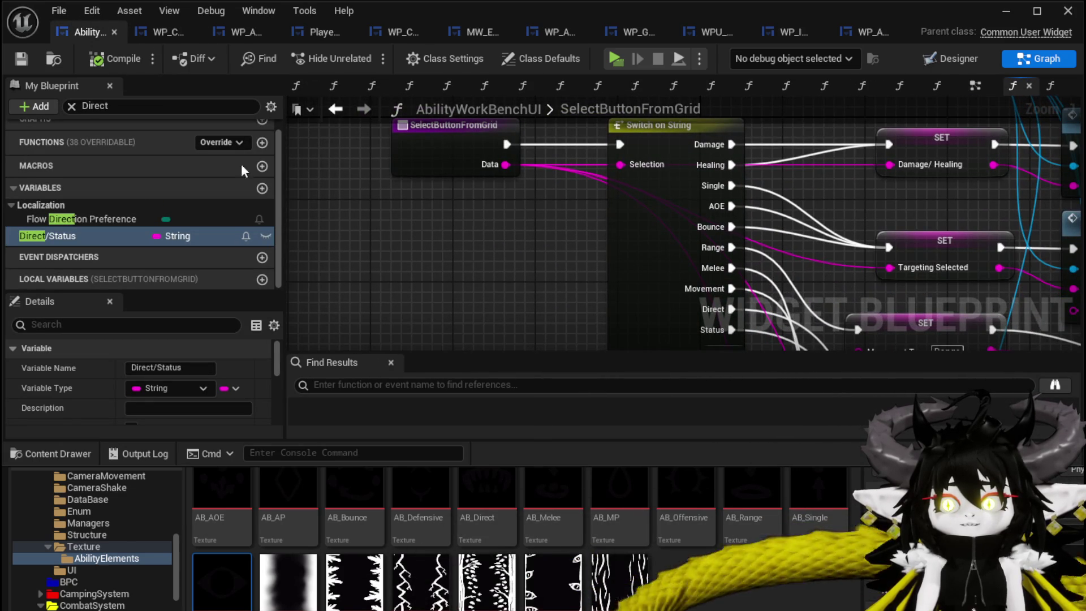
scroll(98, 226, up, 1)
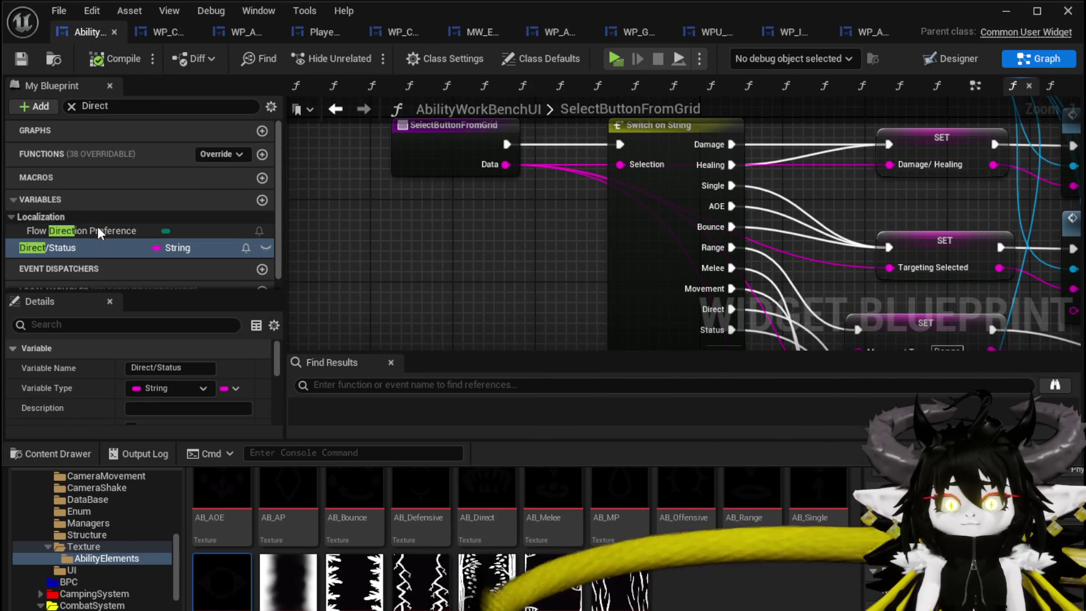
click(70, 107)
click(8, 152)
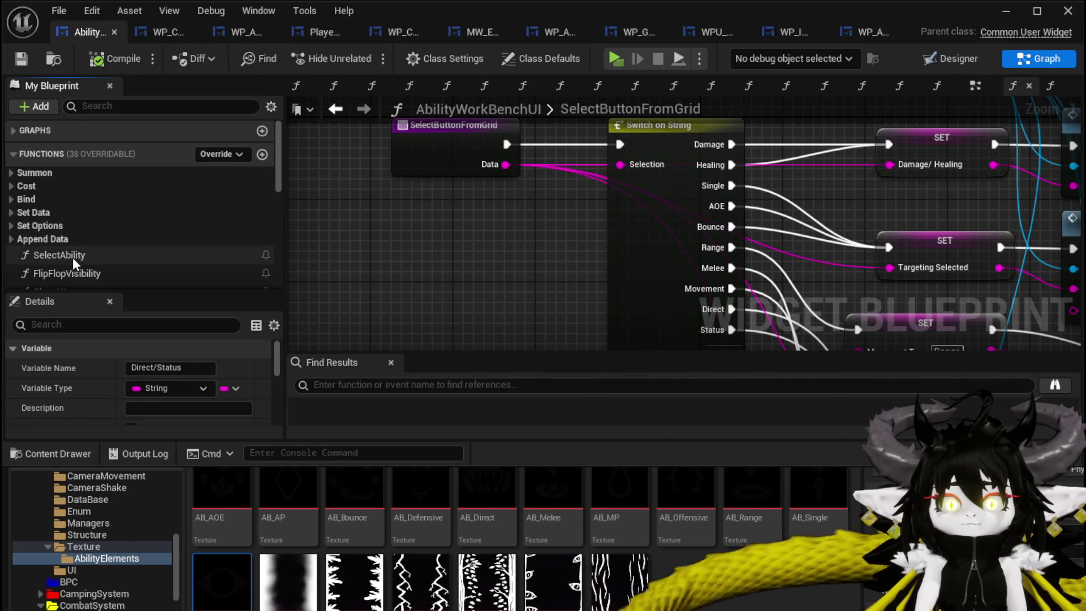
scroll(94, 235, down, 10)
scroll(95, 231, down, 1)
click(103, 242)
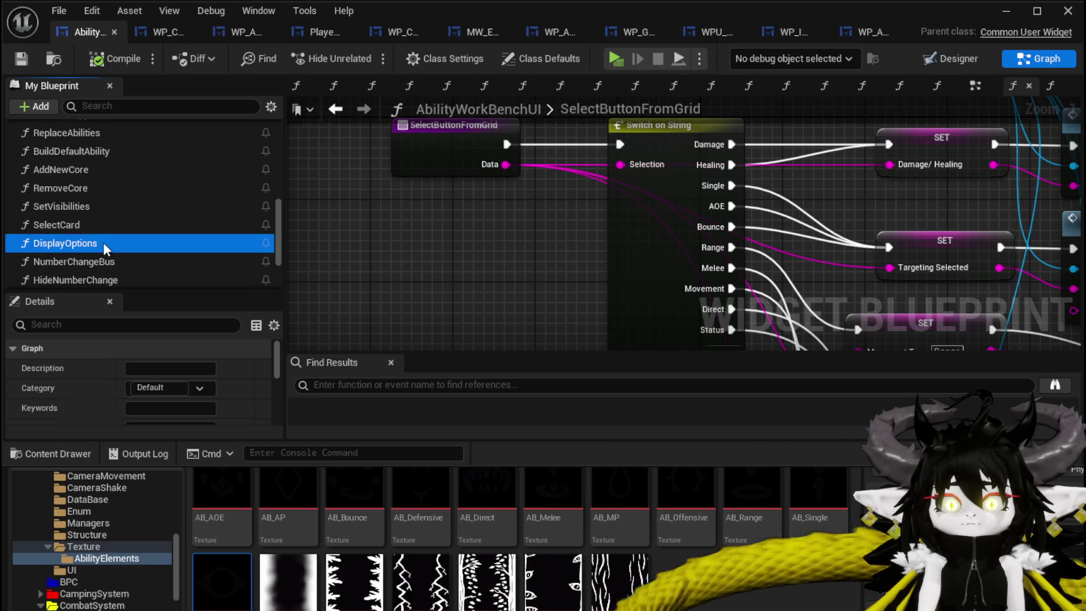
double_click(103, 242)
scroll(594, 296, down, 2)
scroll(517, 310, up, 4)
Add a sixth Switch on String case named Element and save the blueprint.
drag(543, 218, 424, 218)
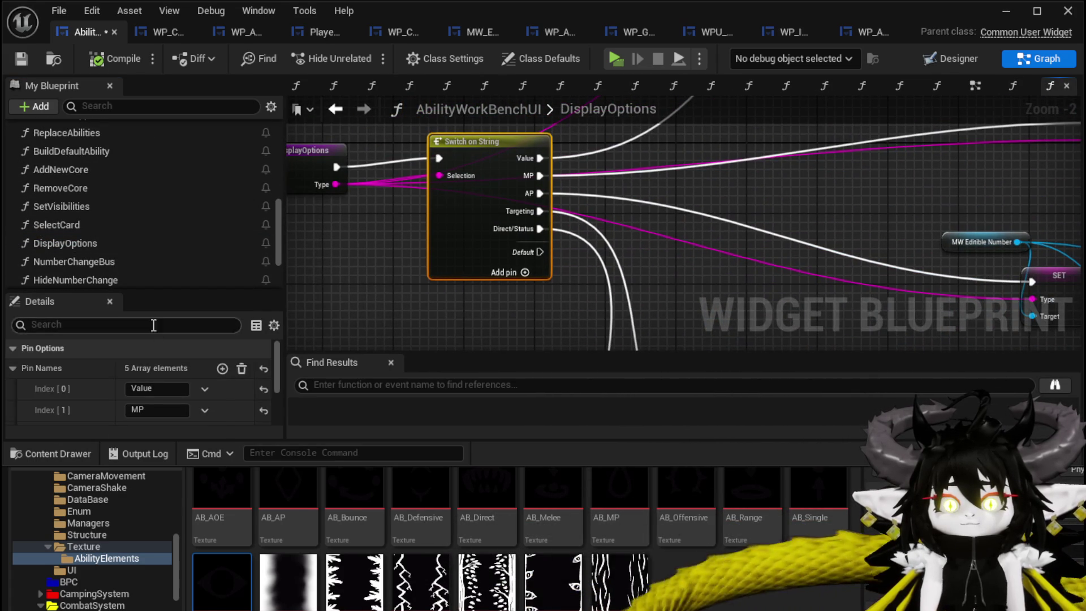
click(223, 368)
scroll(141, 391, down, 3)
click(156, 373)
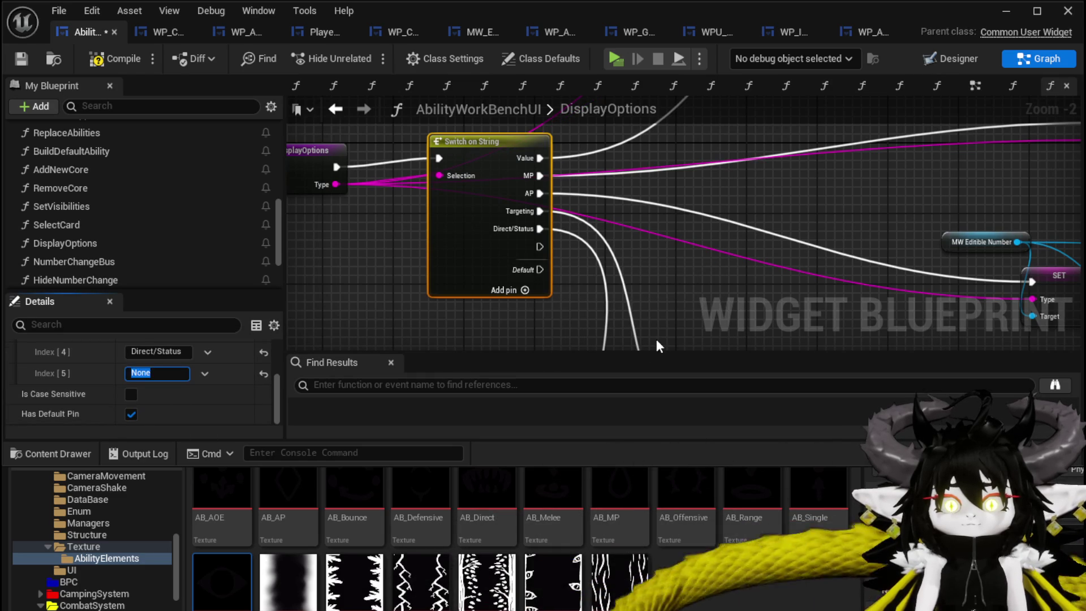
text(Element)
key(Return)
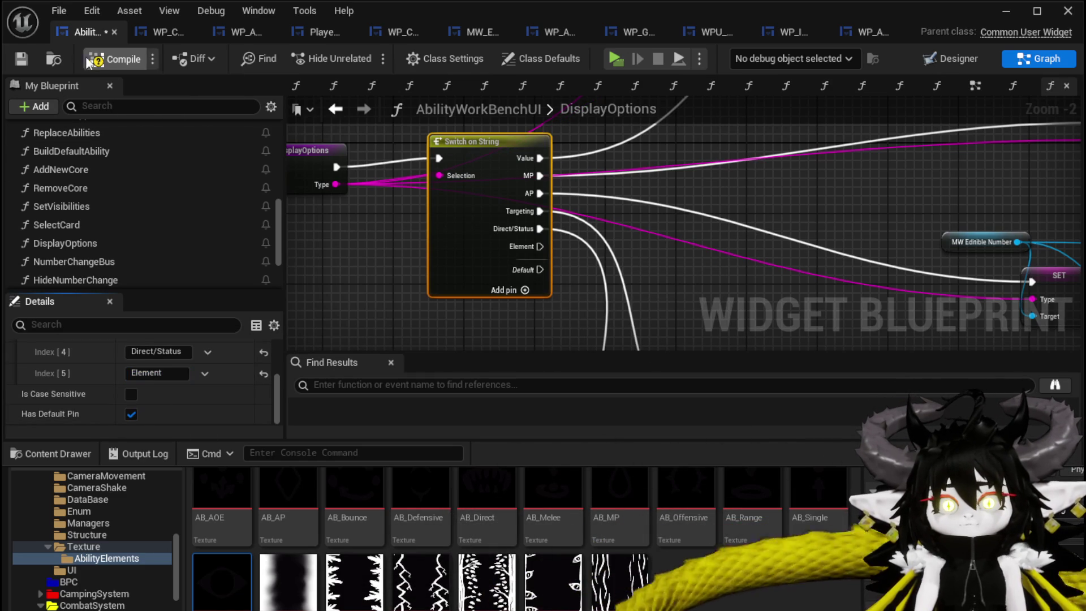
click(20, 60)
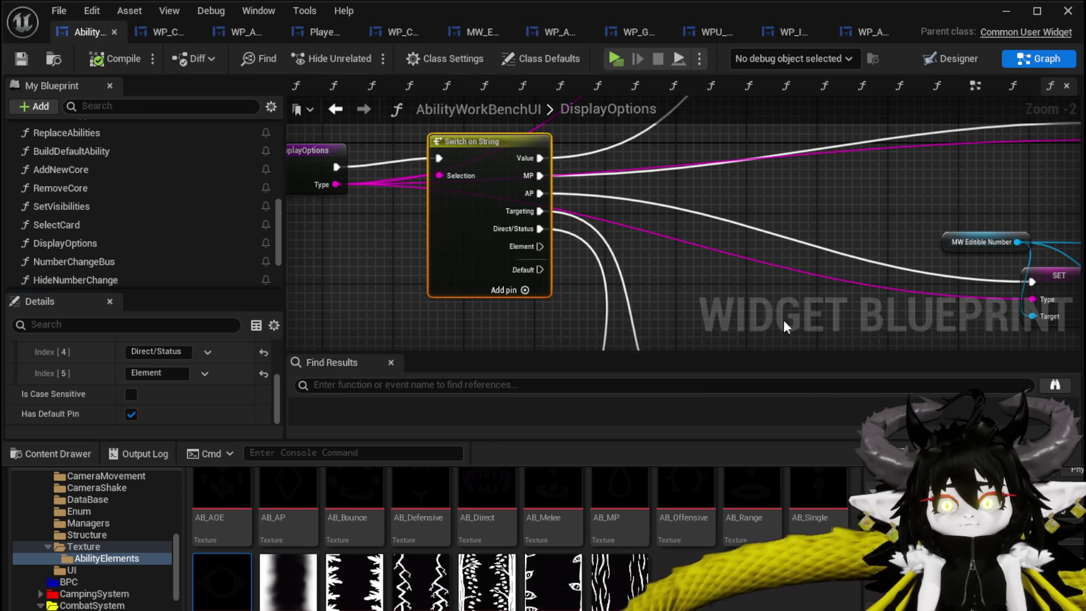
Select the existing options node group and move it up and to the right.
scroll(585, 128, down, 4)
scroll(579, 226, up, 4)
scroll(366, 263, down, 2)
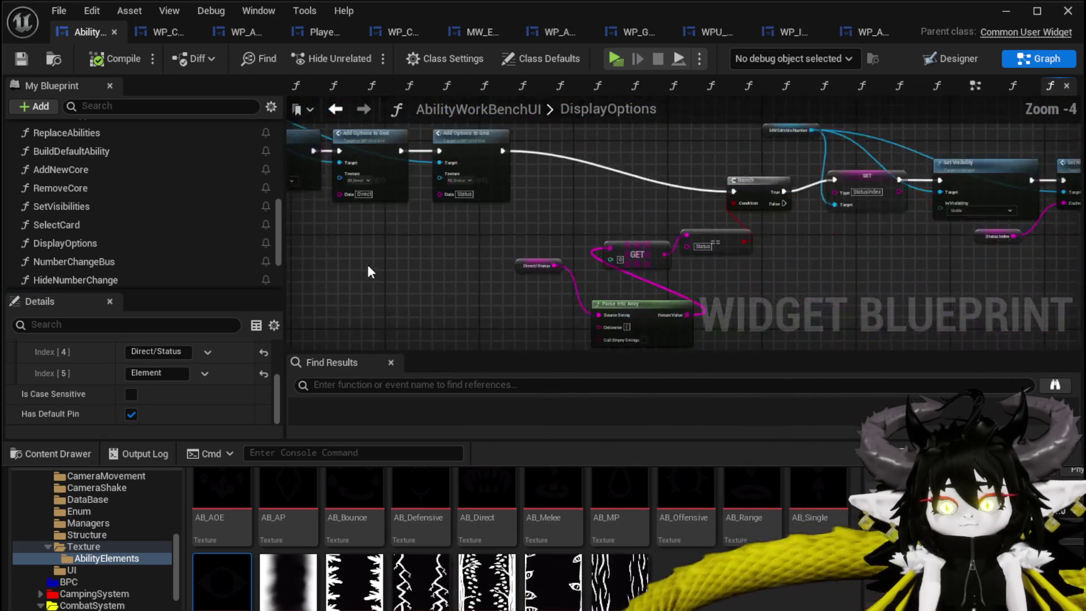
scroll(481, 342, down, 1)
drag(496, 317, 882, 153)
drag(823, 190, 916, 155)
Paste a copy of the options node group below the original and wire the Element case into it.
drag(479, 197, 747, 217)
drag(464, 259, 758, 119)
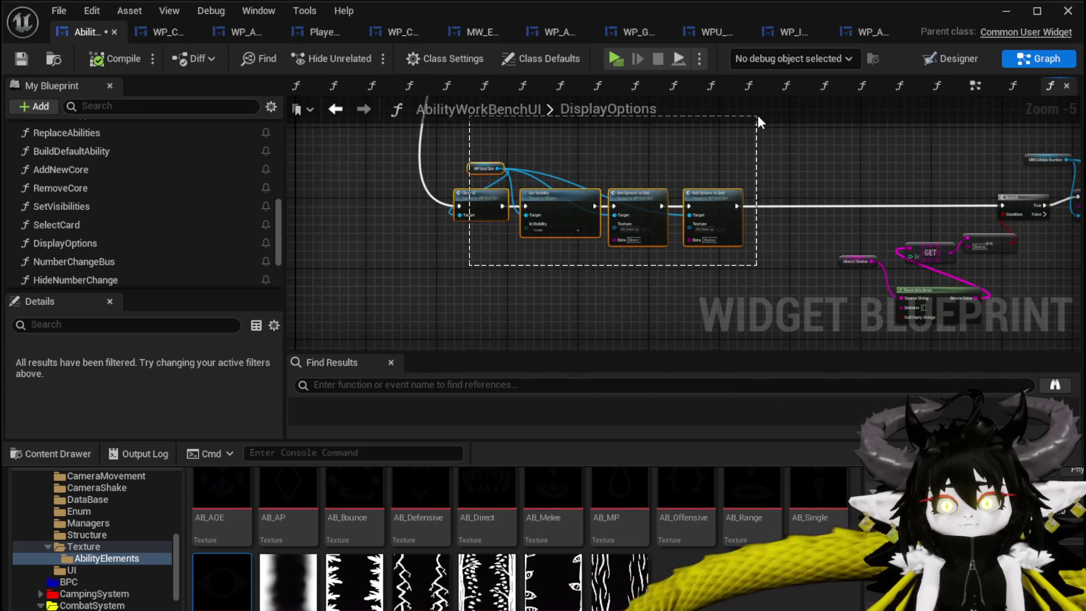
key(ctrl+v)
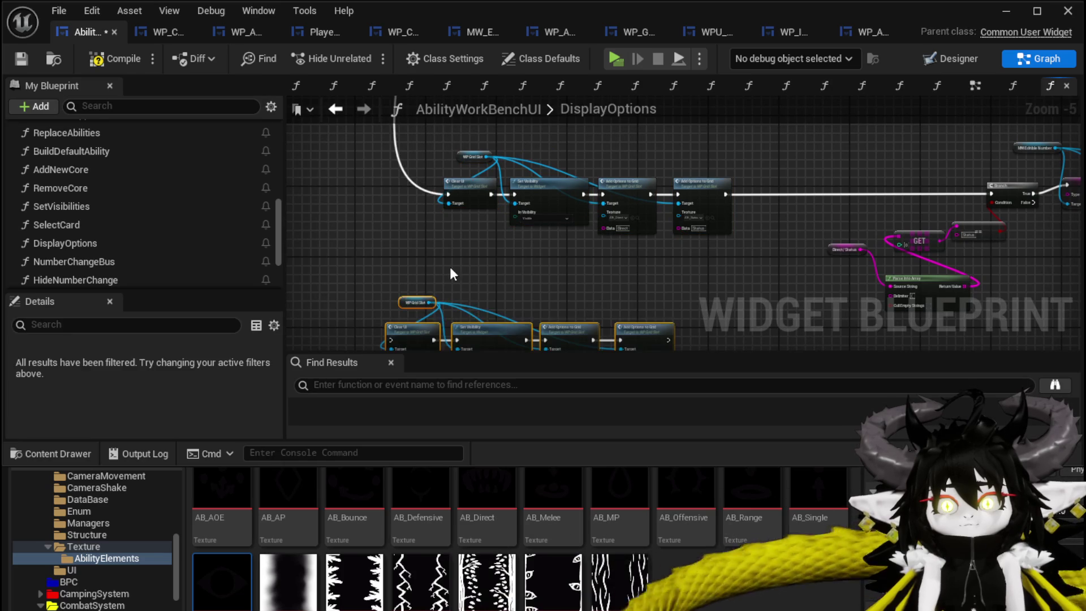
mouse_move(484, 250)
mouse_down()
mouse_move(439, 407)
mouse_move(444, 234)
mouse_move(436, 280)
mouse_move(445, 285)
mouse_up()
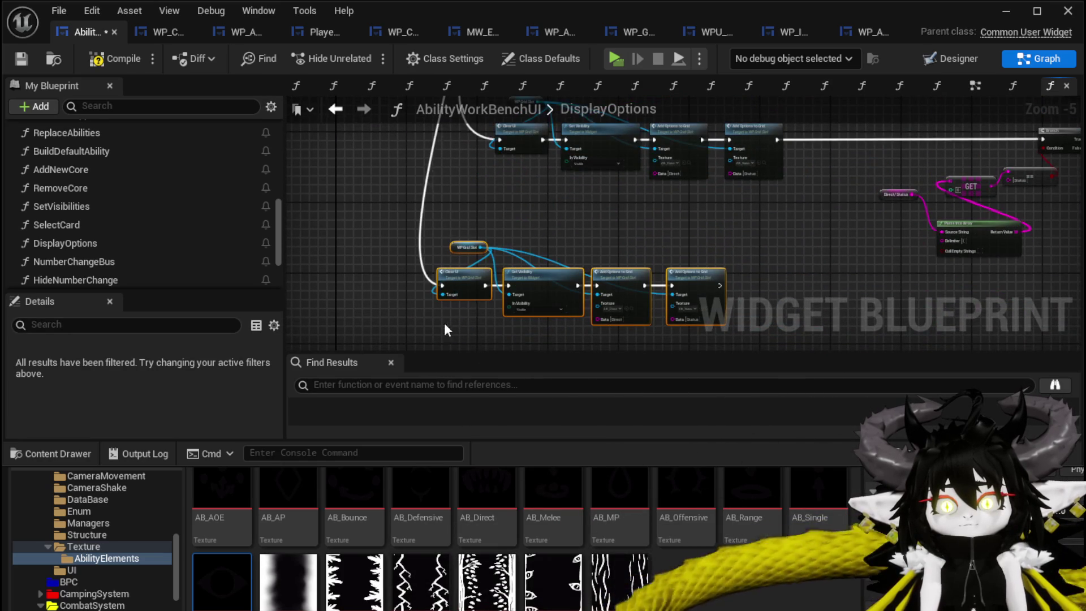
drag(444, 323, 373, 261)
drag(620, 236, 621, 272)
scroll(606, 189, up, 4)
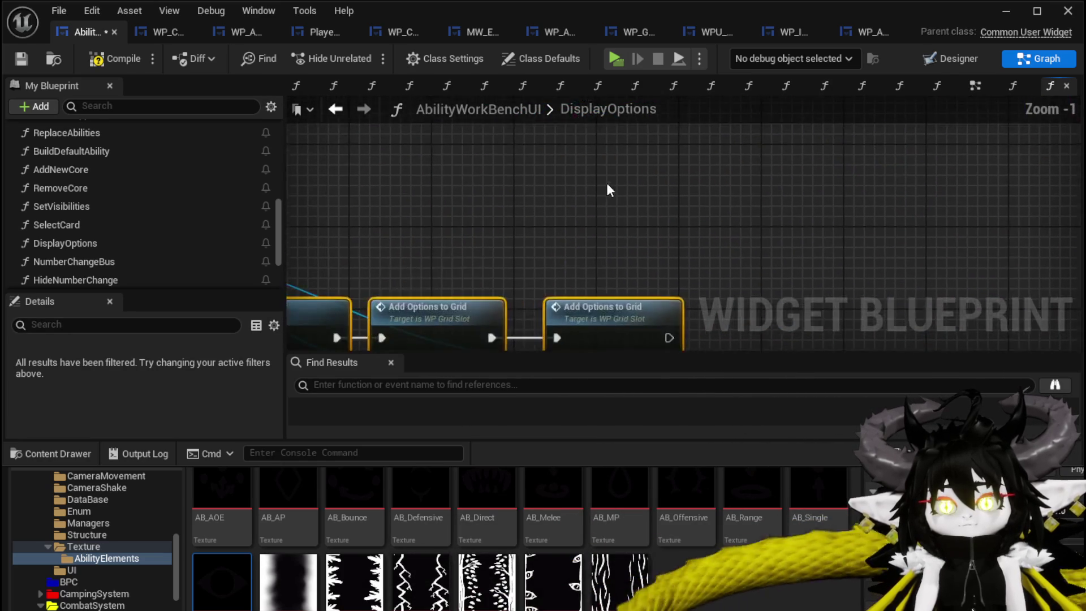
scroll(606, 189, down, 2)
Duplicate the Add Options to Grid nodes to extend the chain to five.
key(ctrl+c)
key(ctrl+v)
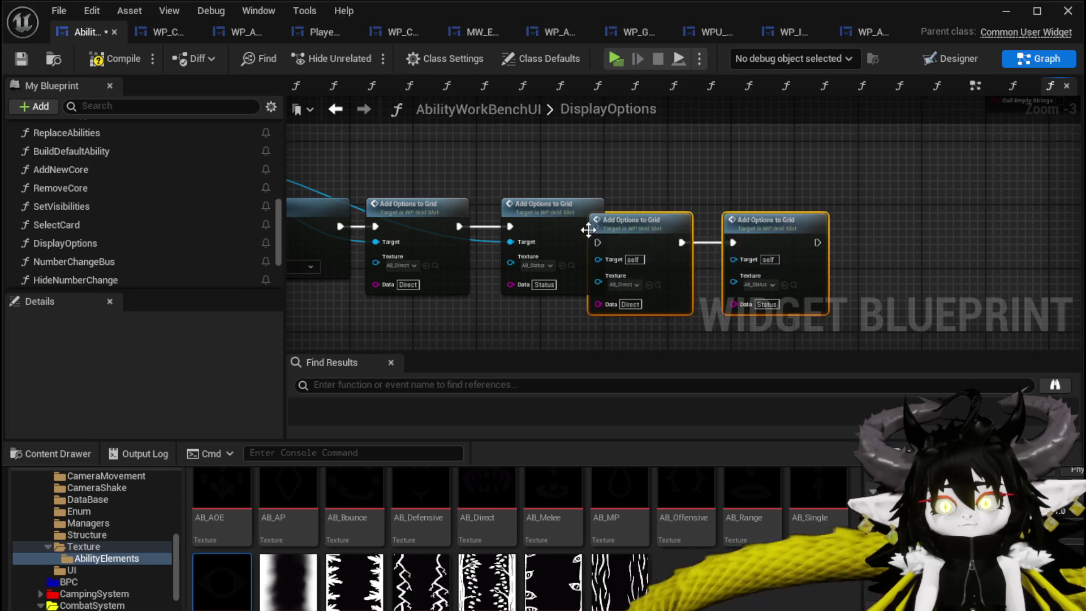
drag(654, 223, 685, 223)
drag(594, 226, 656, 231)
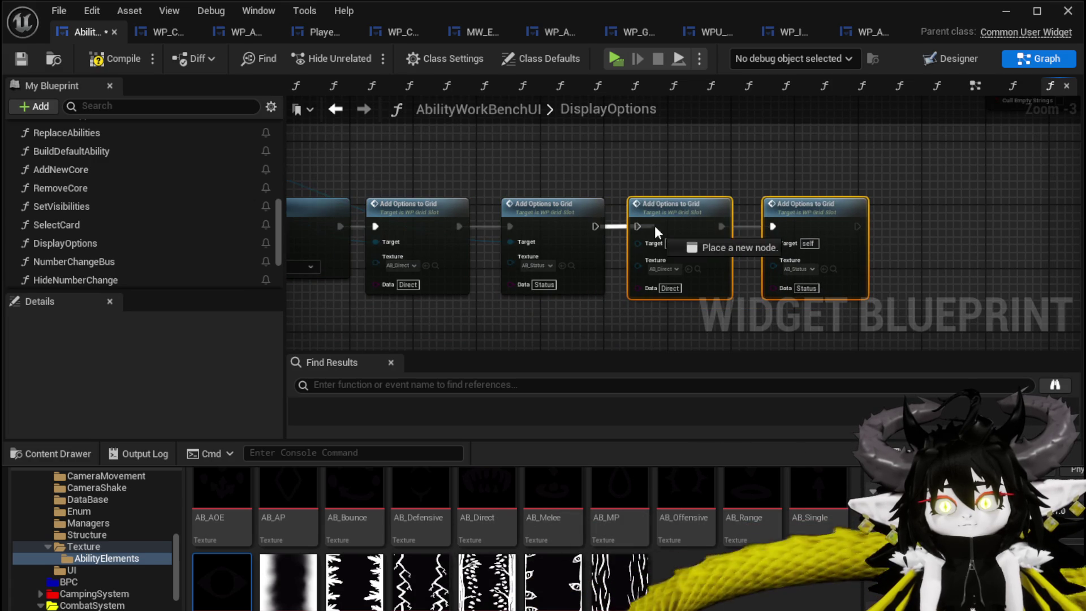
click(819, 241)
key(ctrl+d)
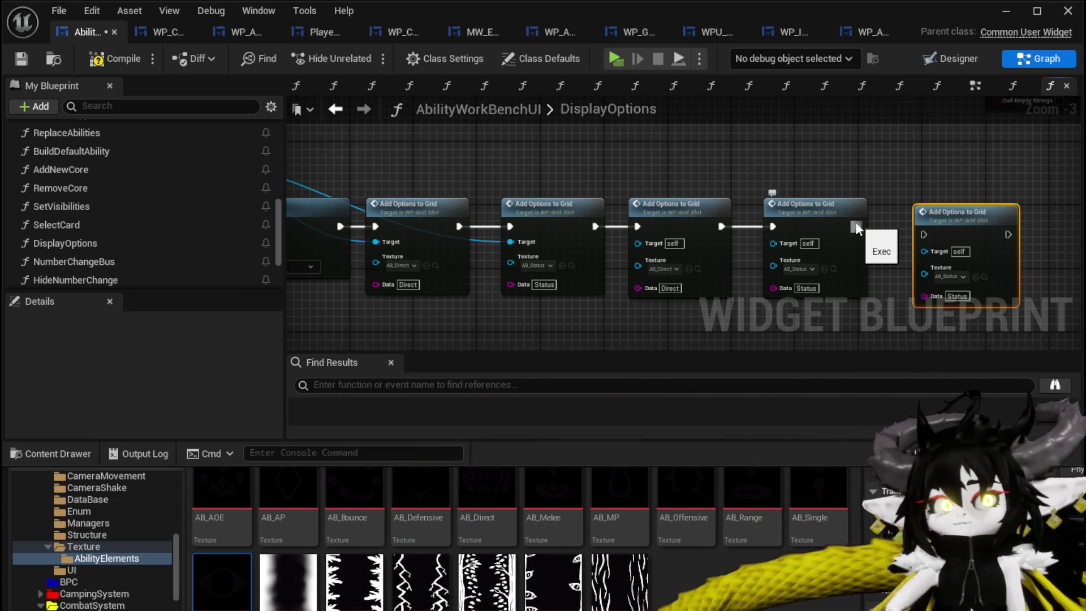
mouse_move(891, 172)
mouse_down()
mouse_move(646, 204)
mouse_move(719, 208)
mouse_up()
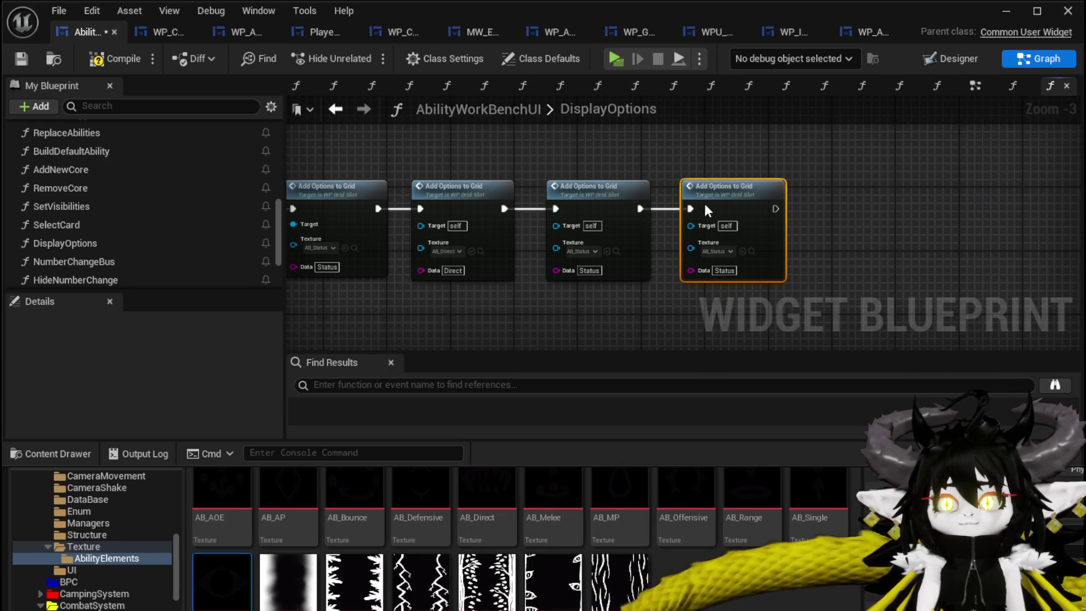
drag(454, 177, 701, 183)
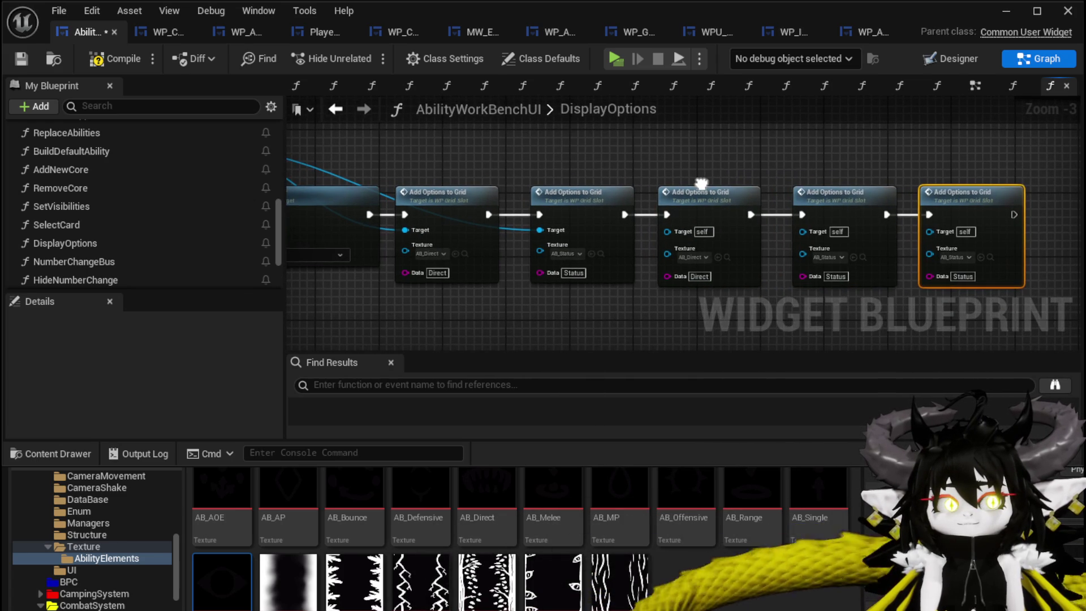
scroll(656, 169, up, 3)
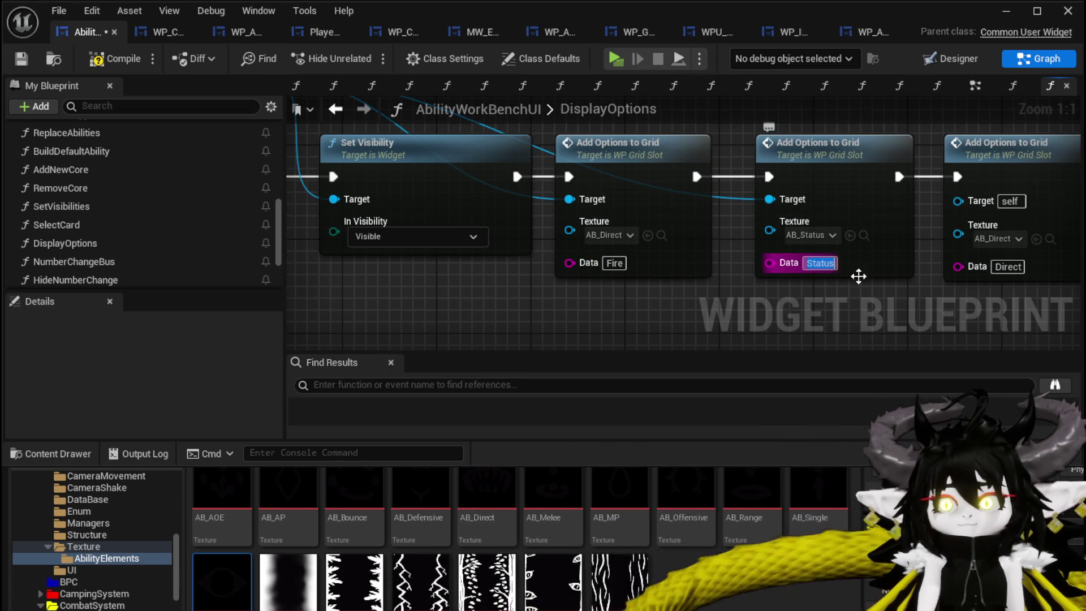
Set the remaining Add Options nodes' Data values to Water, Earth, Wind and Void.
text(Water)
drag(877, 284, 630, 285)
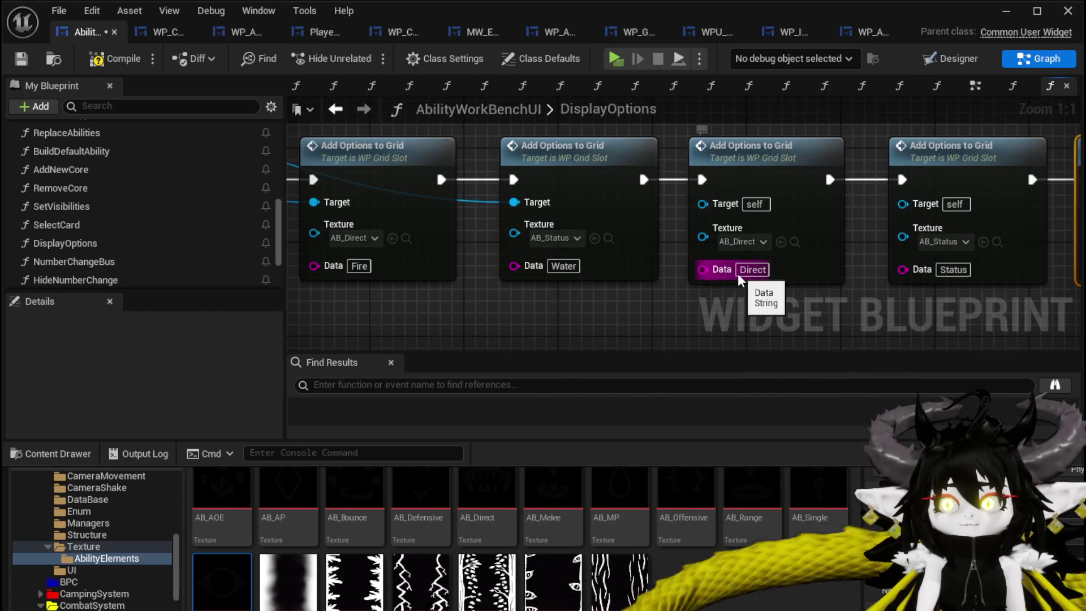
click(752, 269)
text(Earth)
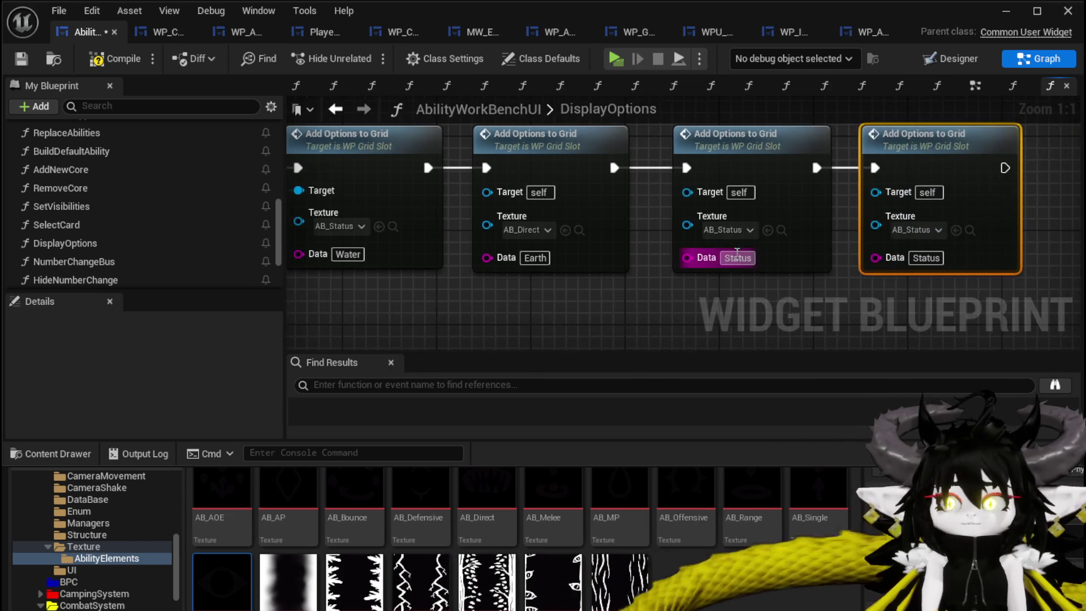
text(Wind)
click(917, 257)
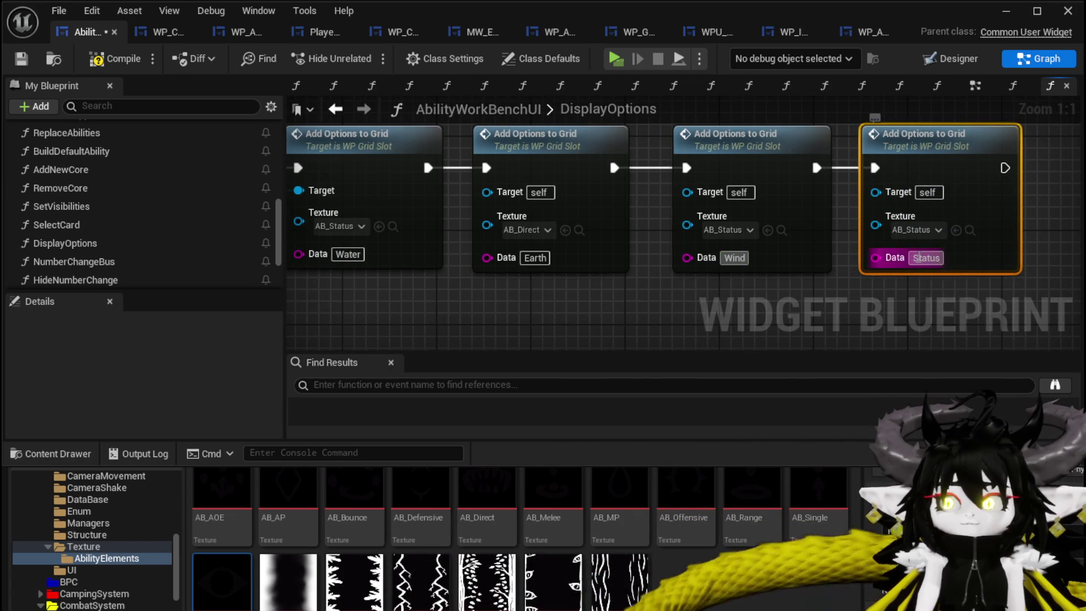
text(W)
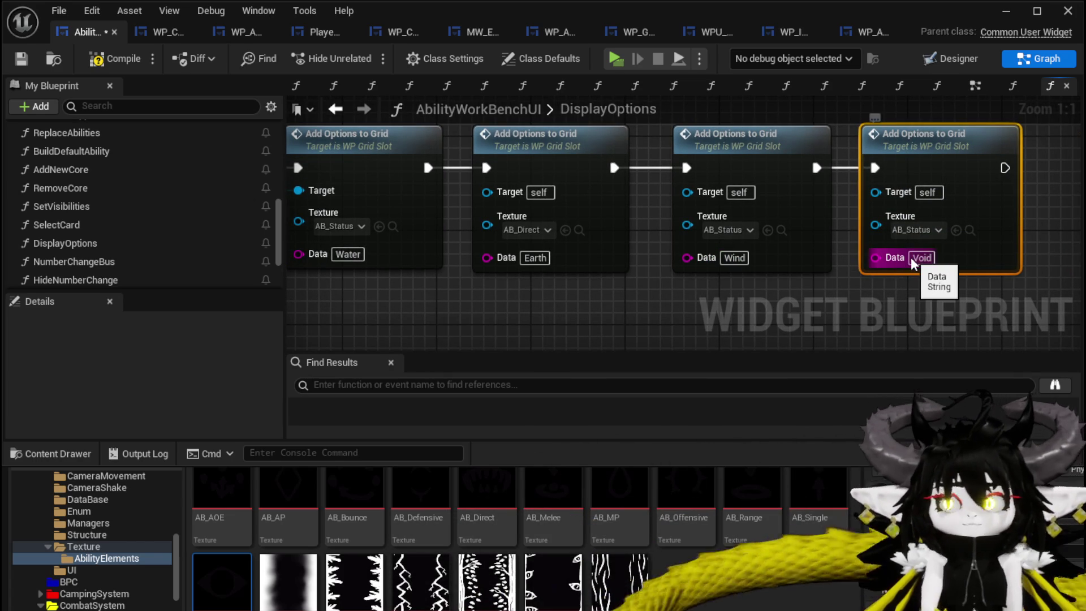
key(Return)
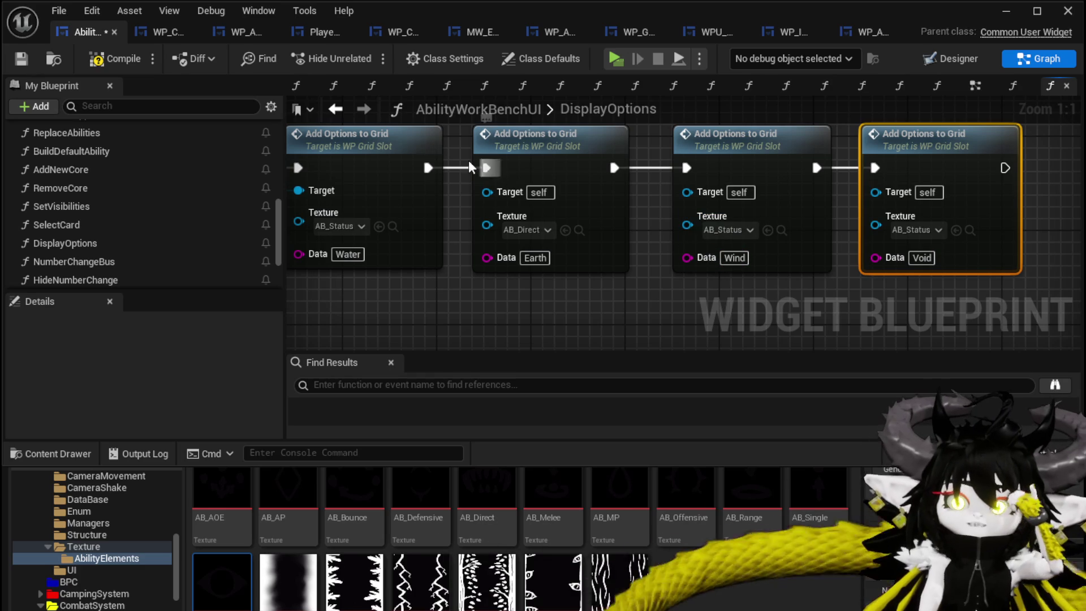
Compile, wire the grid slot into the Wind and Void nodes' Target pins, and recompile without errors.
click(20, 59)
scroll(602, 315, down, 2)
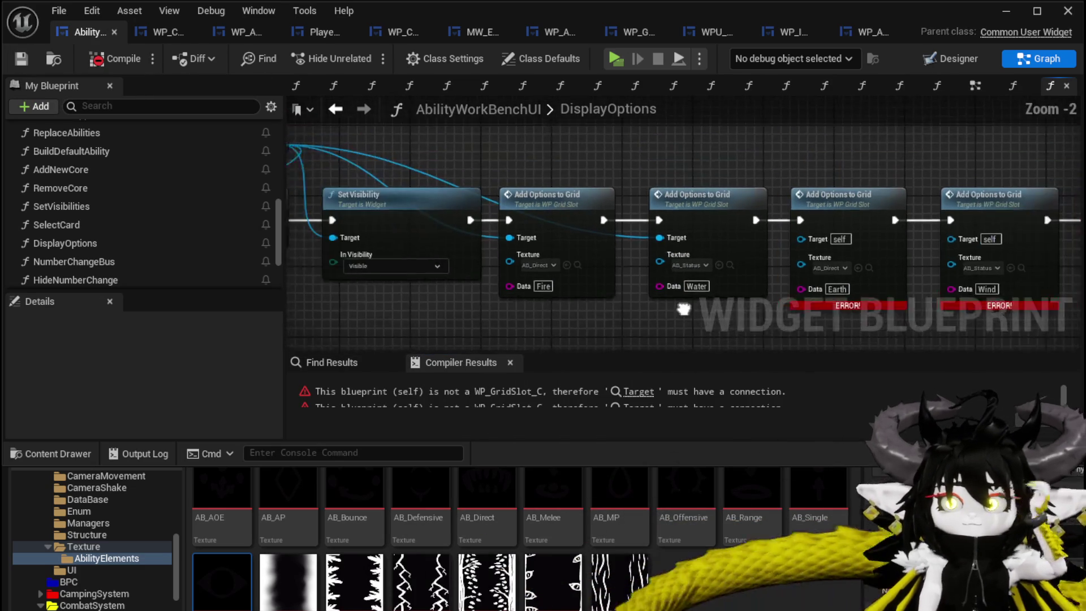
drag(683, 308, 533, 278)
drag(651, 208, 942, 208)
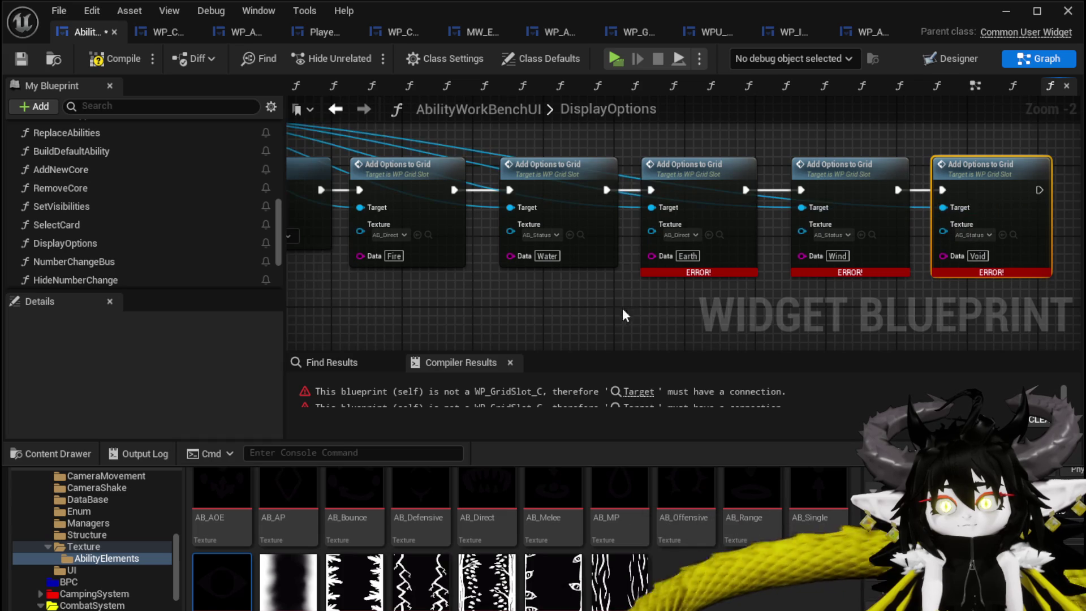
click(16, 55)
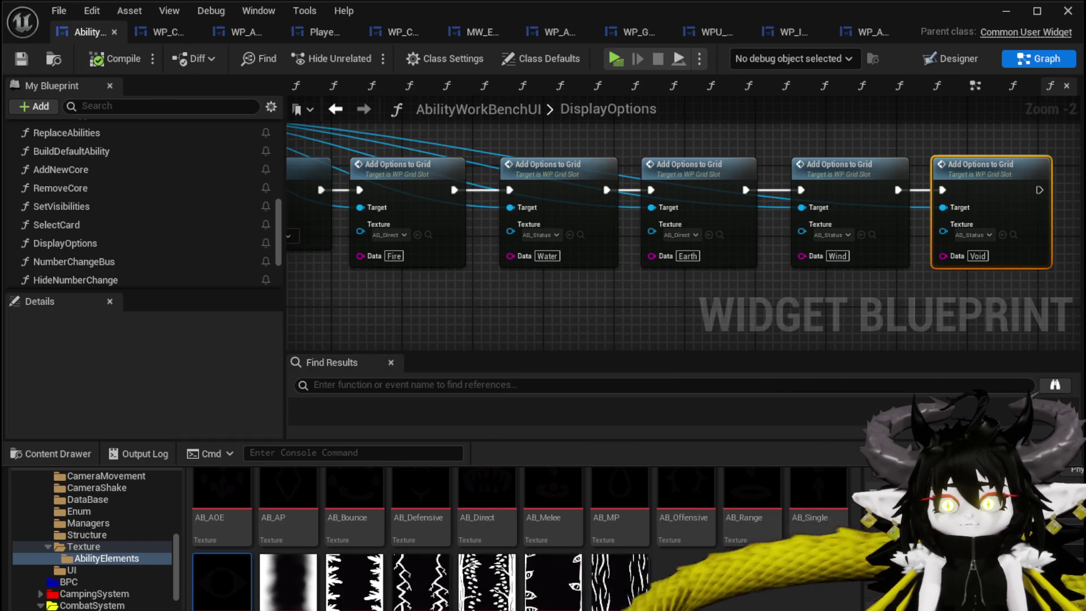
scroll(112, 553, up, 1)
Browse the Content Drawer to the CombatSystem UI Textures folder to show the icon assets.
scroll(112, 558, up, 2)
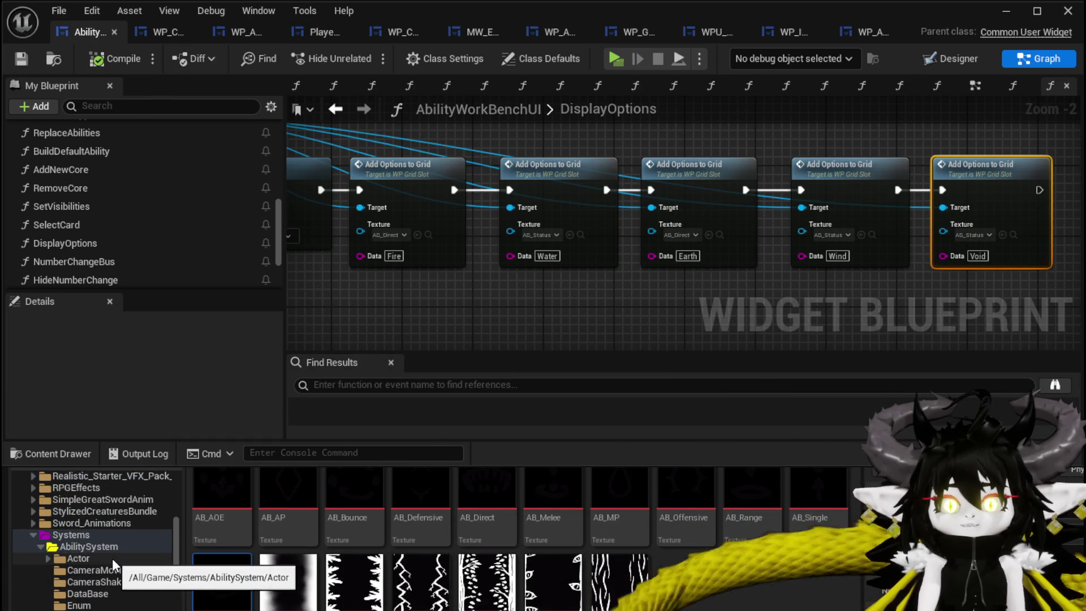
scroll(112, 559, down, 3)
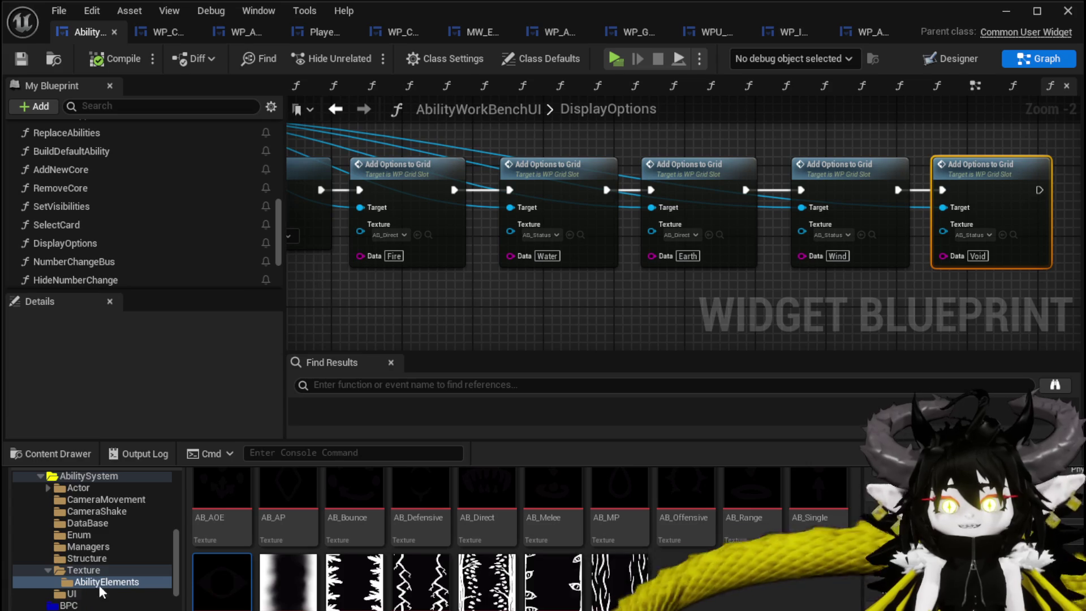
scroll(104, 585, down, 2)
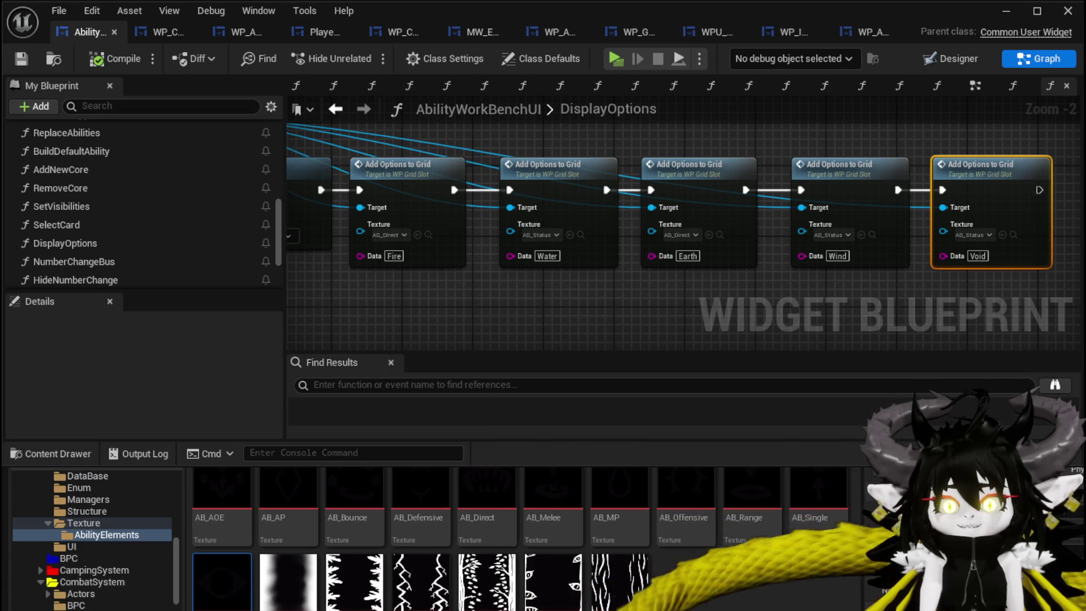
scroll(91, 537, down, 4)
click(93, 487)
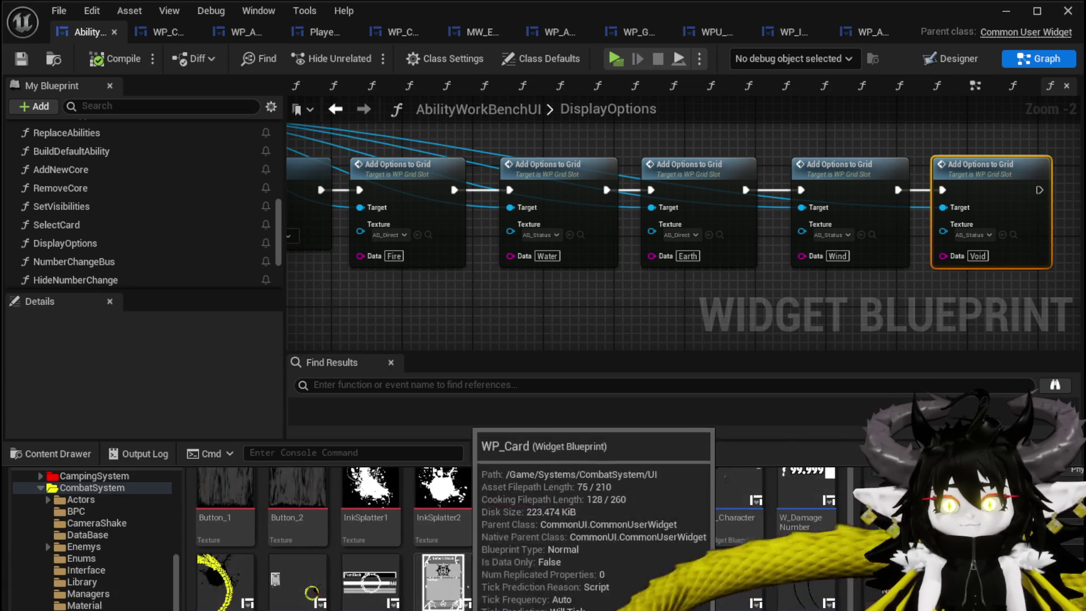
scroll(90, 537, down, 3)
click(71, 581)
scroll(91, 537, down, 2)
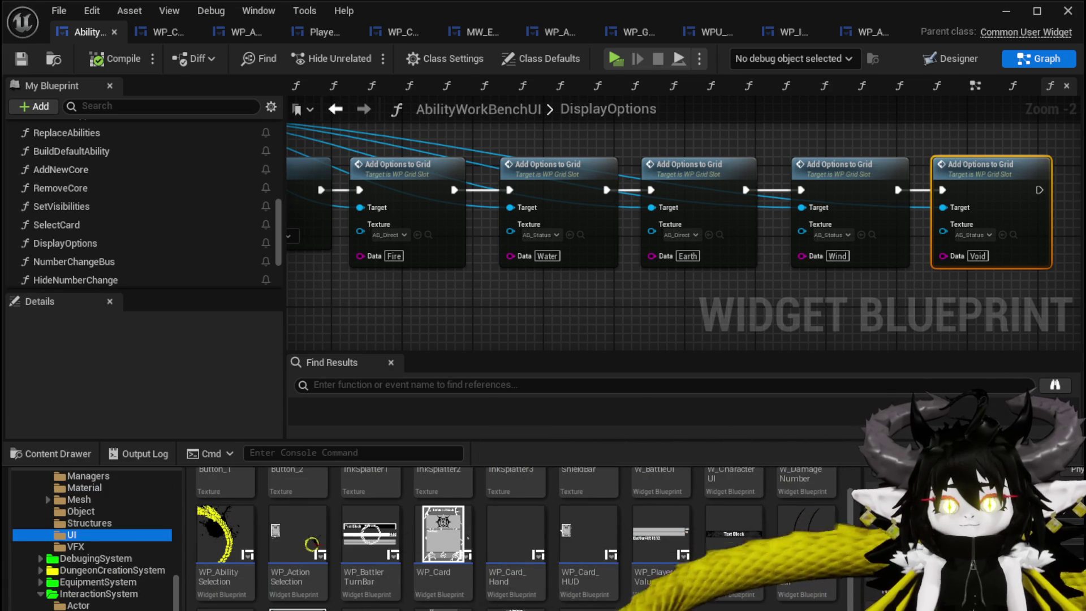
scroll(90, 537, down, 6)
click(34, 583)
click(71, 581)
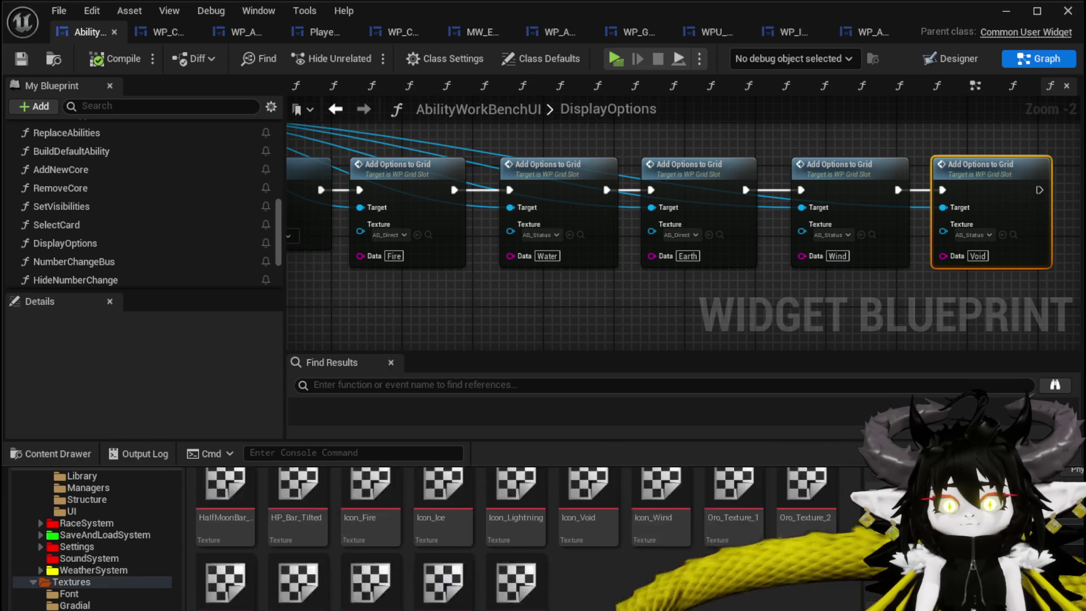
Assign Icon_Fire, Icon_Ice, Icon_Wind, Icon_Lightning and Icon_Void to the five element nodes and save.
mouse_move(355, 492)
mouse_down()
mouse_move(390, 358)
mouse_move(395, 235)
mouse_up()
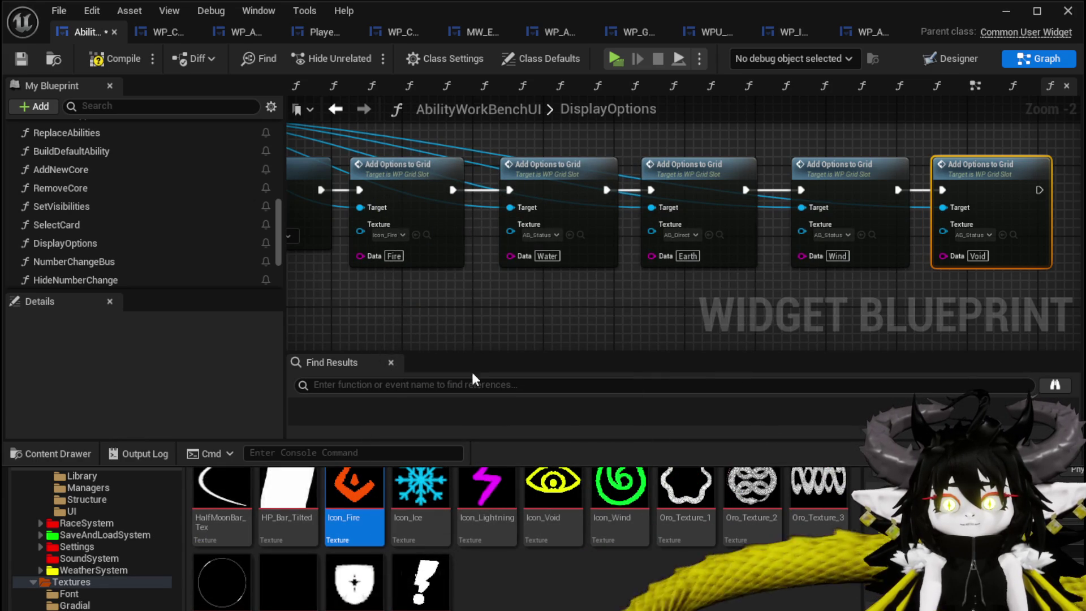
mouse_move(420, 490)
mouse_down()
mouse_move(546, 284)
mouse_move(533, 234)
mouse_up()
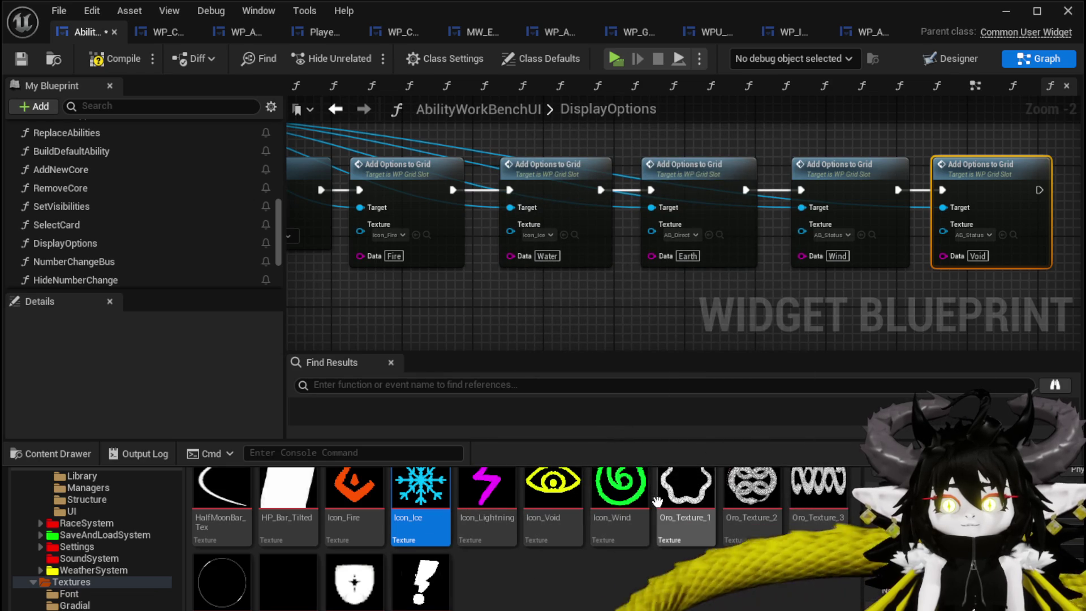
mouse_move(621, 486)
mouse_down()
mouse_move(685, 274)
mouse_move(759, 318)
mouse_move(685, 314)
mouse_move(681, 234)
mouse_up()
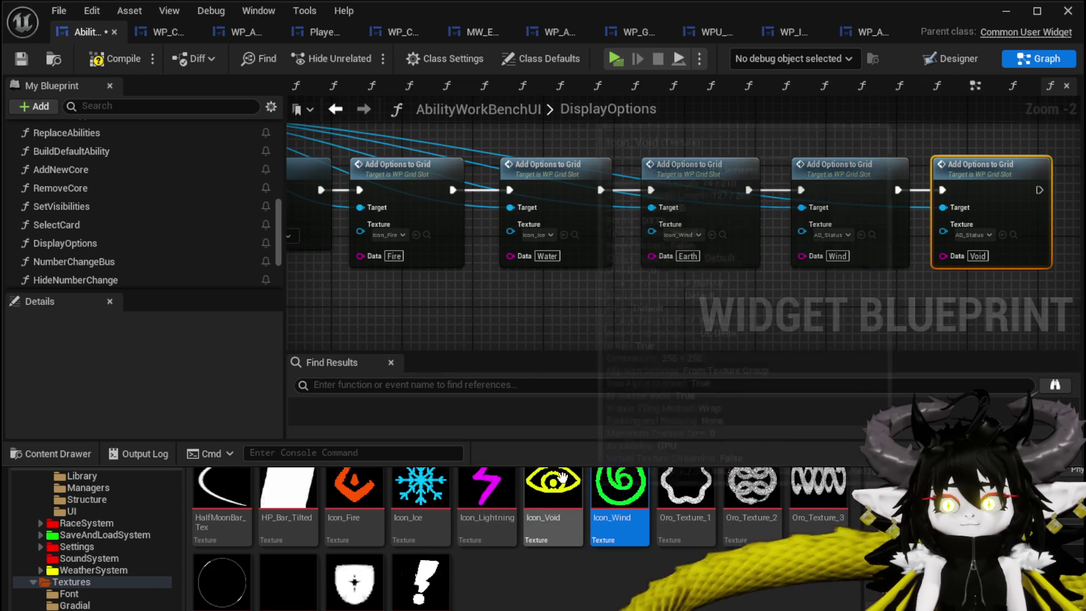
mouse_move(486, 485)
mouse_down()
mouse_move(823, 254)
mouse_move(834, 233)
mouse_up()
mouse_move(553, 486)
mouse_down()
mouse_move(1027, 277)
mouse_move(977, 237)
mouse_up()
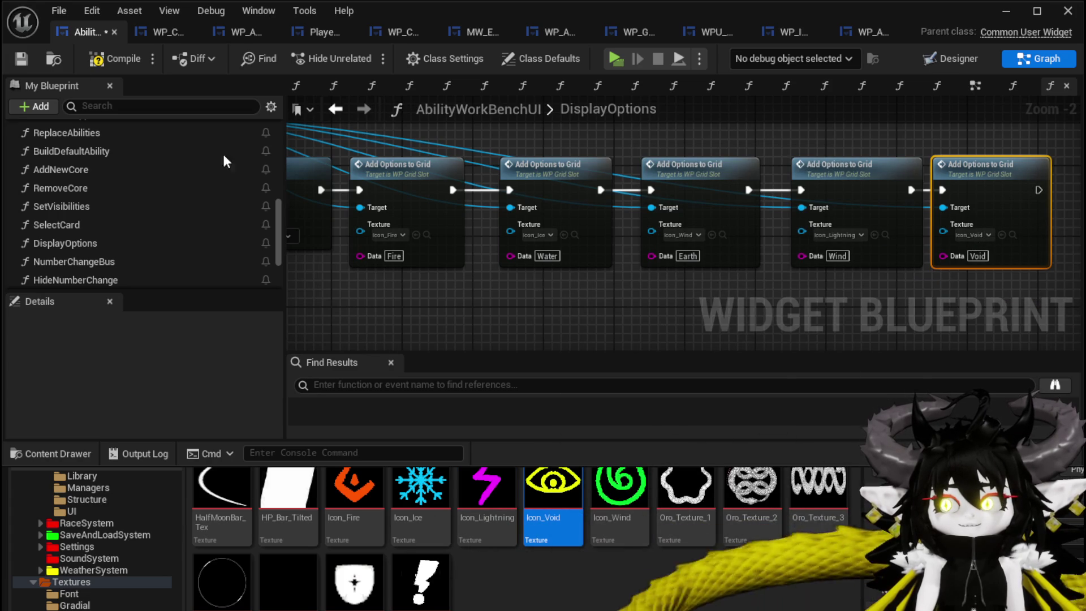
click(20, 58)
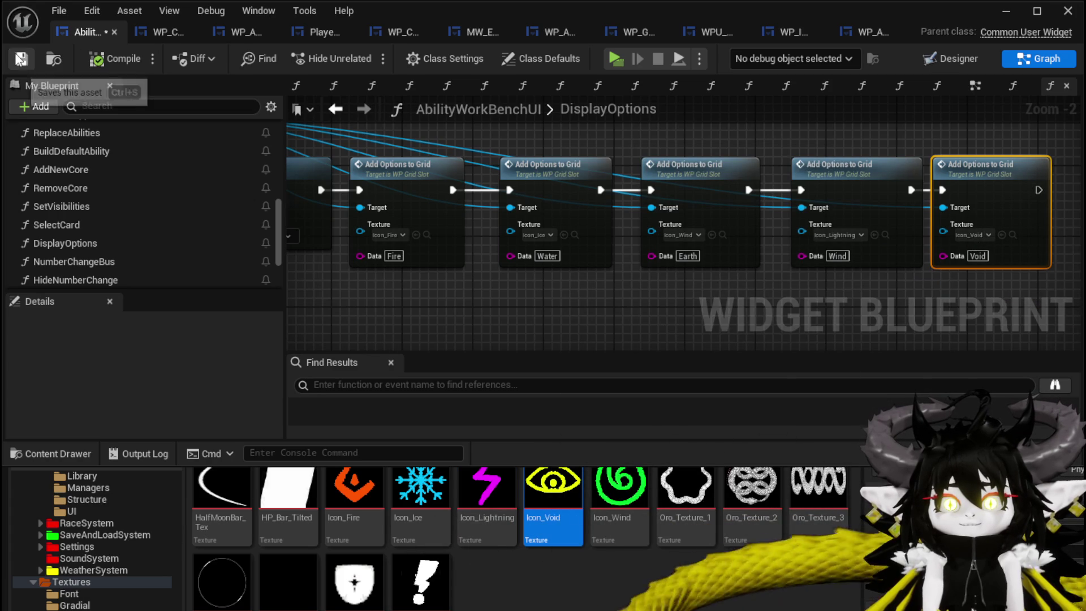
scroll(568, 139, down, 2)
mouse_move(568, 134)
mouse_down()
mouse_move(568, 294)
mouse_move(568, 226)
mouse_move(571, 249)
mouse_move(607, 288)
mouse_move(499, 288)
mouse_move(592, 199)
mouse_move(491, 129)
mouse_up()
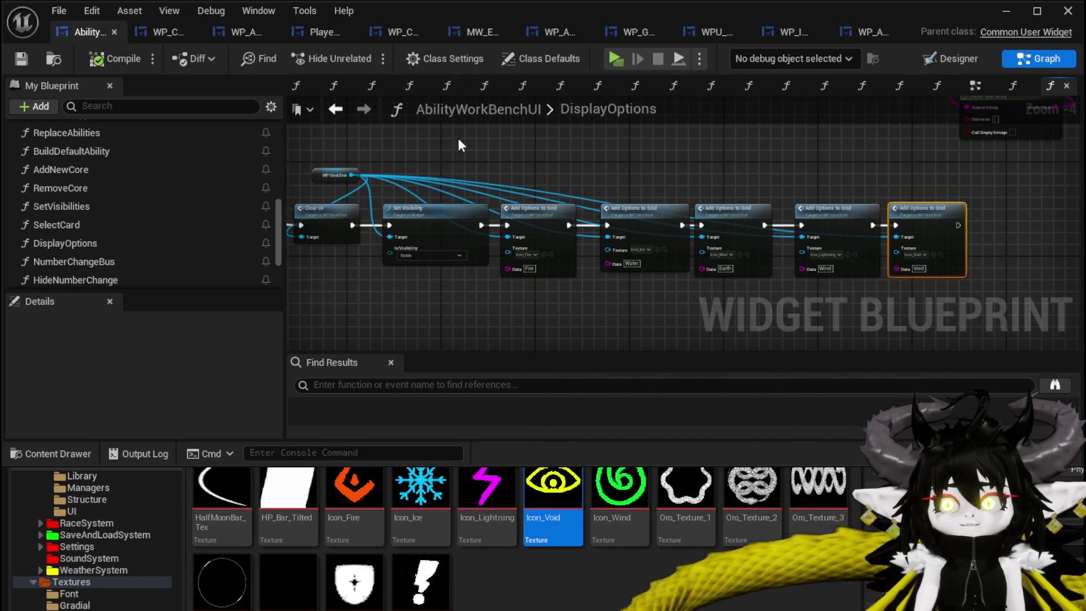
Save the AbilityWorkBenchUI blueprint with Ctrl+S and look over the My Blueprint functions list.
key(ctrl+s)
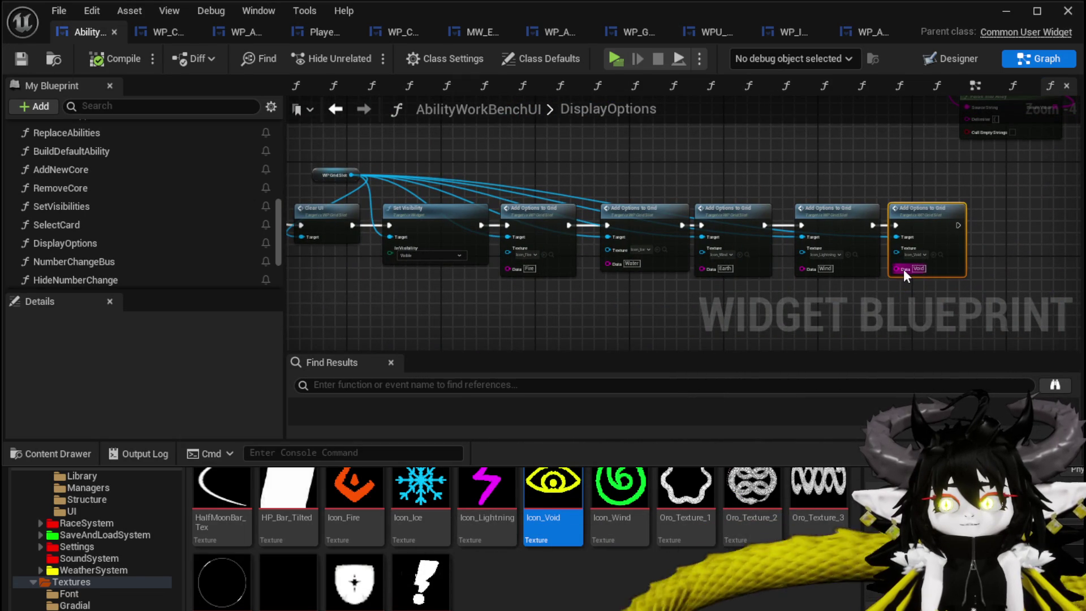
scroll(139, 195, up, 10)
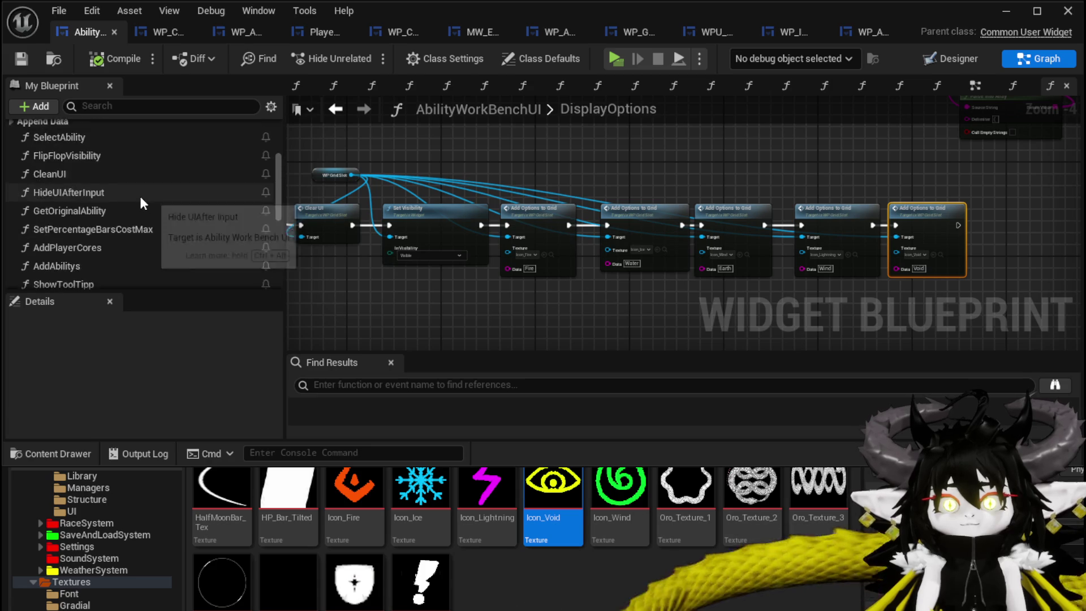
scroll(143, 193, down, 15)
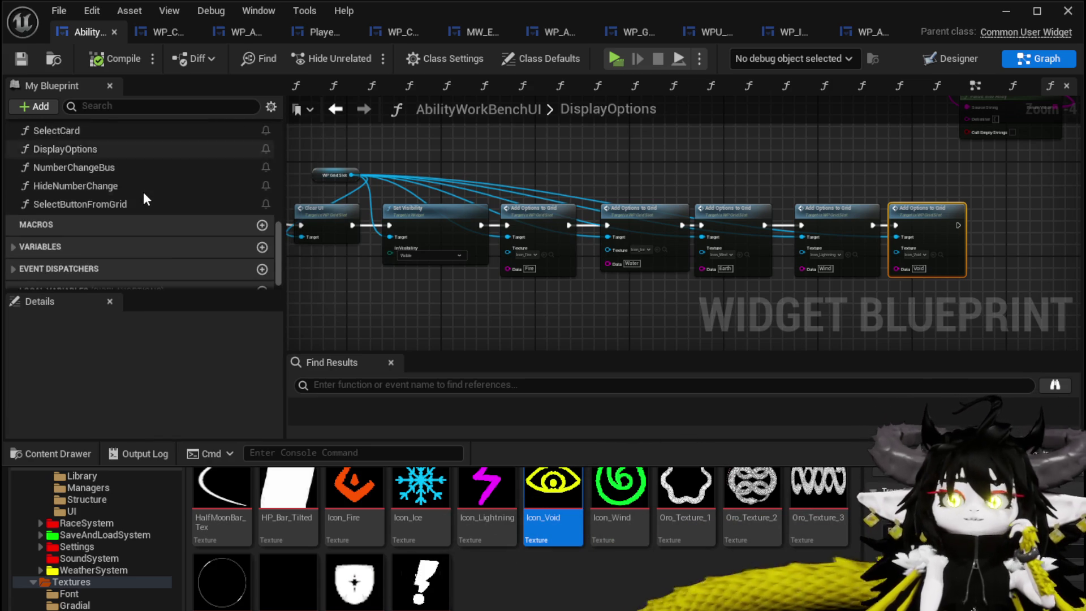
scroll(148, 194, up, 3)
scroll(137, 224, down, 3)
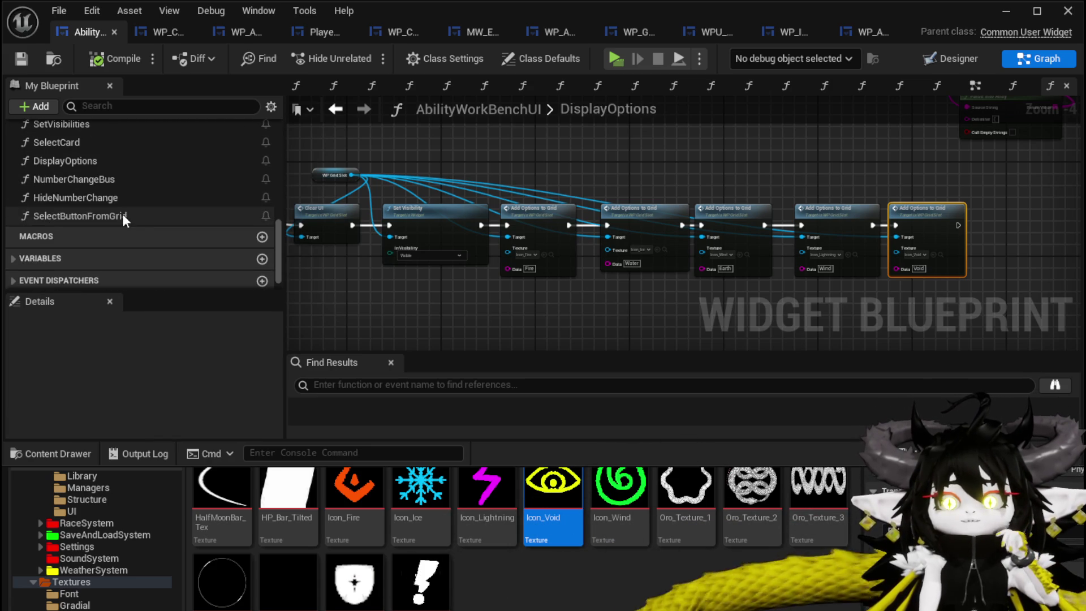
Open SelectButtonFromGrid and add new pins to its Switch on String node.
double_click(122, 213)
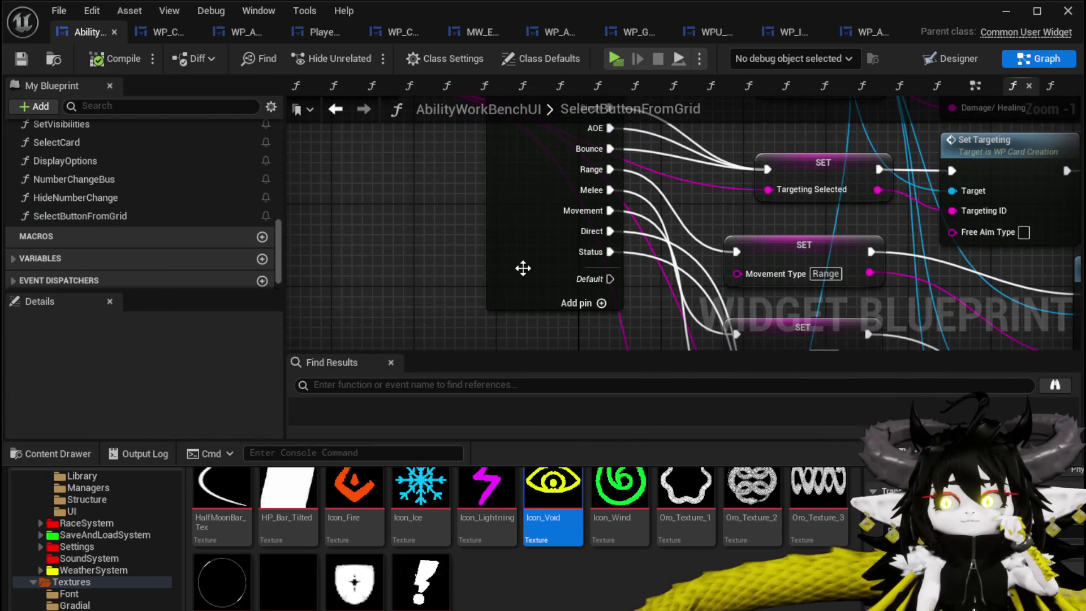
click(522, 268)
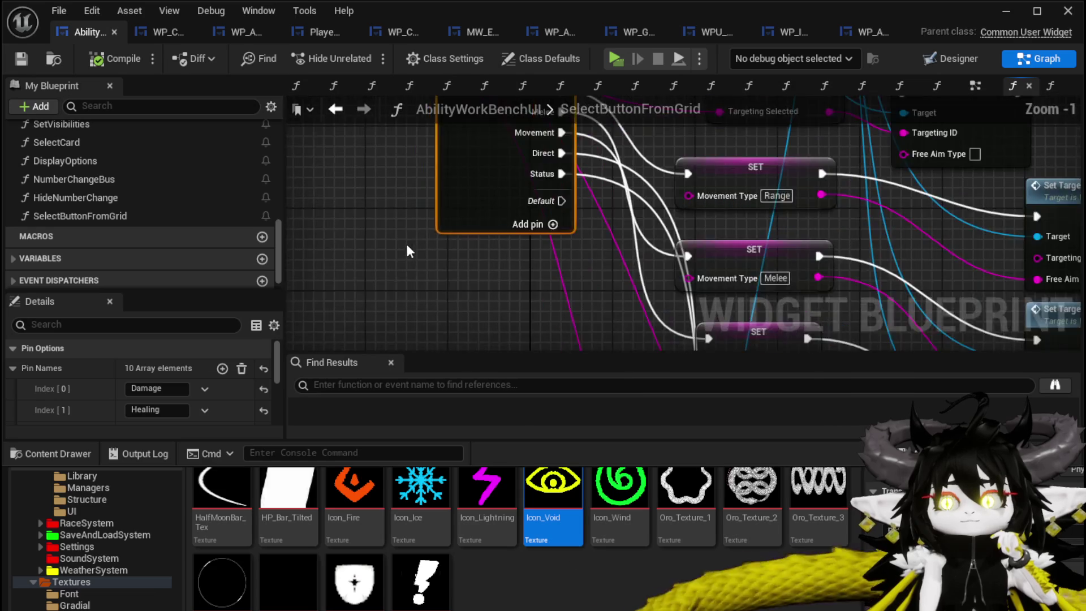
scroll(226, 375, down, 1)
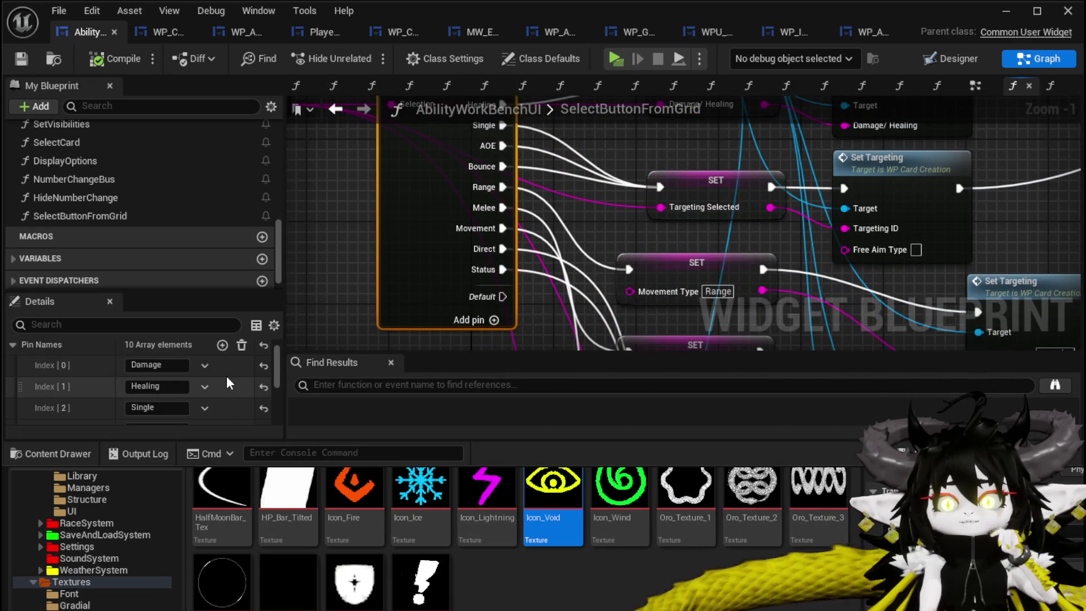
click(221, 345)
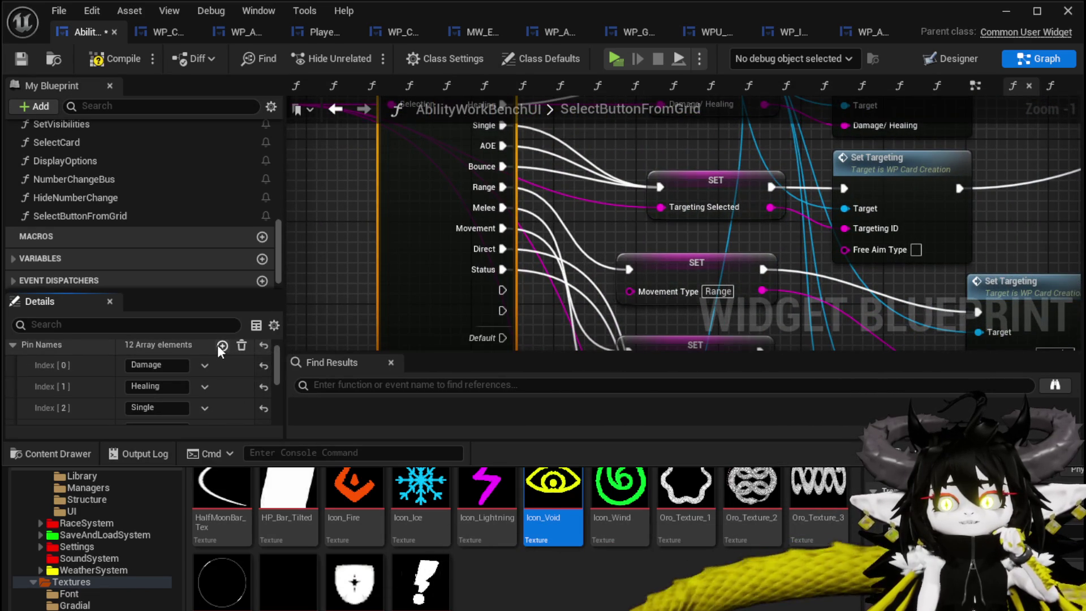
click(221, 345)
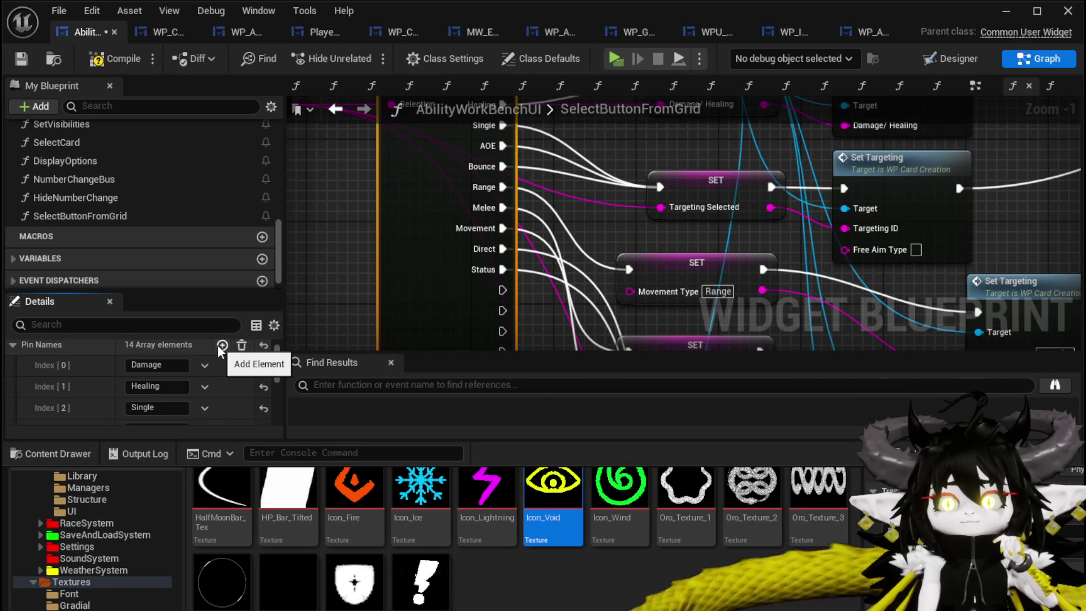
click(221, 345)
scroll(164, 366, down, 5)
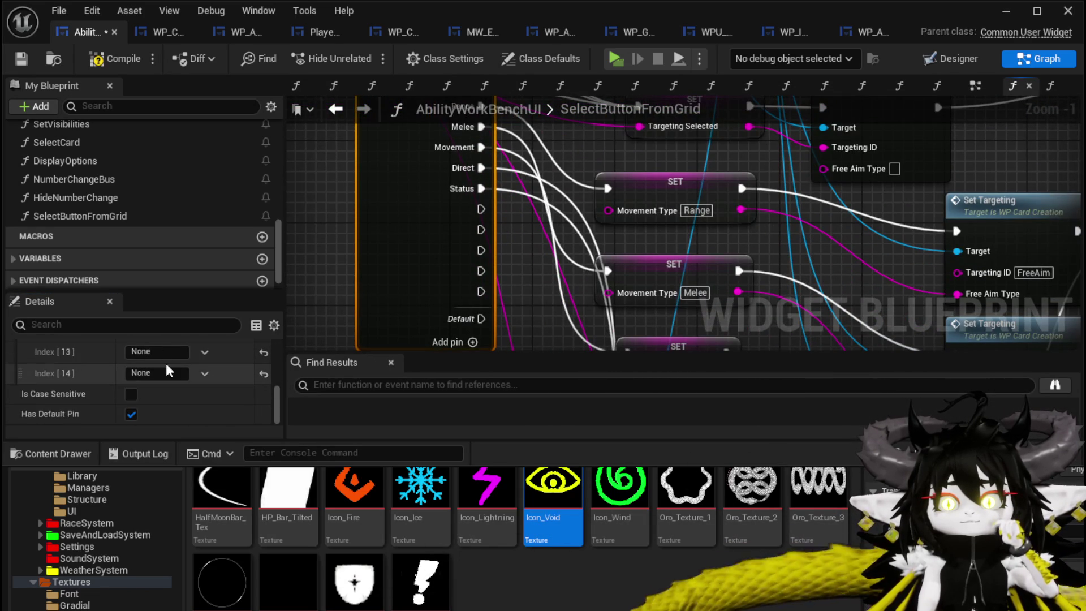
drag(280, 540, 279, 565)
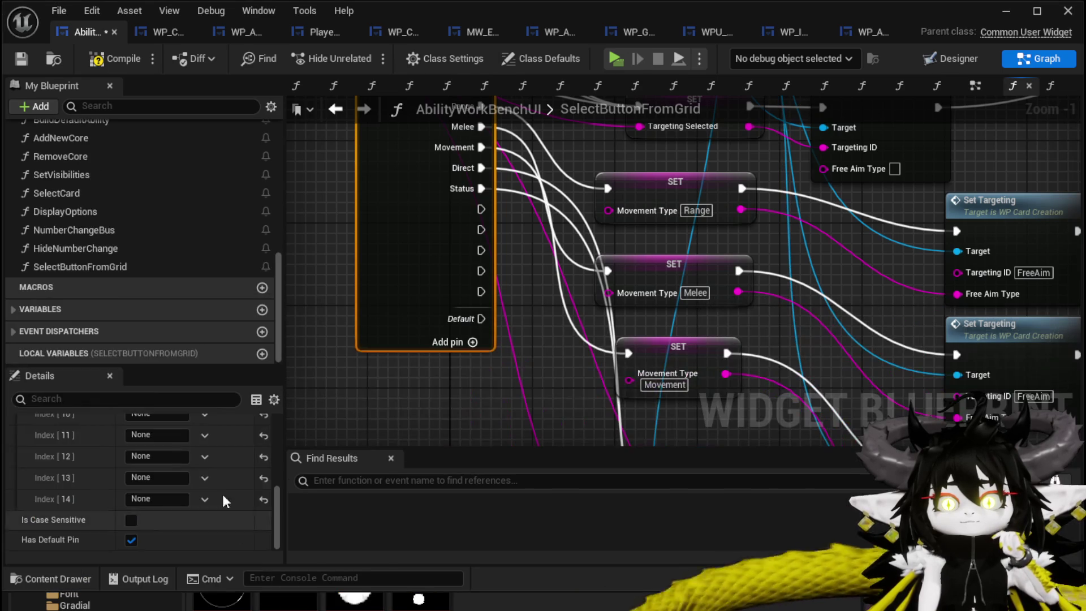
scroll(158, 473, up, 2)
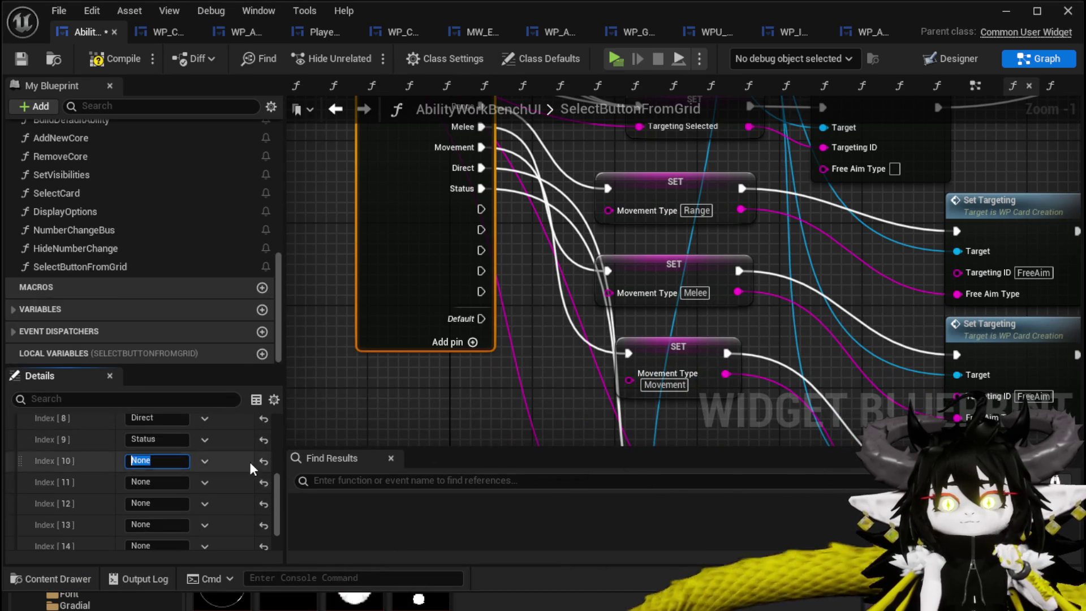
Name the new switch cases Fire, Water, Earth, Wind and Void, then compile and save.
text(Fire)
key(Return)
text(Water)
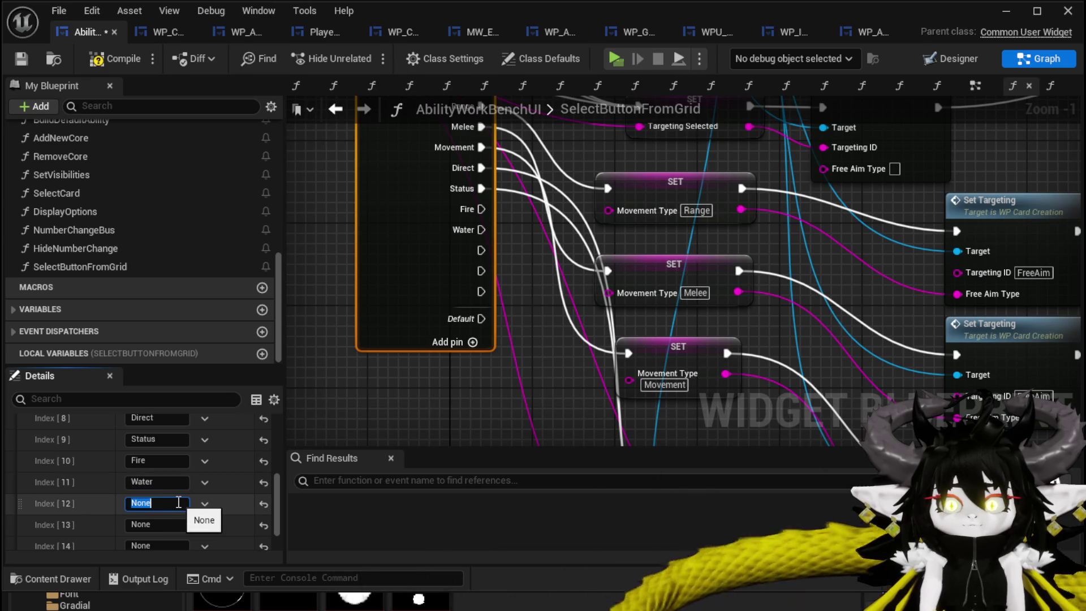
text(arth)
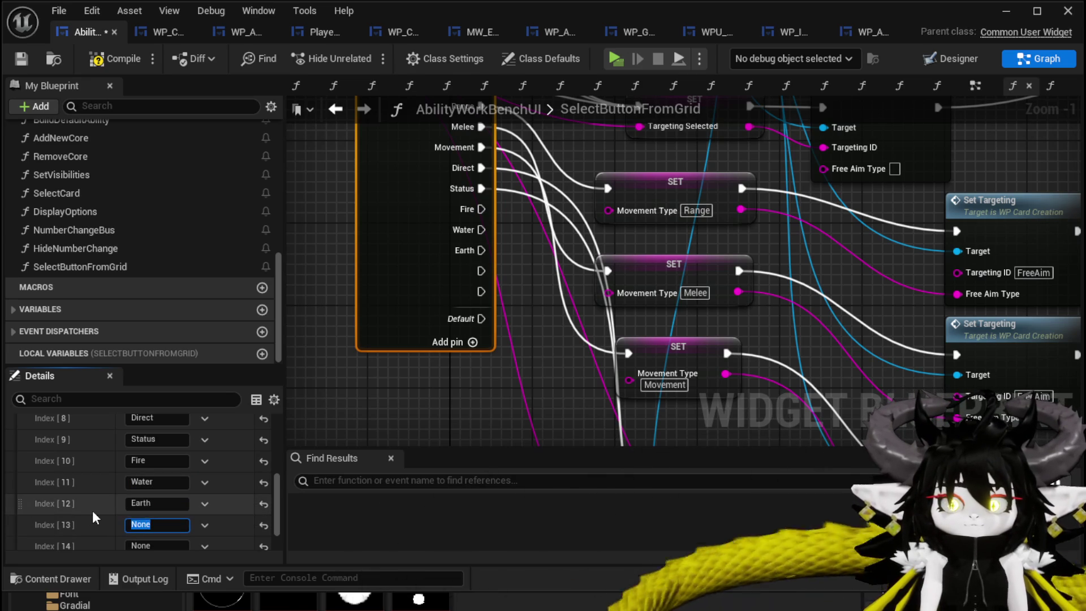
text(ind)
key(Return)
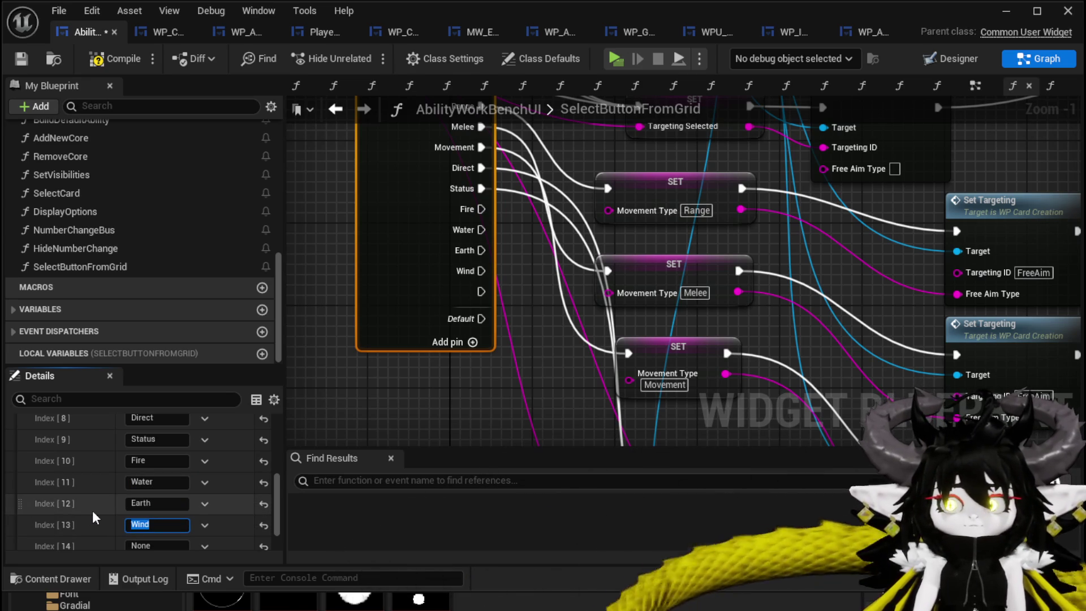
scroll(158, 500, down, 2)
text(V)
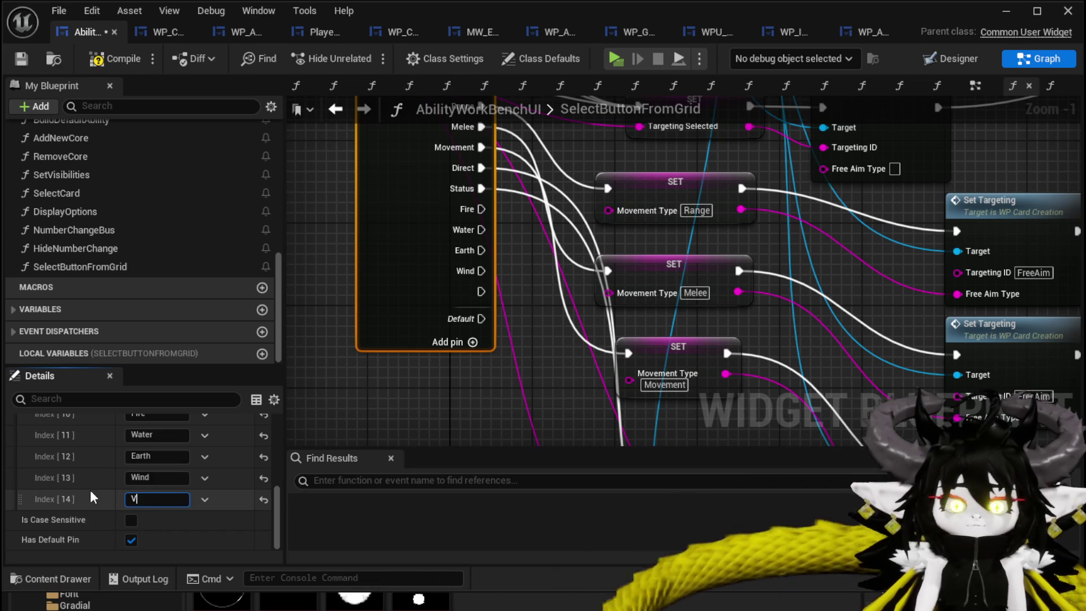
text(oid)
key(Return)
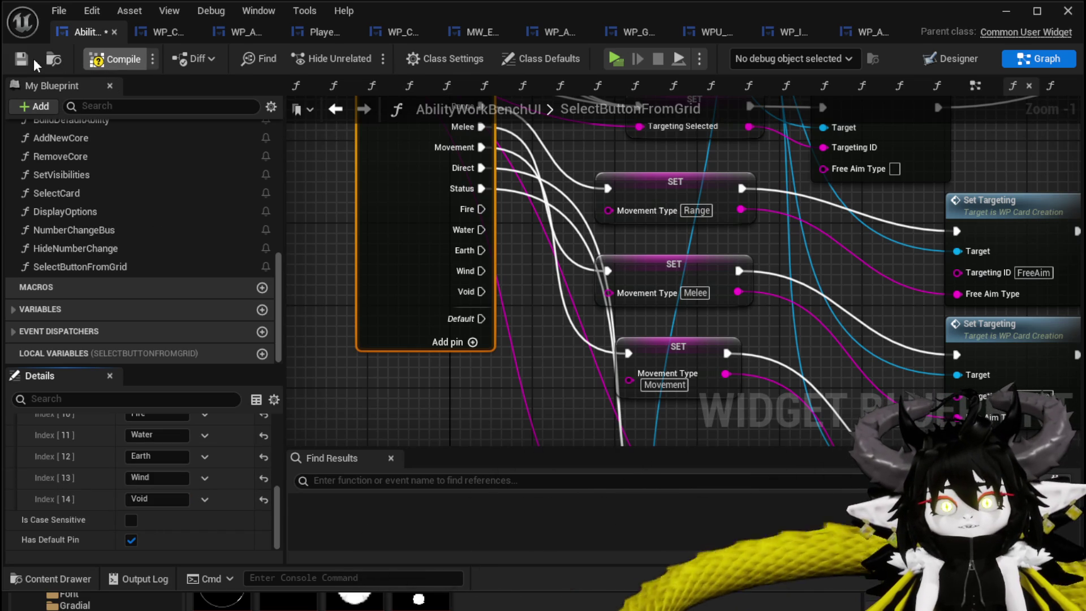
key(ctrl+s)
mouse_move(579, 327)
mouse_down()
mouse_move(435, 327)
mouse_move(577, 191)
mouse_move(635, 193)
mouse_up()
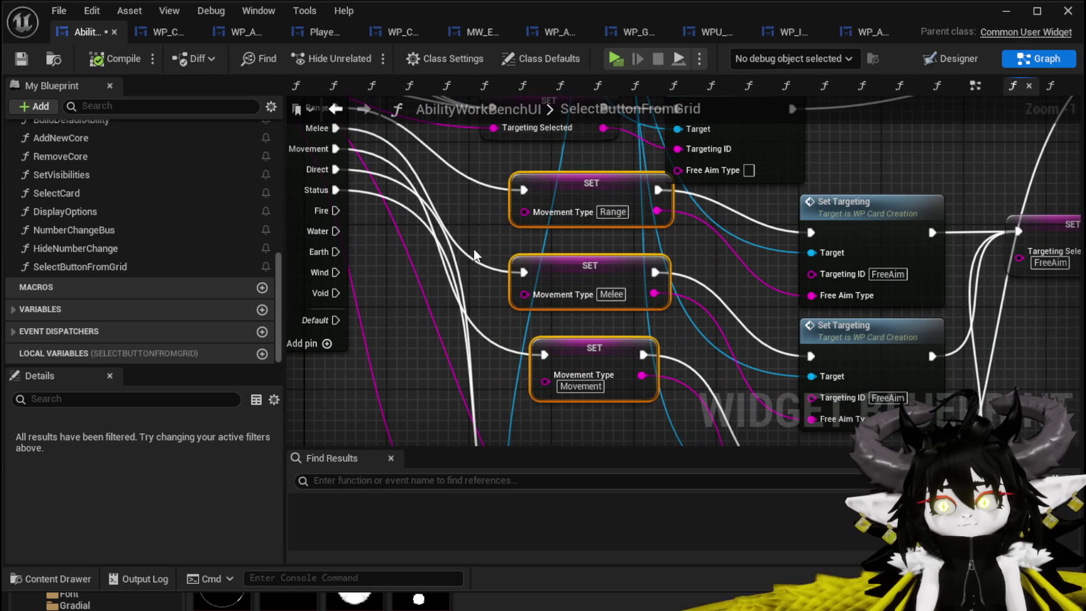
Add a Set Elemental Data call from WP Card Creation, placed below the switch.
click(396, 321)
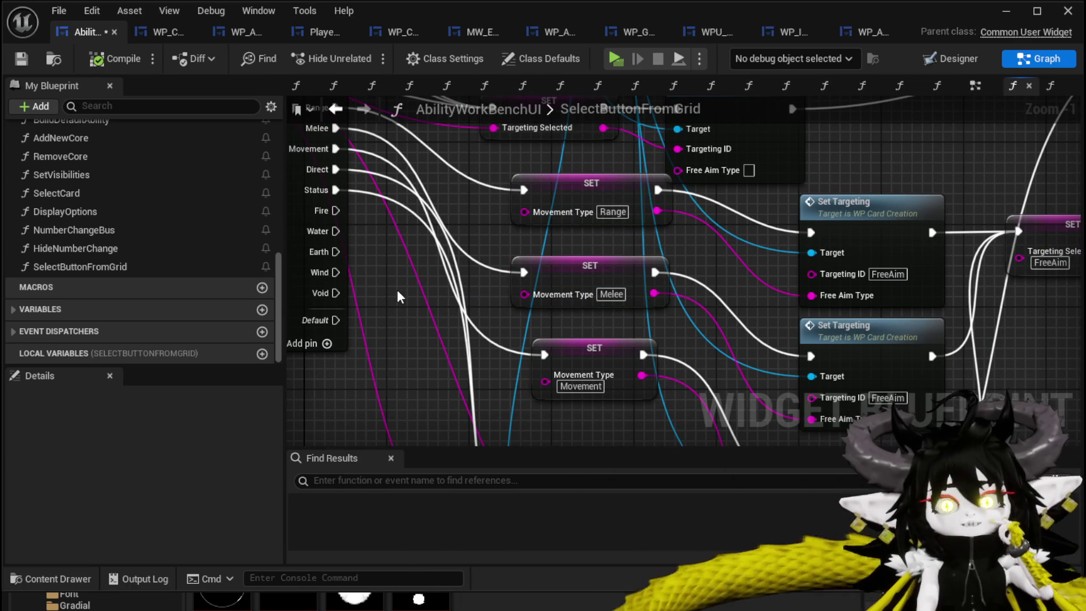
scroll(397, 289, down, 3)
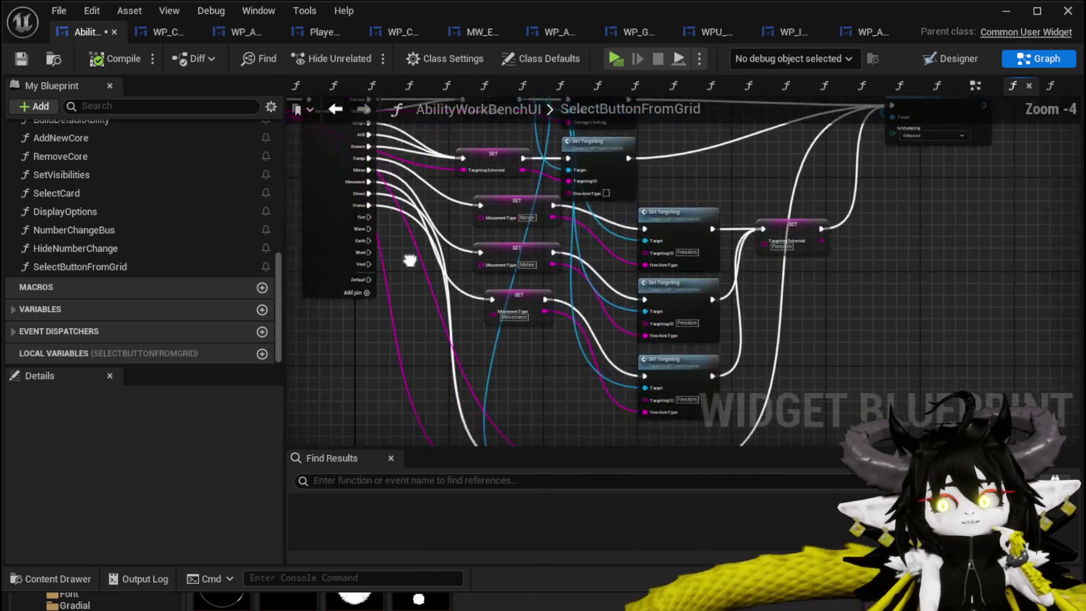
drag(635, 328, 742, 308)
drag(480, 220, 570, 503)
scroll(481, 219, up, 3)
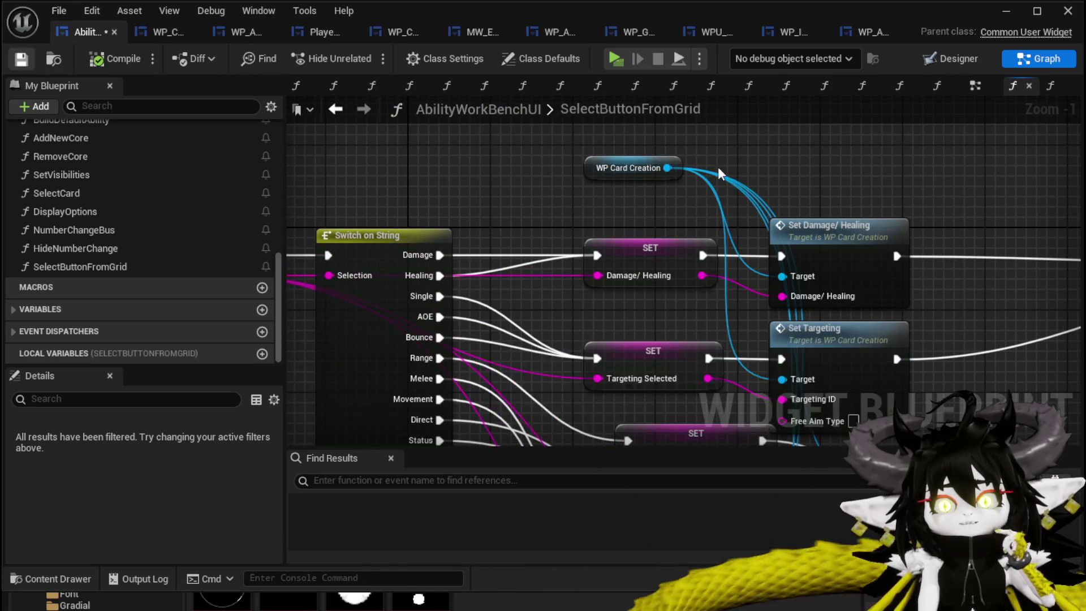
drag(667, 167, 737, 160)
text(Set Elem)
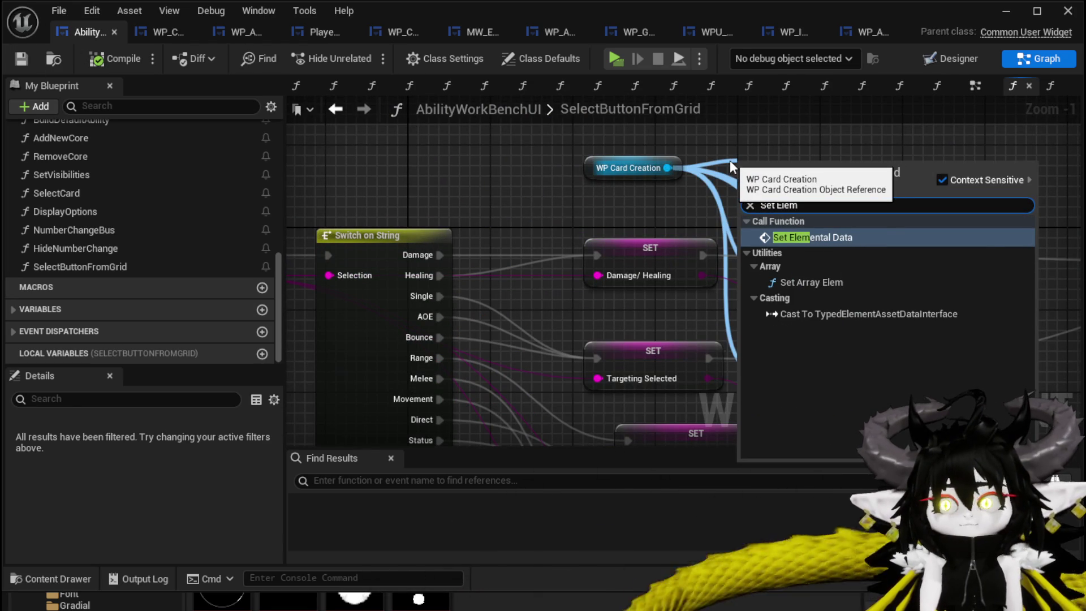
key(Return)
scroll(729, 161, down, 2)
mouse_move(729, 162)
mouse_down()
mouse_move(708, 326)
mouse_move(561, 451)
mouse_up()
Wire the Fire, Water, Earth, Wind and Void cases into it and feed selection Data to Element ID.
mouse_move(493, 167)
mouse_down()
mouse_move(527, 363)
mouse_move(515, 396)
mouse_move(511, 226)
mouse_up()
drag(528, 392, 518, 397)
mouse_move(504, 198)
mouse_down()
mouse_move(516, 396)
mouse_move(515, 259)
mouse_up()
drag(520, 399, 521, 399)
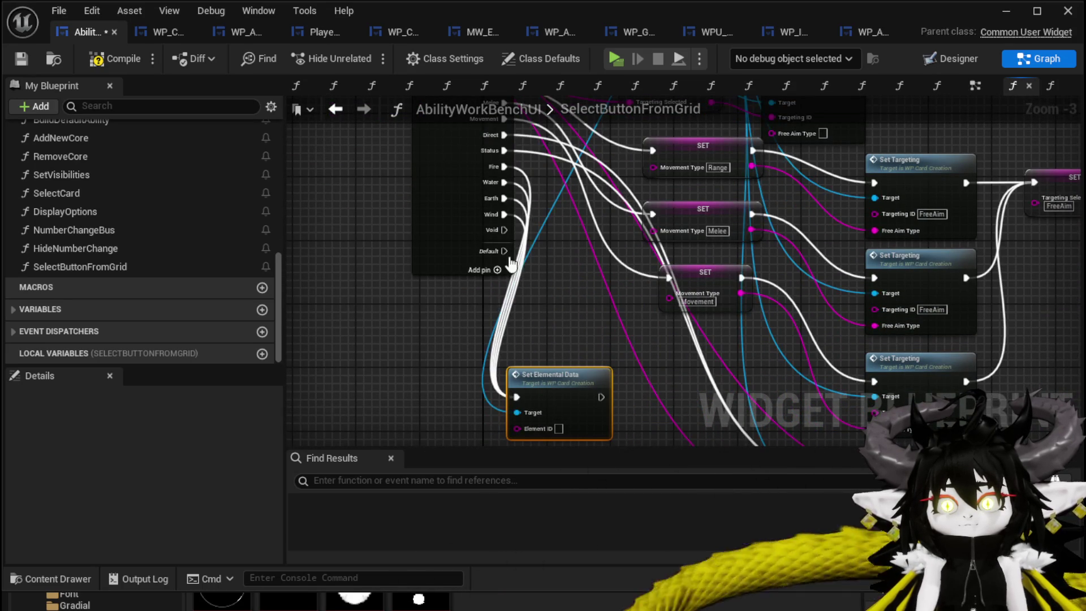
drag(501, 230, 515, 401)
drag(588, 335, 536, 279)
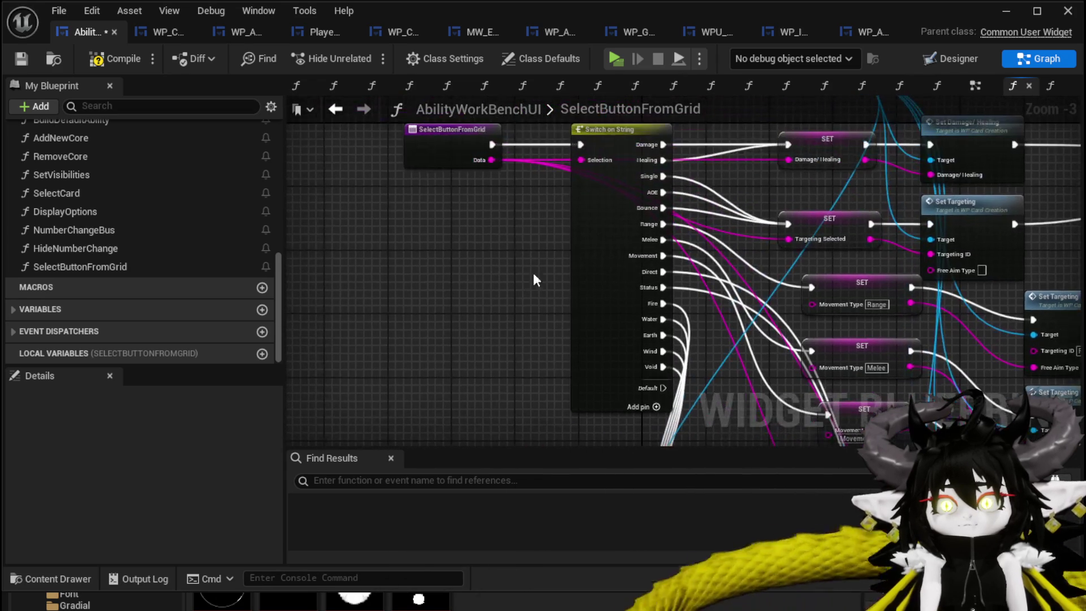
mouse_move(488, 160)
mouse_down()
mouse_move(689, 356)
mouse_move(681, 323)
mouse_up()
mouse_move(718, 300)
mouse_down()
mouse_move(763, 370)
mouse_move(340, 307)
mouse_move(341, 326)
mouse_move(448, 347)
mouse_up()
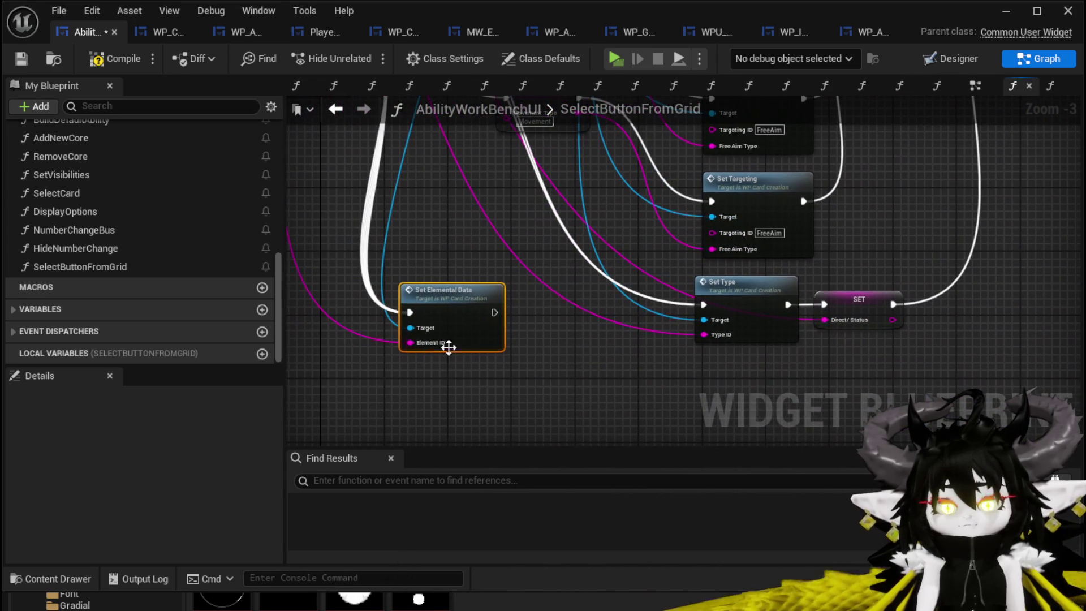
Add Set Main Element after Set Elemental Data, passing the element in, then save and return to the level.
right_click(531, 370)
text(set Element)
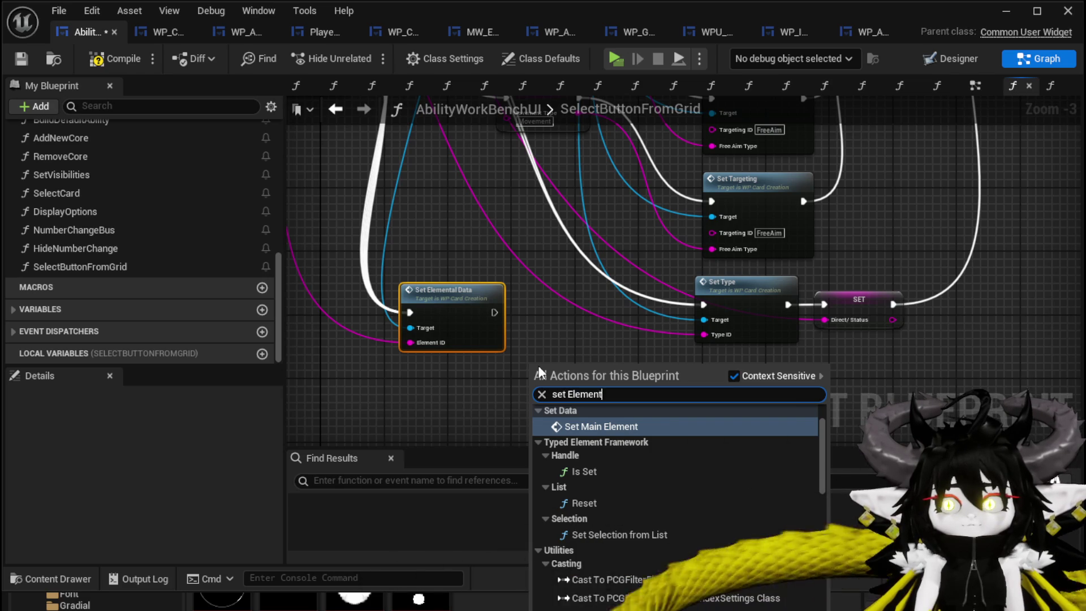
key(Return)
scroll(569, 399, up, 3)
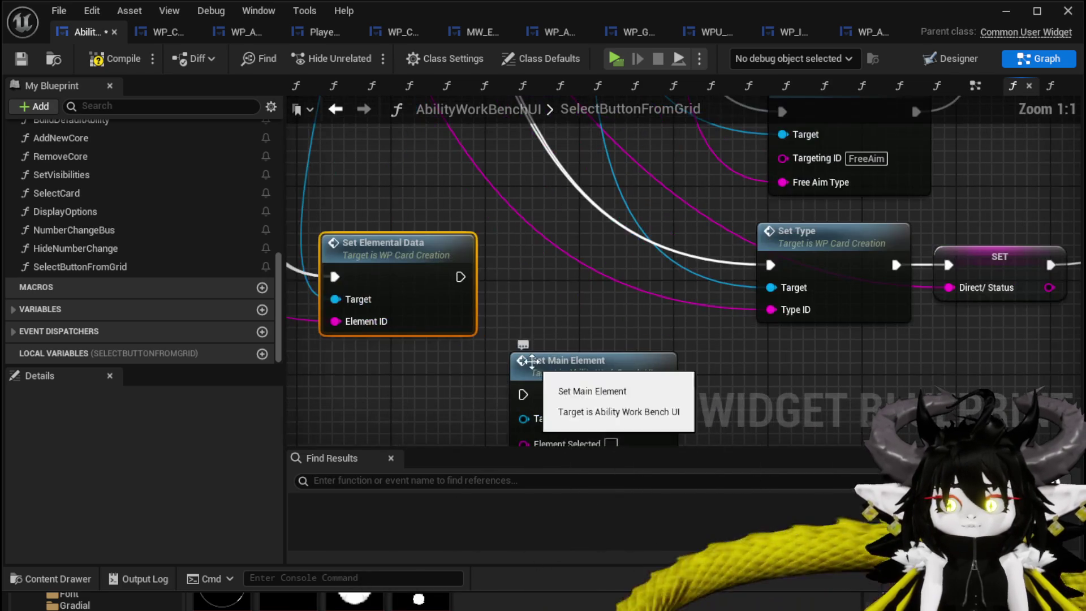
mouse_move(426, 275)
mouse_down()
mouse_move(439, 399)
mouse_move(441, 378)
mouse_move(523, 400)
mouse_up()
scroll(526, 353, down, 2)
mouse_move(441, 322)
mouse_down()
mouse_move(528, 339)
mouse_move(671, 332)
mouse_up()
scroll(584, 302, down, 1)
drag(584, 303, 581, 307)
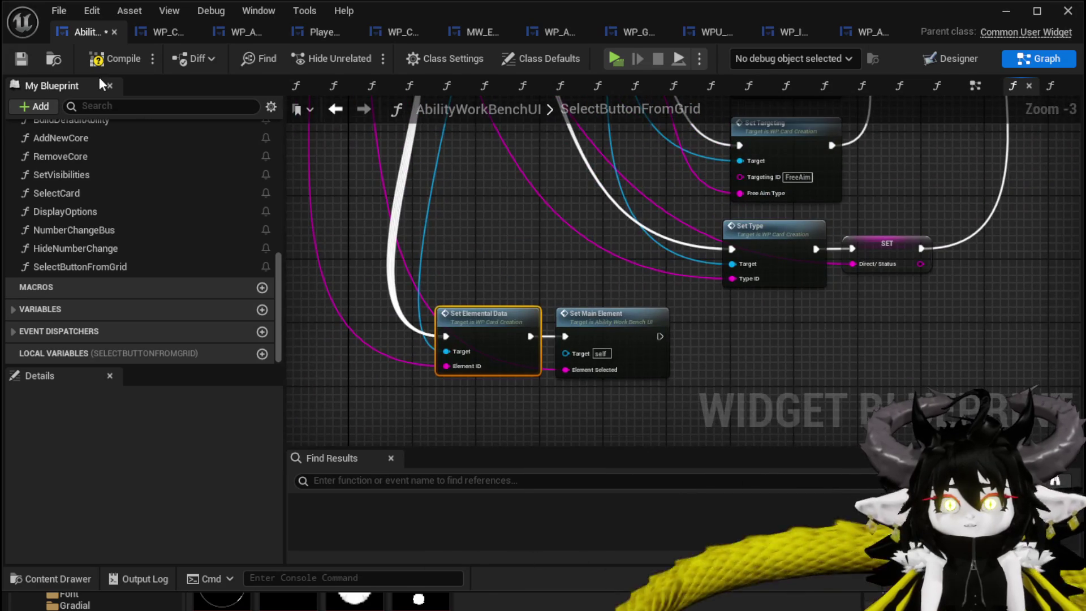
click(21, 61)
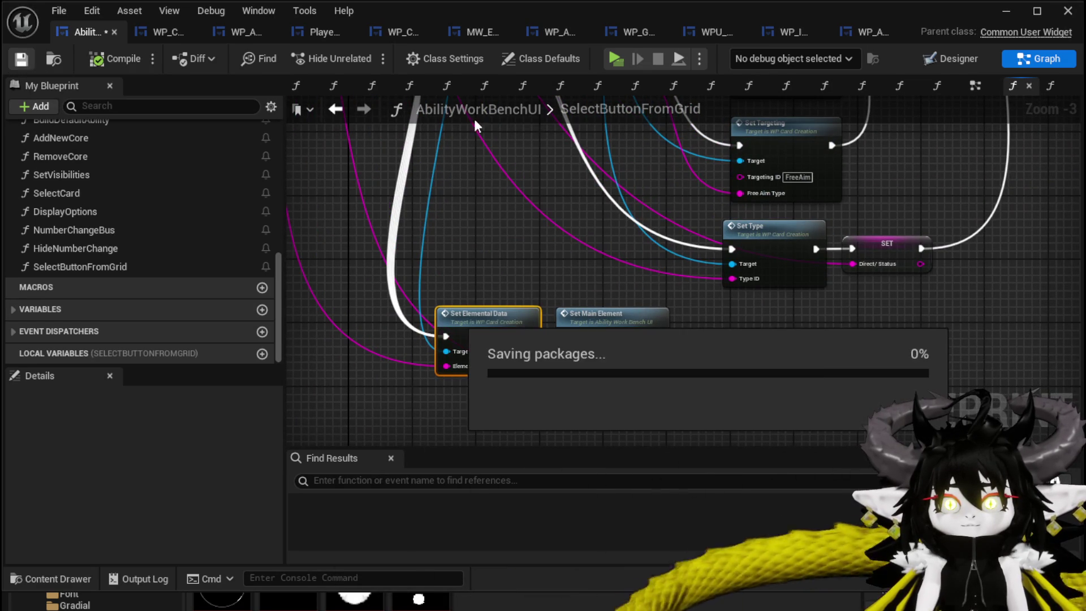
click(1004, 17)
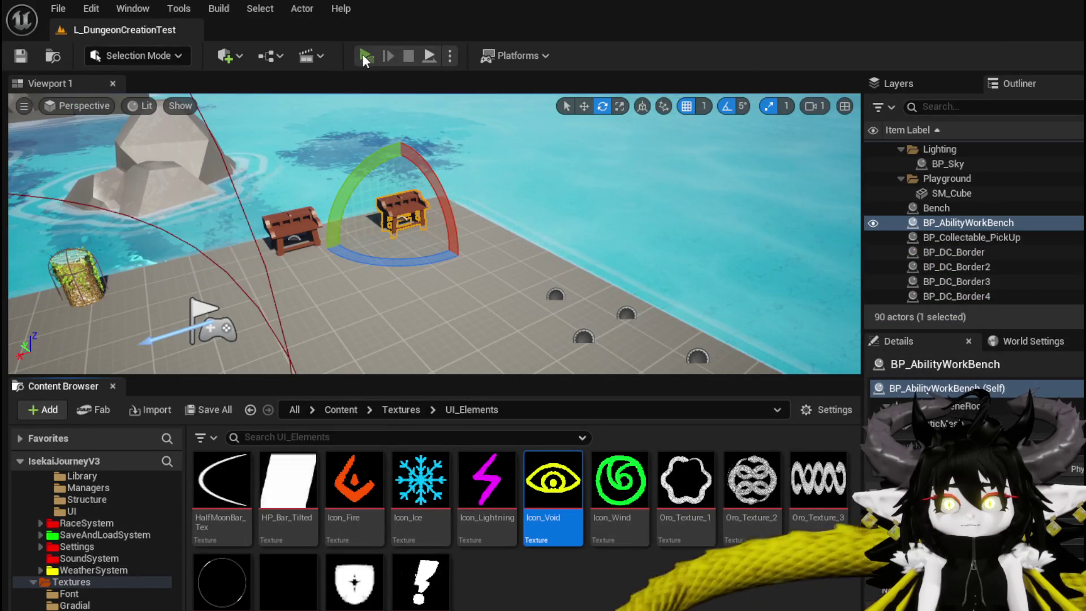
Start Play, open the workbench's Ability panel and bring up the Movement card's element choices.
click(362, 53)
key(w)
key(e)
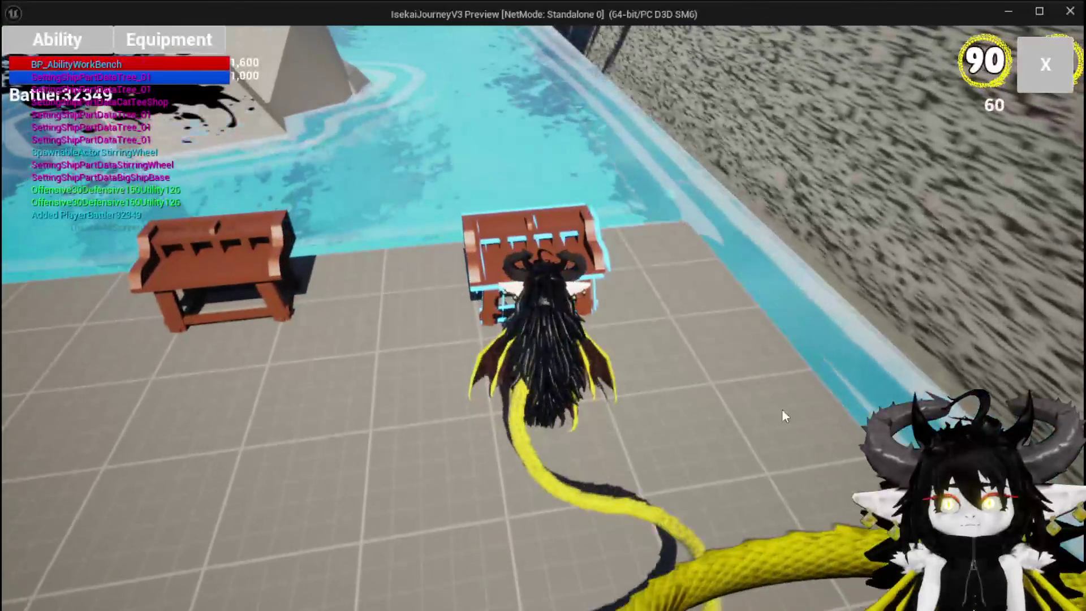
click(63, 51)
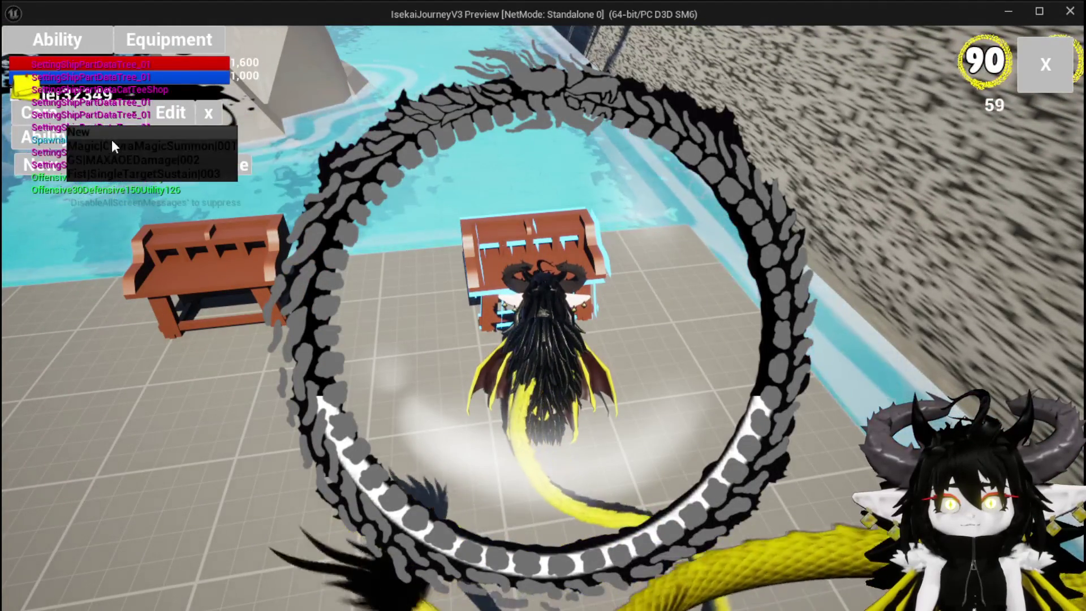
click(111, 140)
click(582, 368)
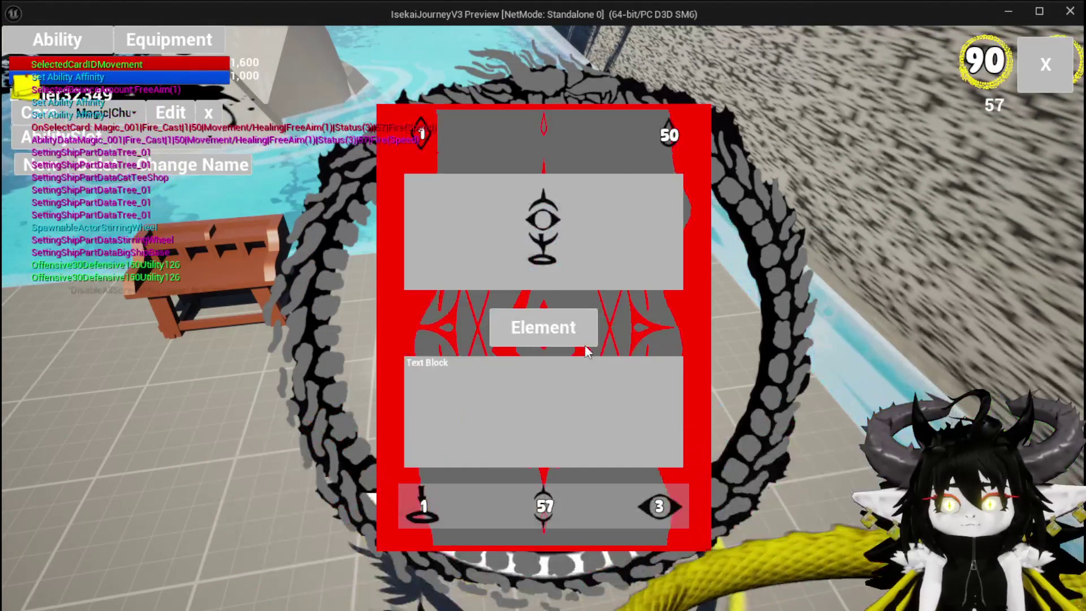
click(530, 329)
Recolor the card through ice, void, fire, ice, wind and lightning, then stop the preview and save.
click(565, 204)
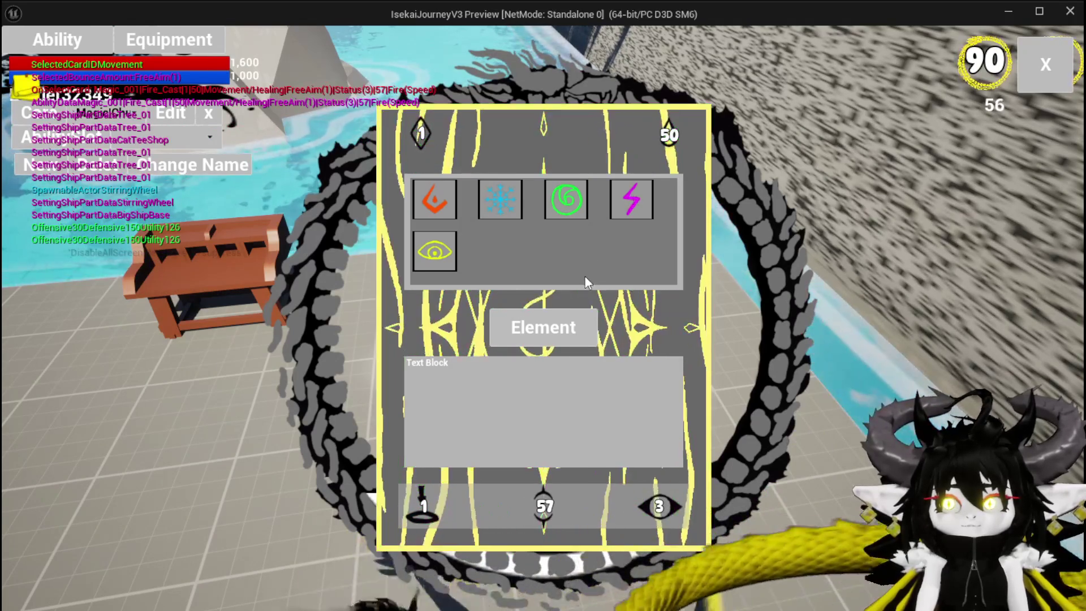
click(500, 200)
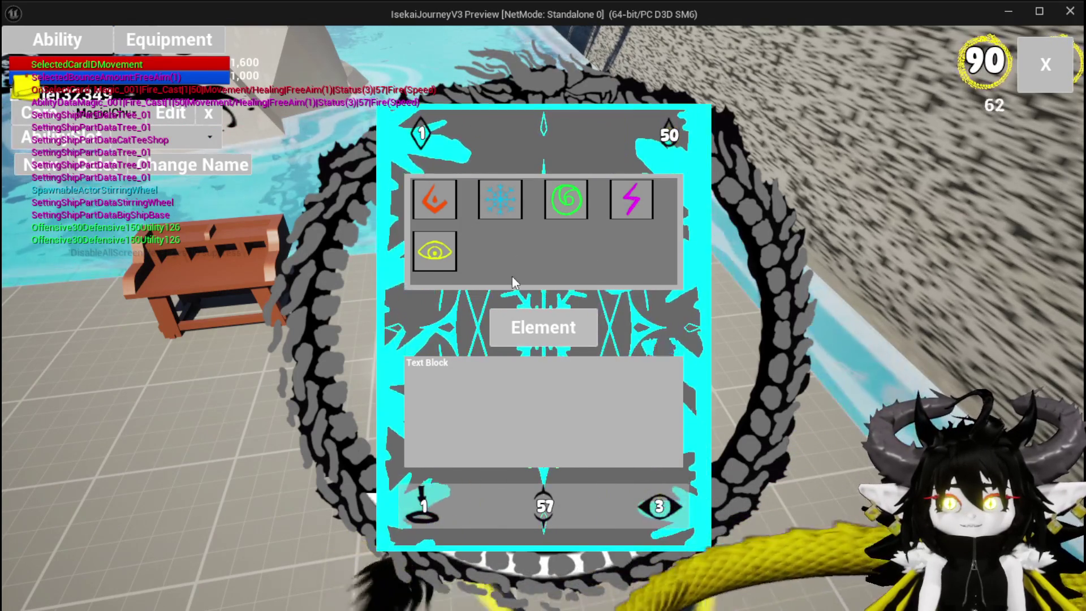
click(447, 256)
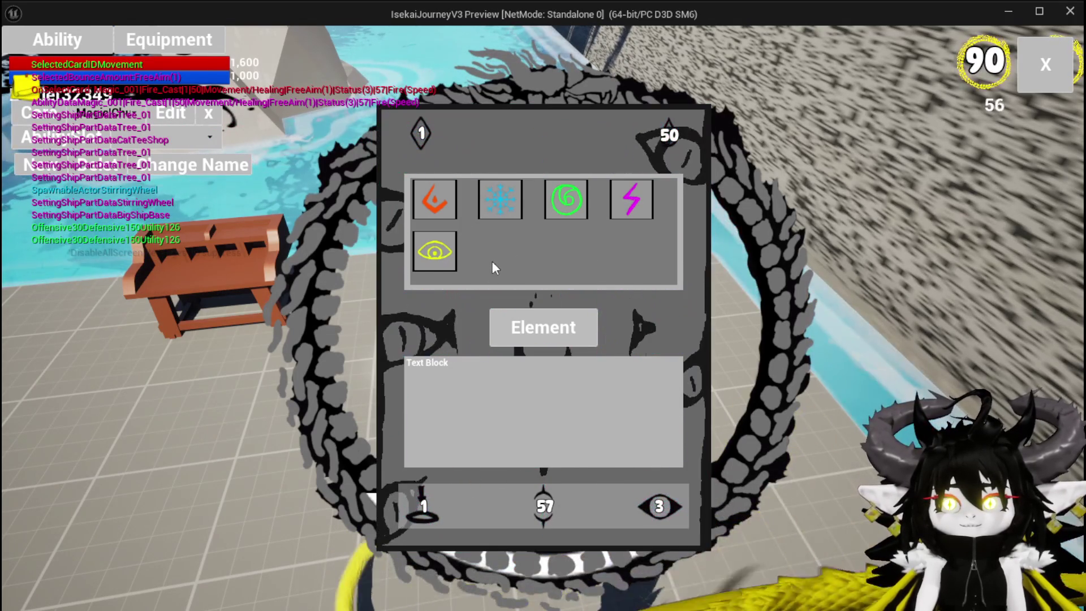
click(442, 201)
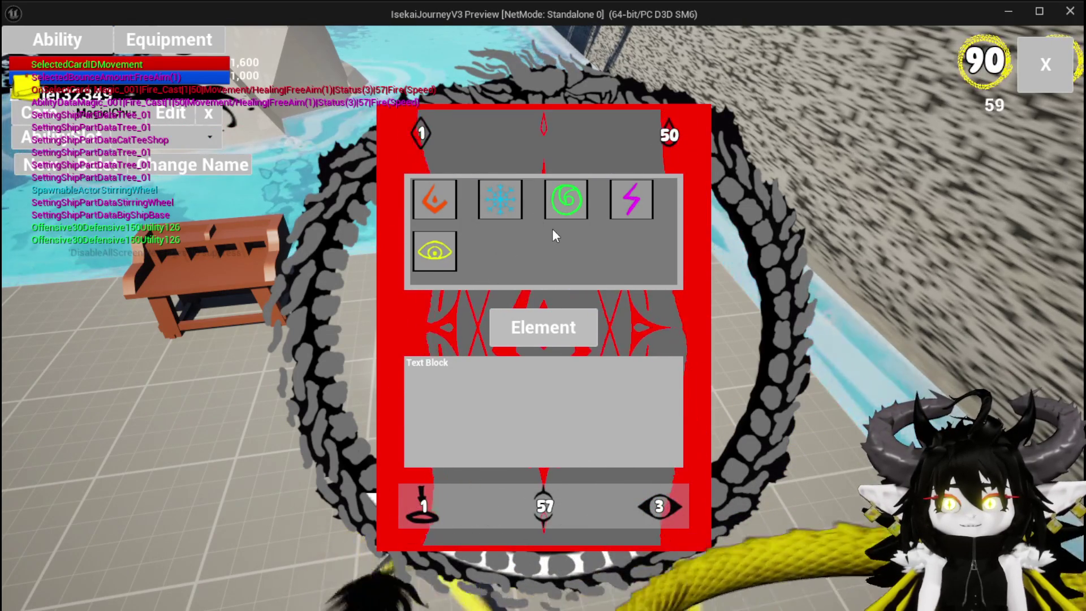
click(514, 203)
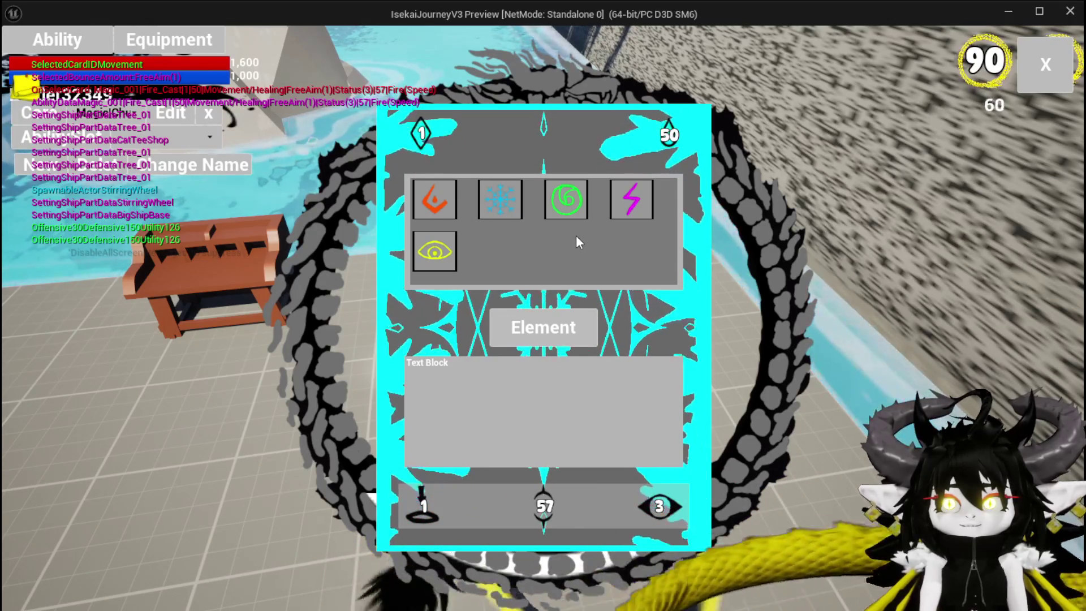
click(571, 210)
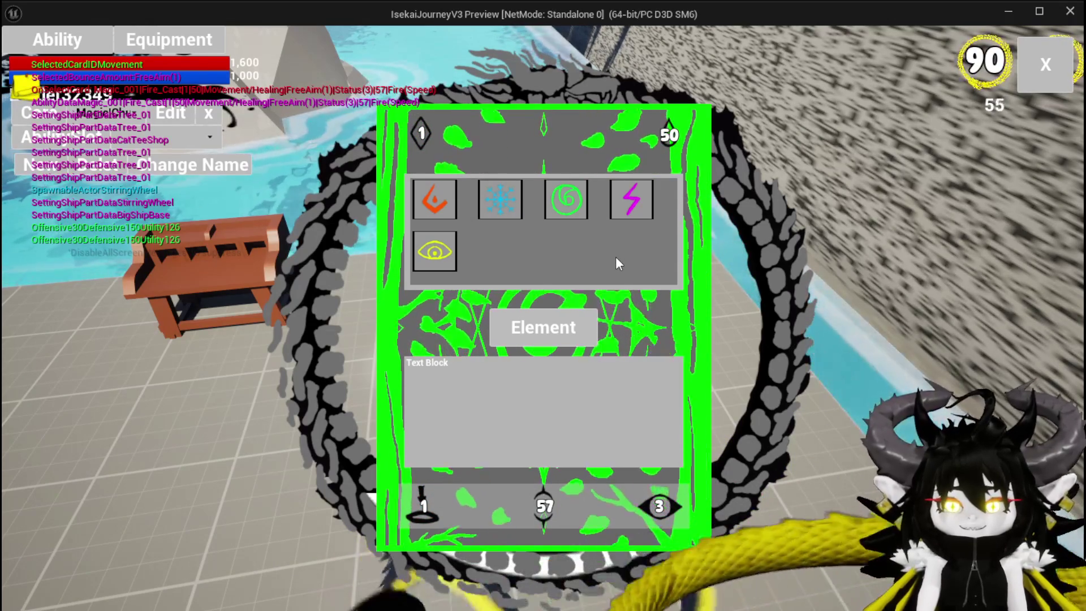
click(617, 207)
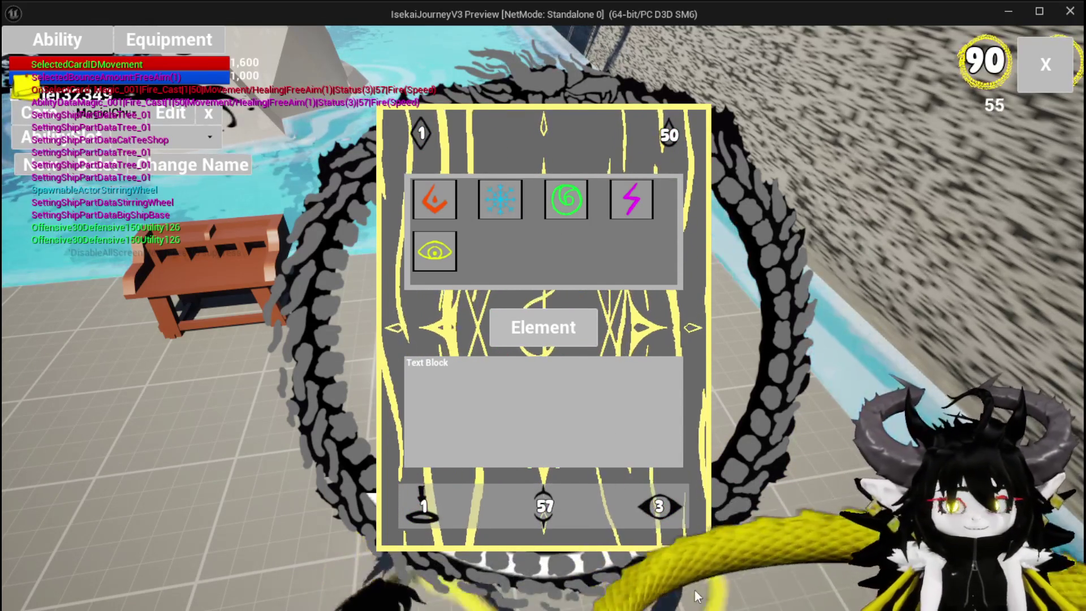
key(Escape)
key(ctrl+s)
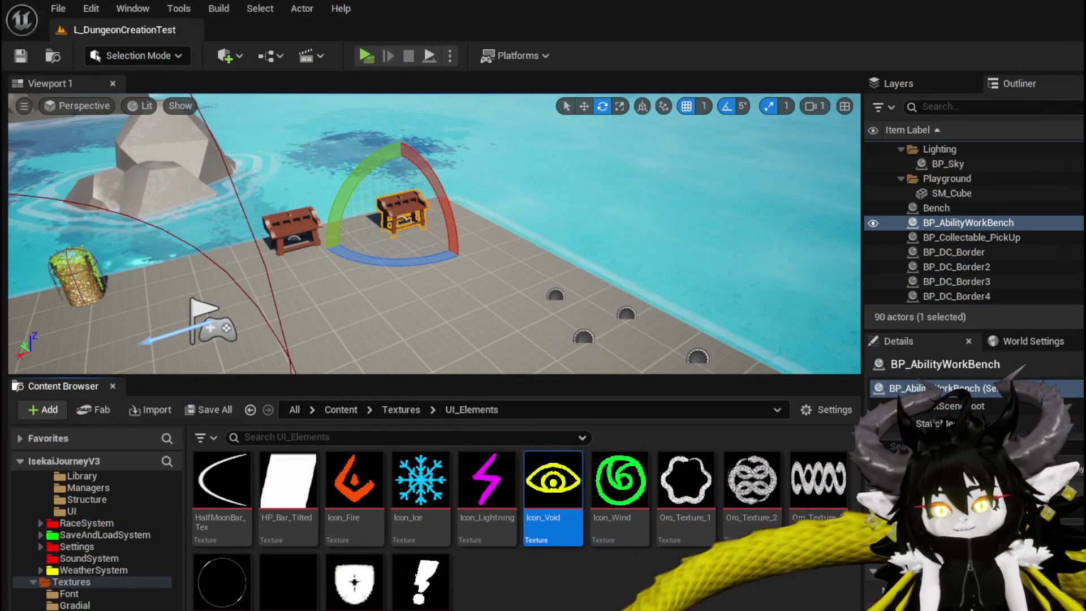
Wire the switch branches into Set Visibility collapsing WP Grid Slot, then compile and save.
key(alt+Tab)
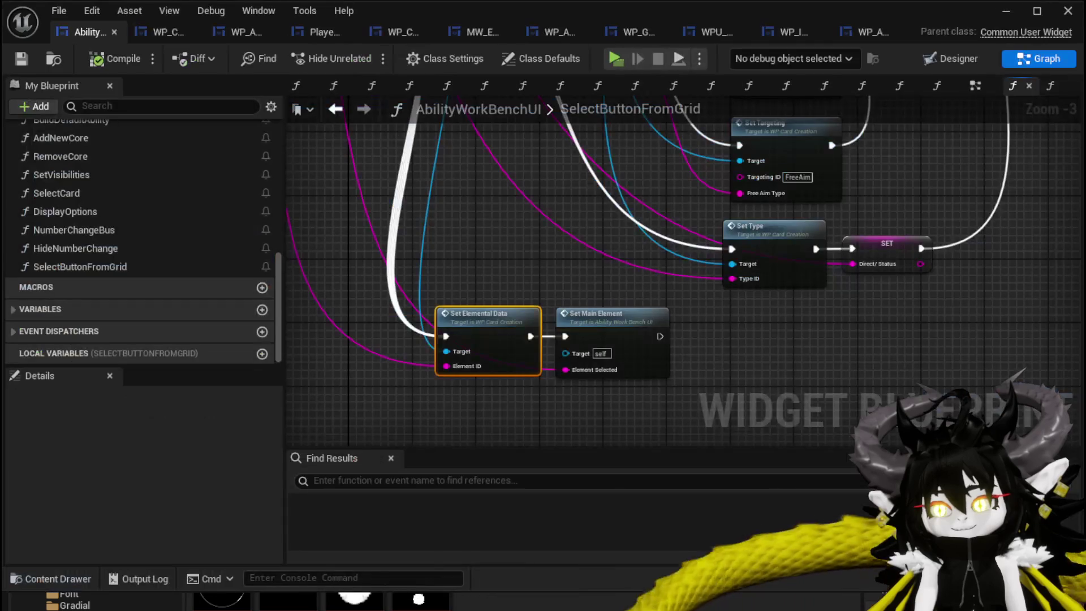
scroll(656, 339, up, 3)
mouse_move(1012, 141)
mouse_down()
mouse_move(975, 97)
mouse_move(887, 228)
mouse_move(901, 225)
mouse_up()
click(109, 63)
click(19, 62)
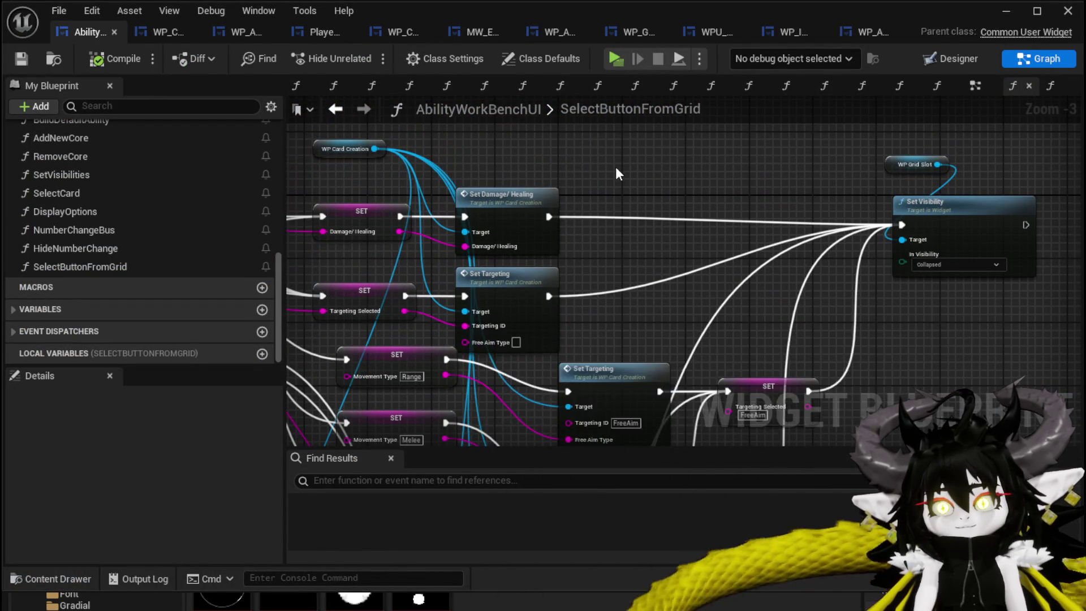
scroll(616, 166, down, 2)
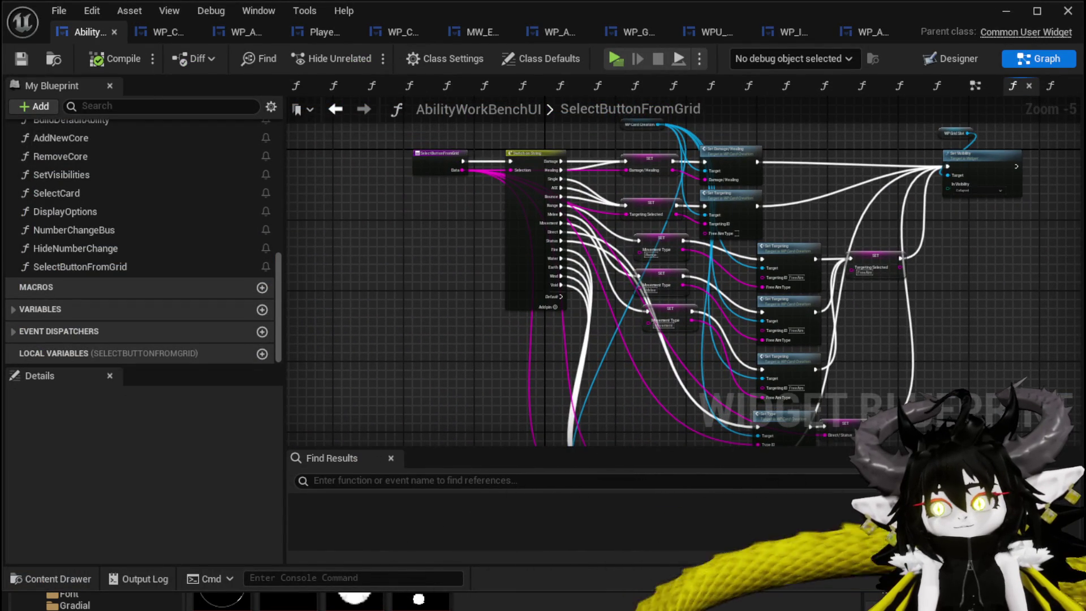
click(14, 62)
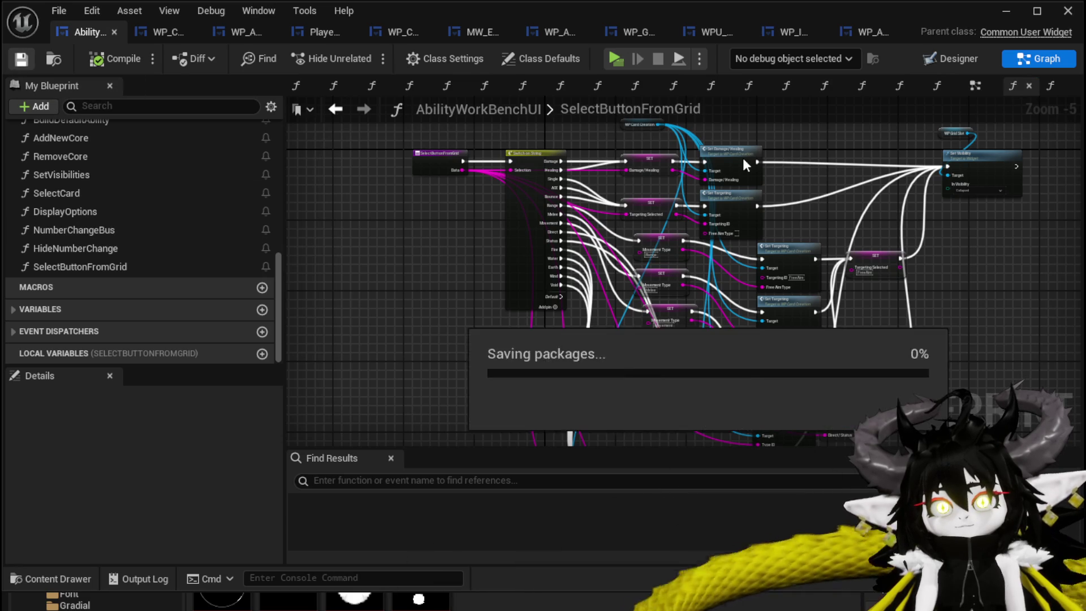
Return to the level editor and launch a Standalone preview at the ability workbench.
click(1006, 11)
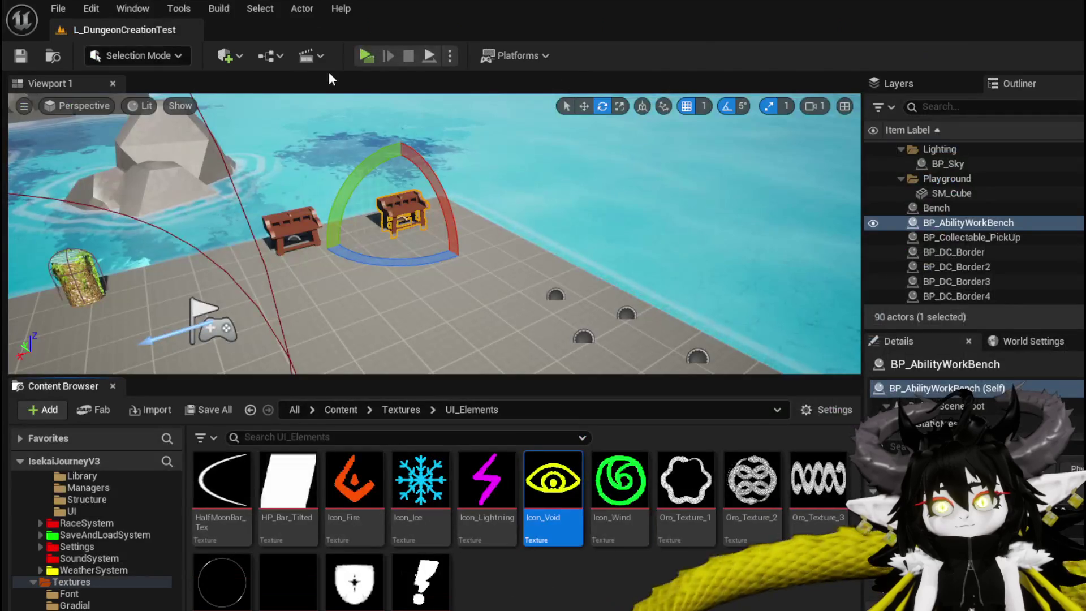
click(369, 53)
key(w)
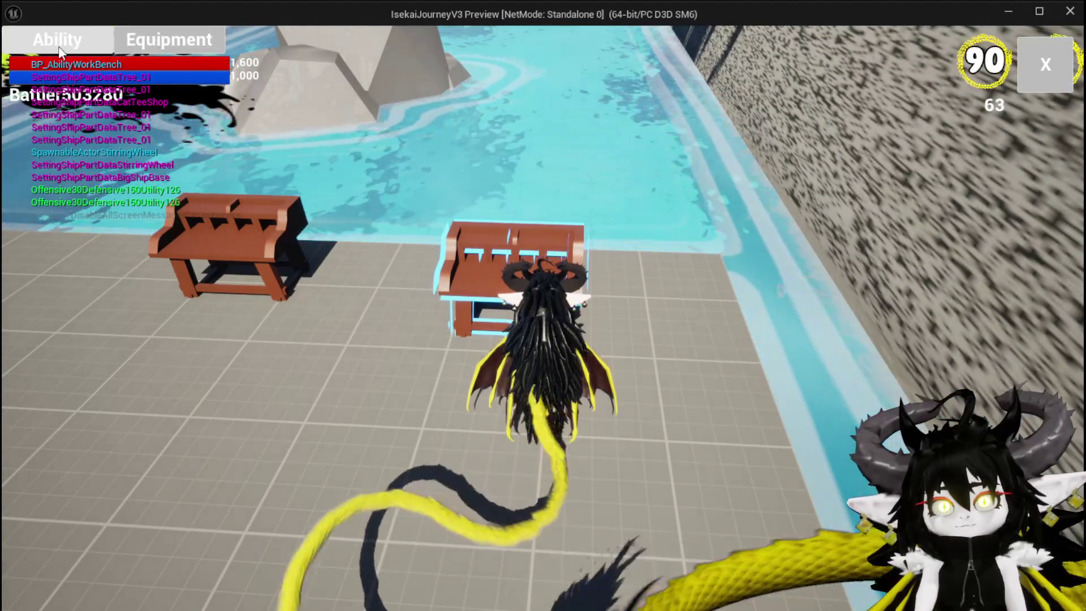
Open the Ability panel, select the water card and switch it to fire, then back to ice.
click(58, 42)
click(113, 136)
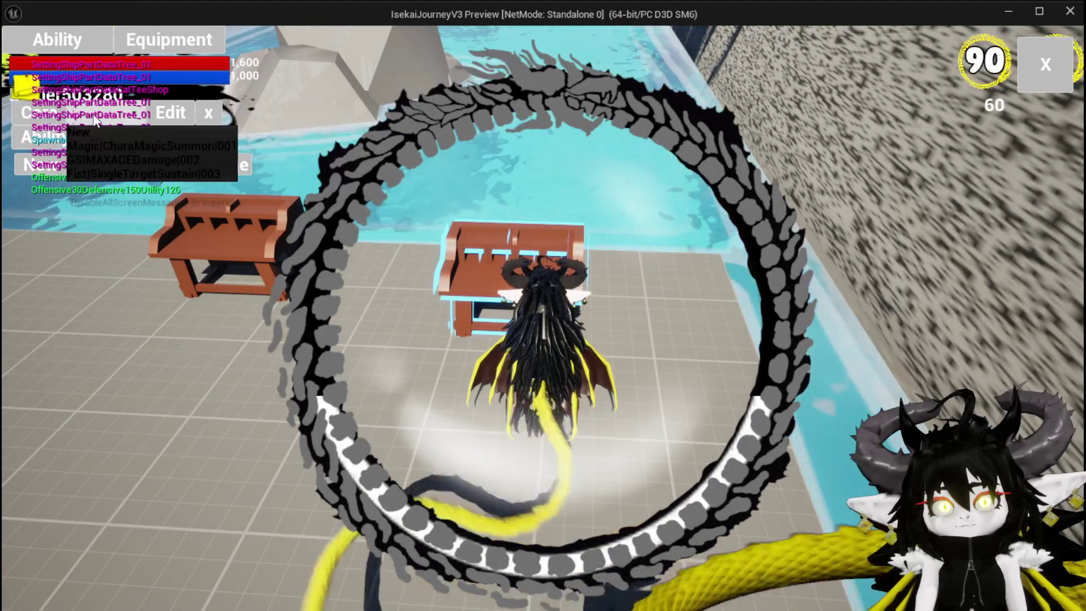
click(131, 148)
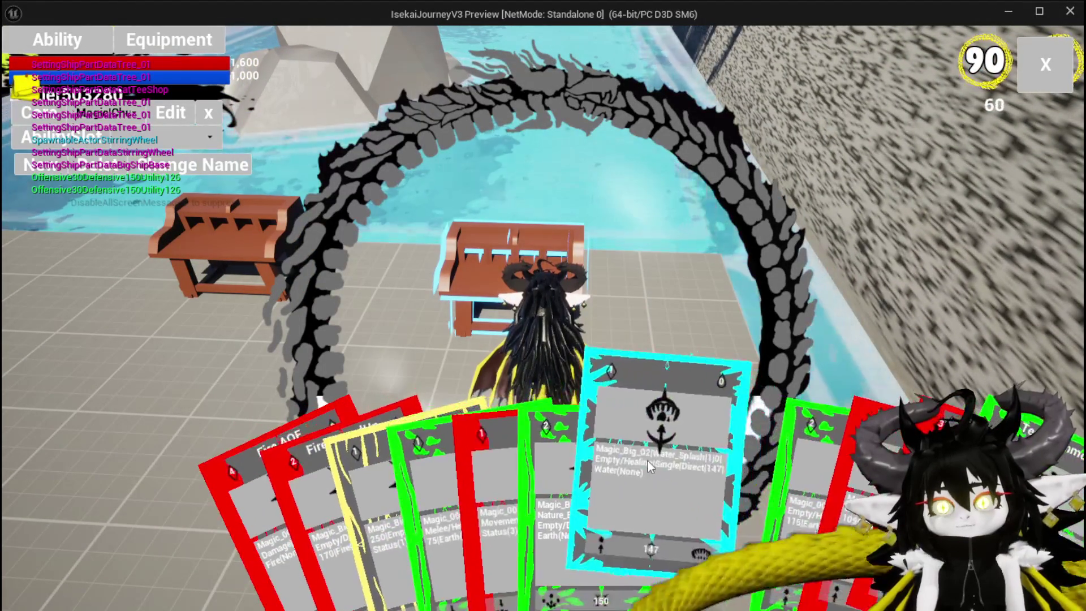
click(647, 459)
click(524, 325)
click(447, 204)
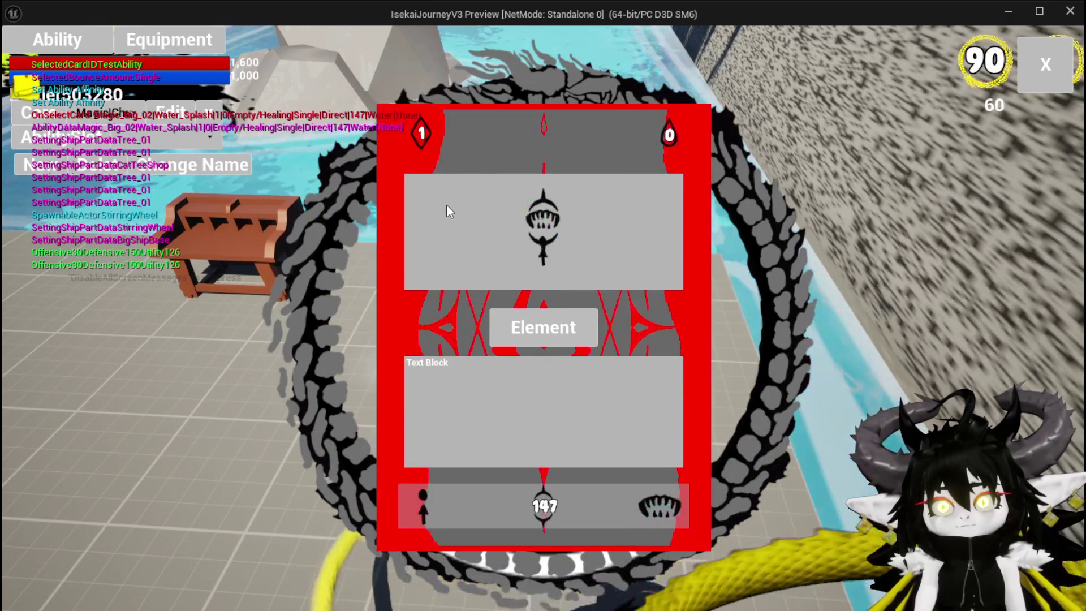
click(542, 326)
click(502, 201)
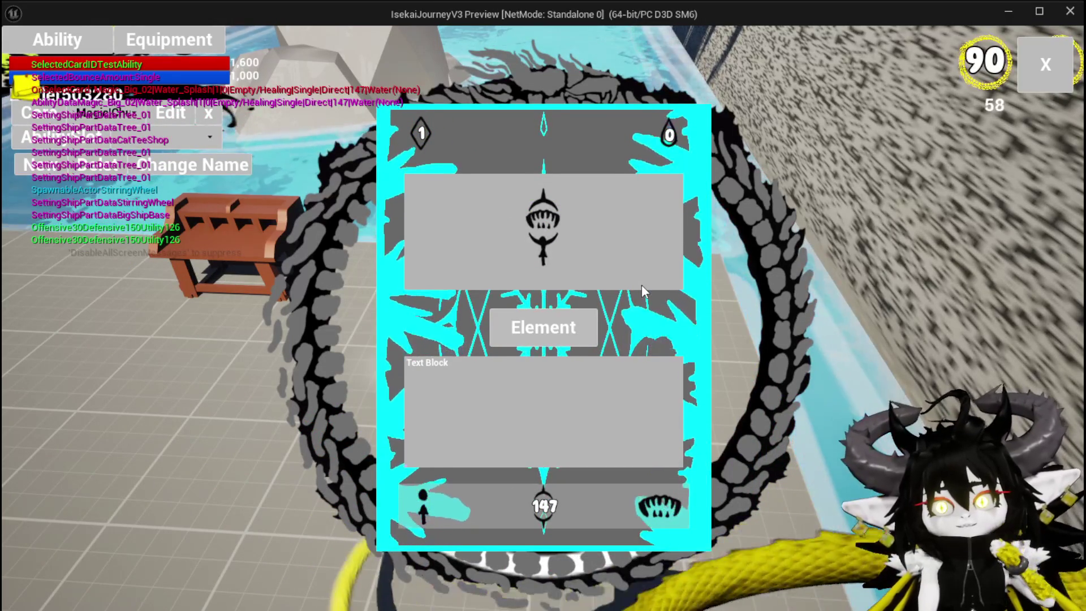
Switch the card to void, wind, lightning and fire, then end the preview and save the level.
click(553, 341)
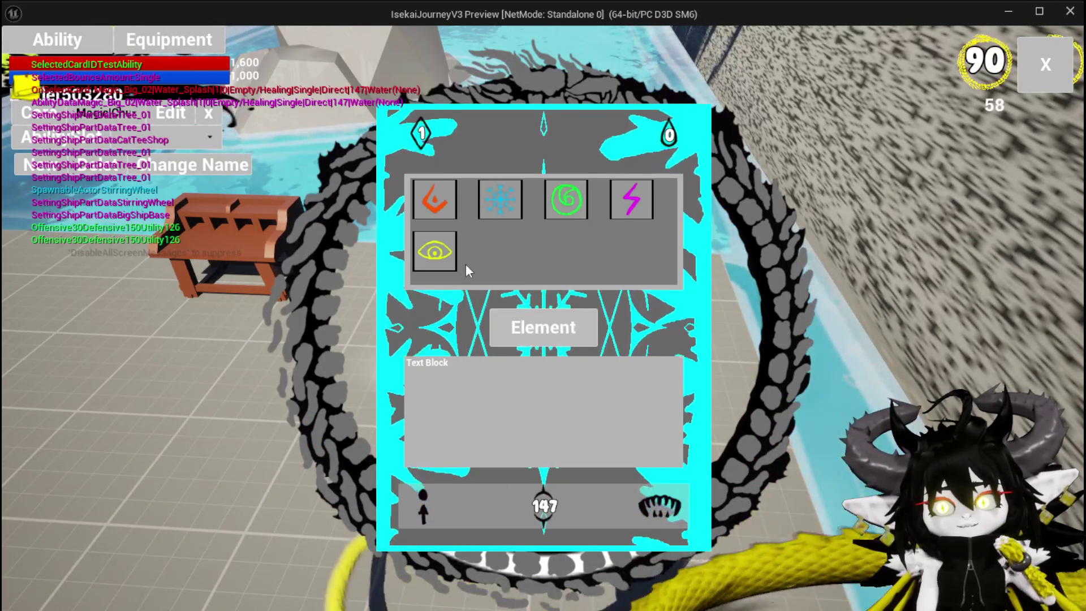
click(438, 252)
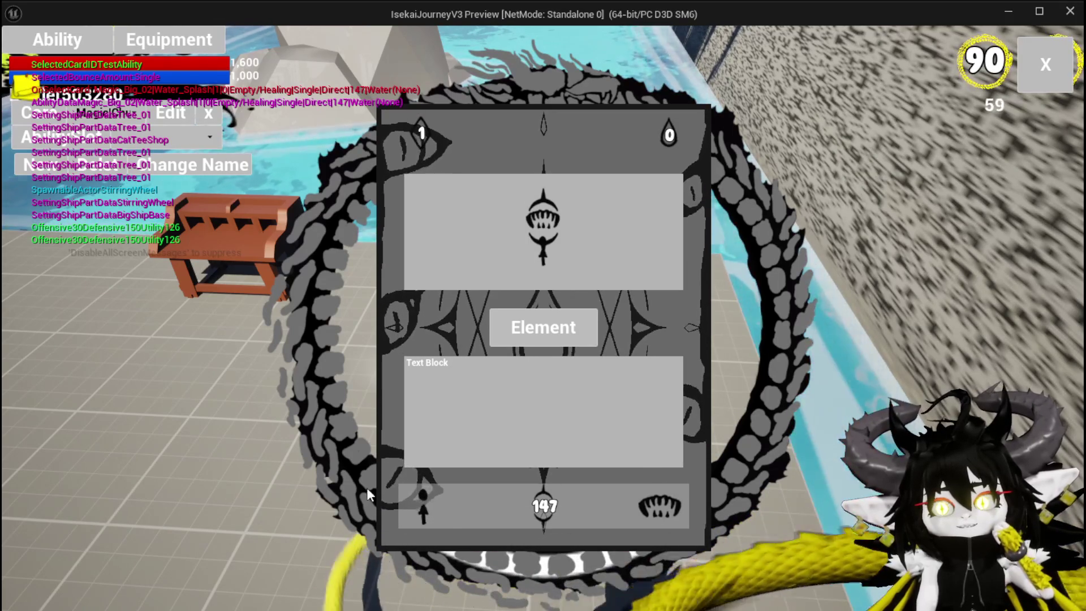
click(538, 332)
click(574, 213)
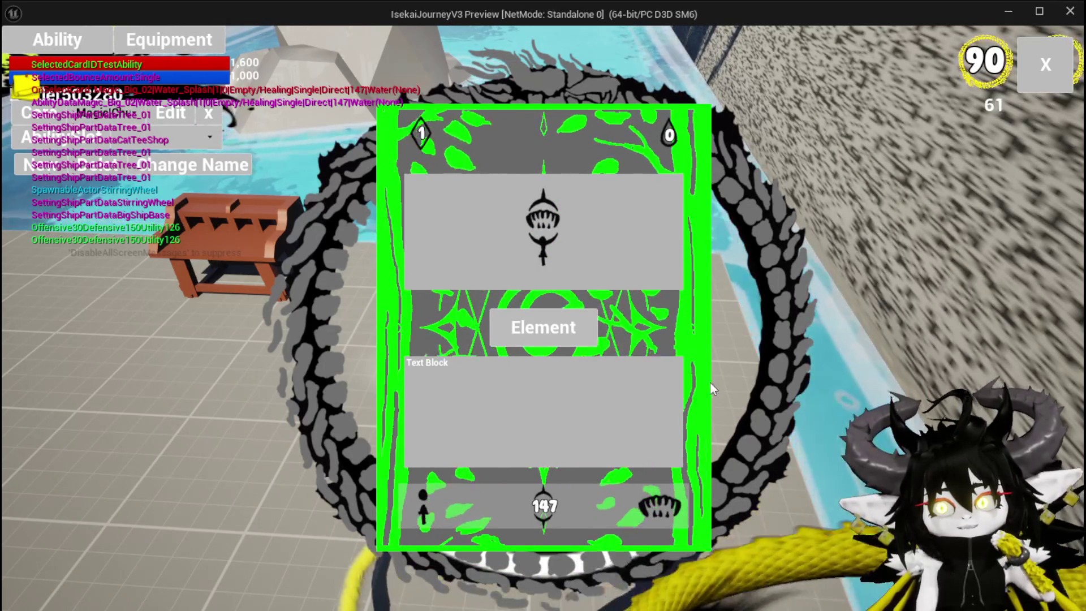
click(583, 346)
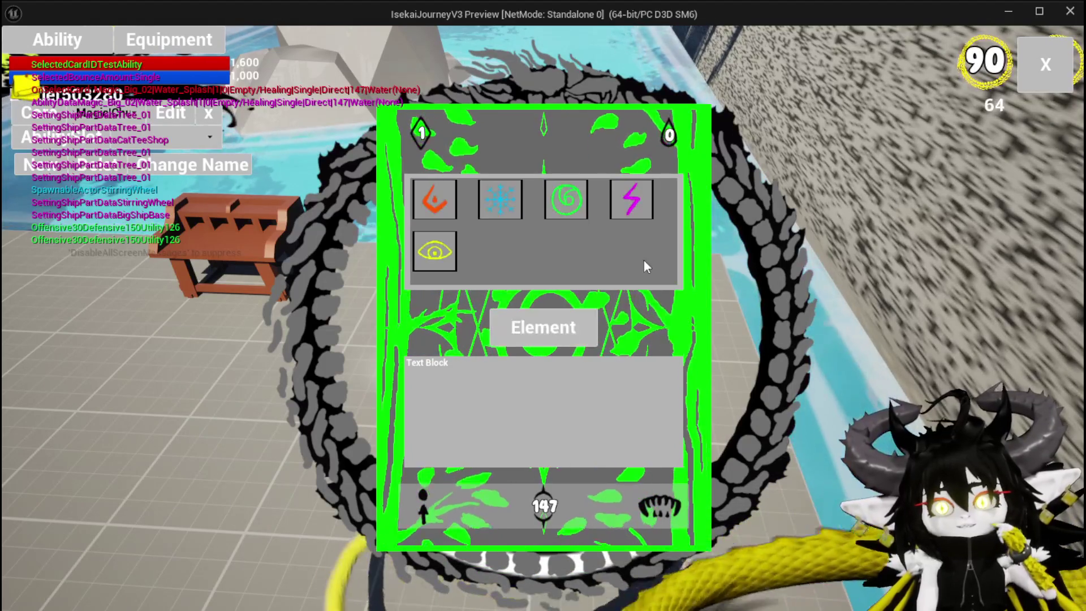
click(629, 201)
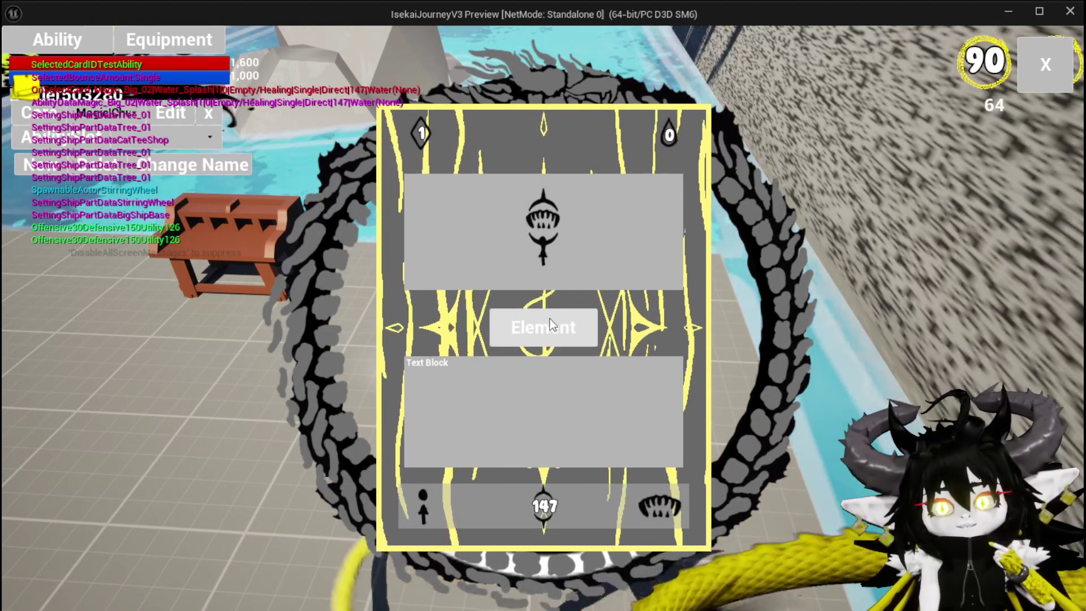
click(553, 317)
click(447, 203)
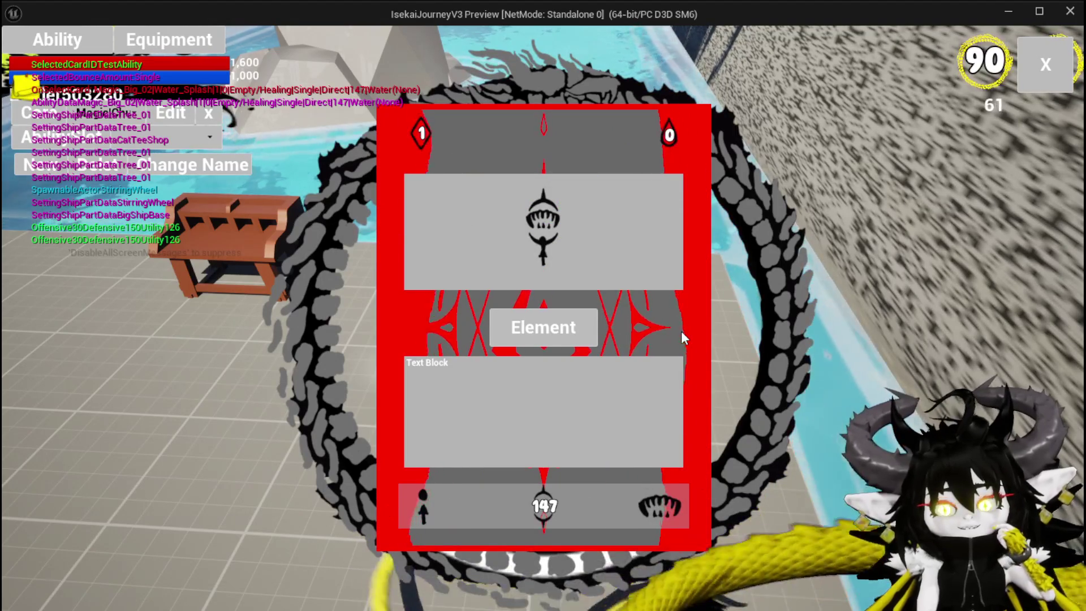
key(Escape)
click(23, 57)
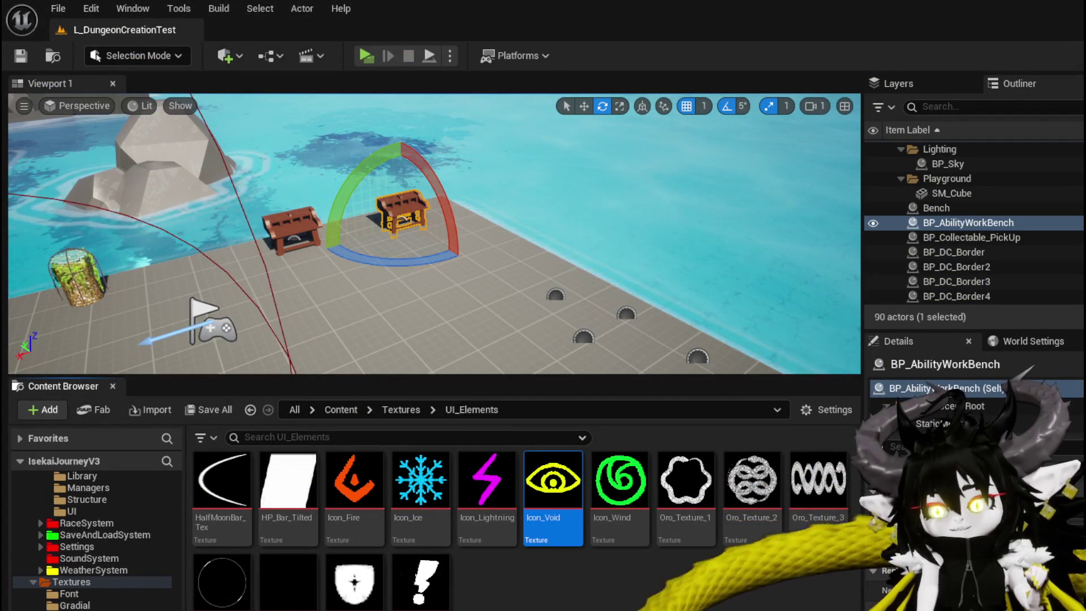
Go to the WP_CardCreation designer and select the Border_Element_Outline border.
key(alt+Tab)
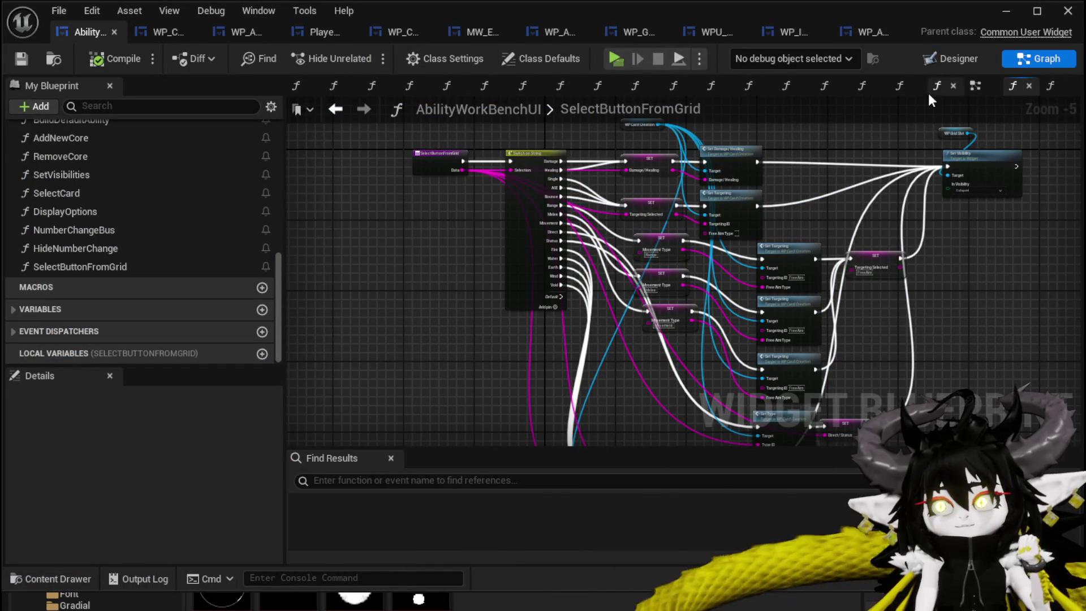
key(alt+Left)
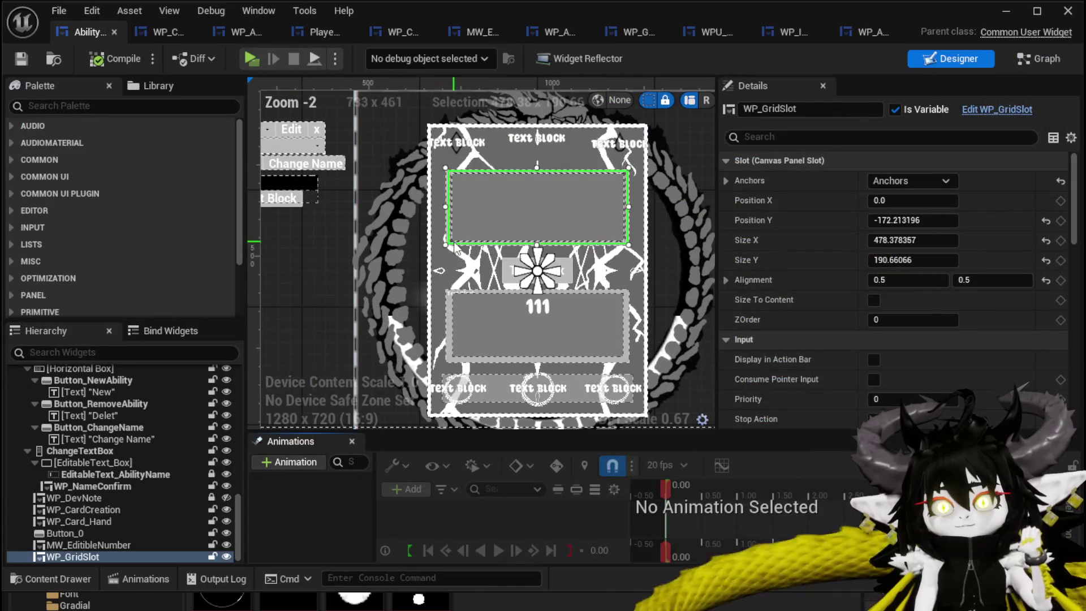
click(168, 32)
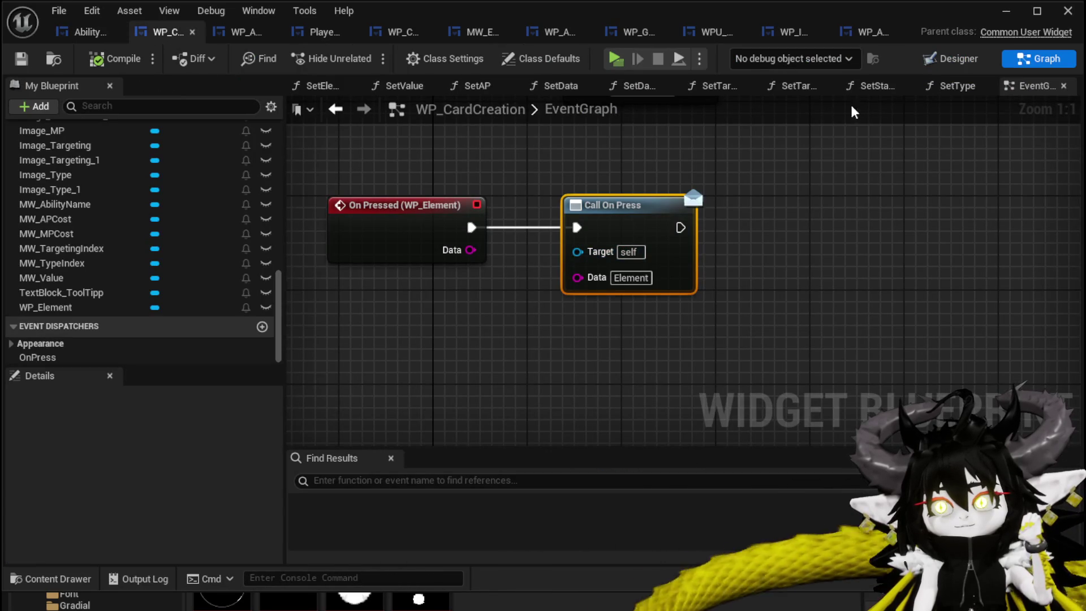
click(938, 60)
scroll(677, 242, down, 3)
drag(542, 248, 408, 146)
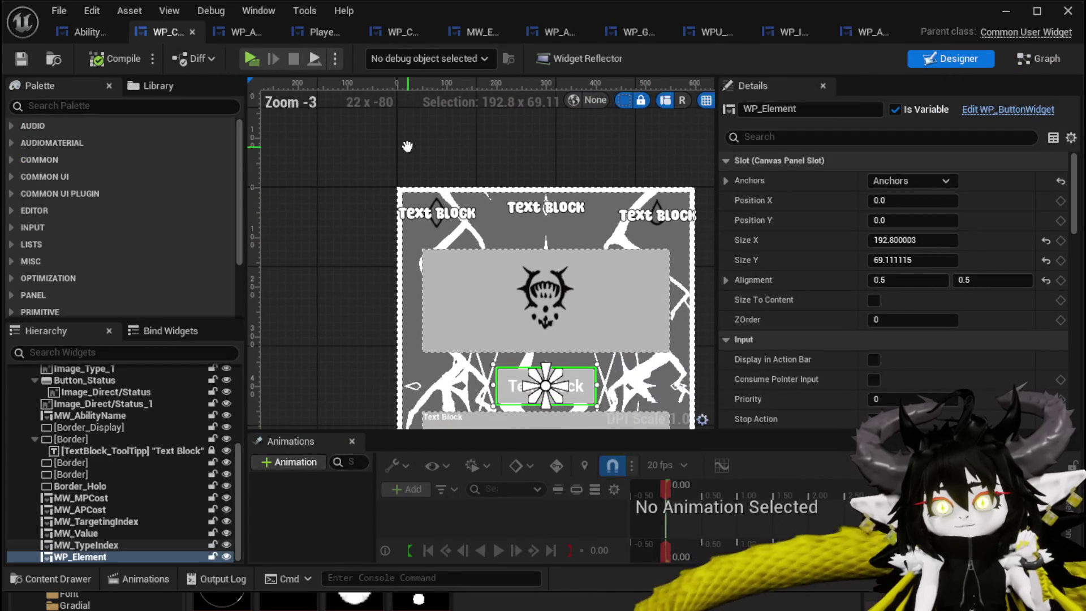
scroll(103, 410, up, 10)
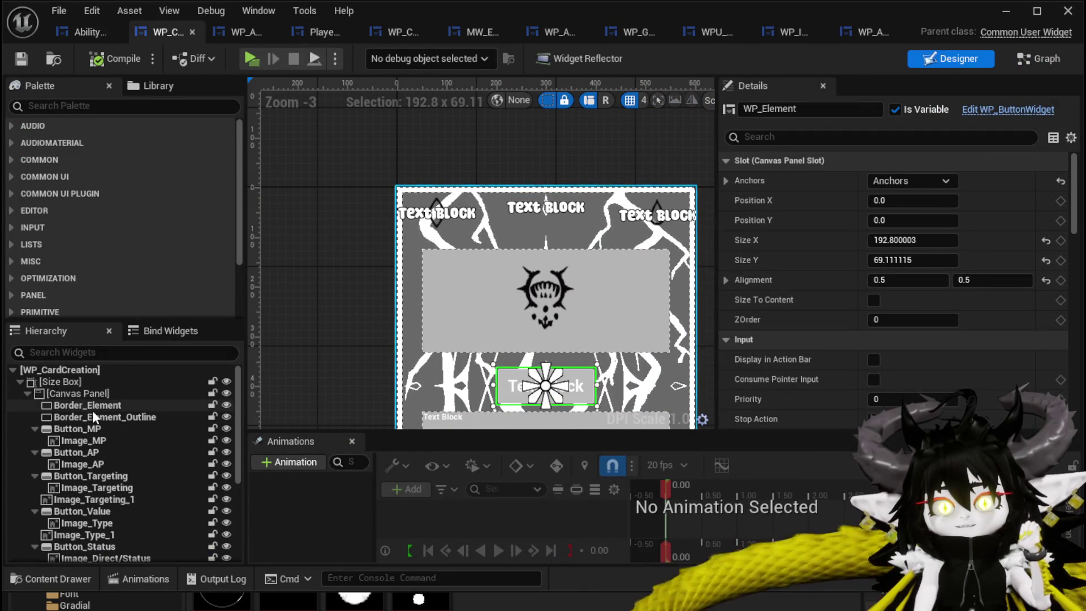
click(95, 418)
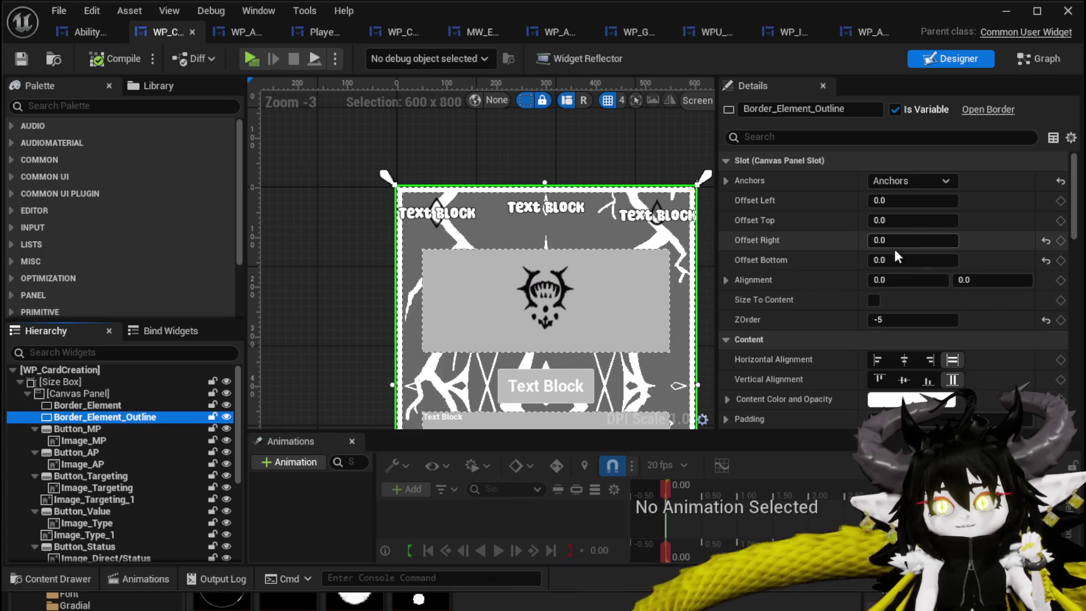
Set Border_Element_Outline's left, top, right and bottom offsets to -100, then open AbilityWorkBenchUI.
scroll(353, 276, down, 1)
scroll(830, 304, down, 1)
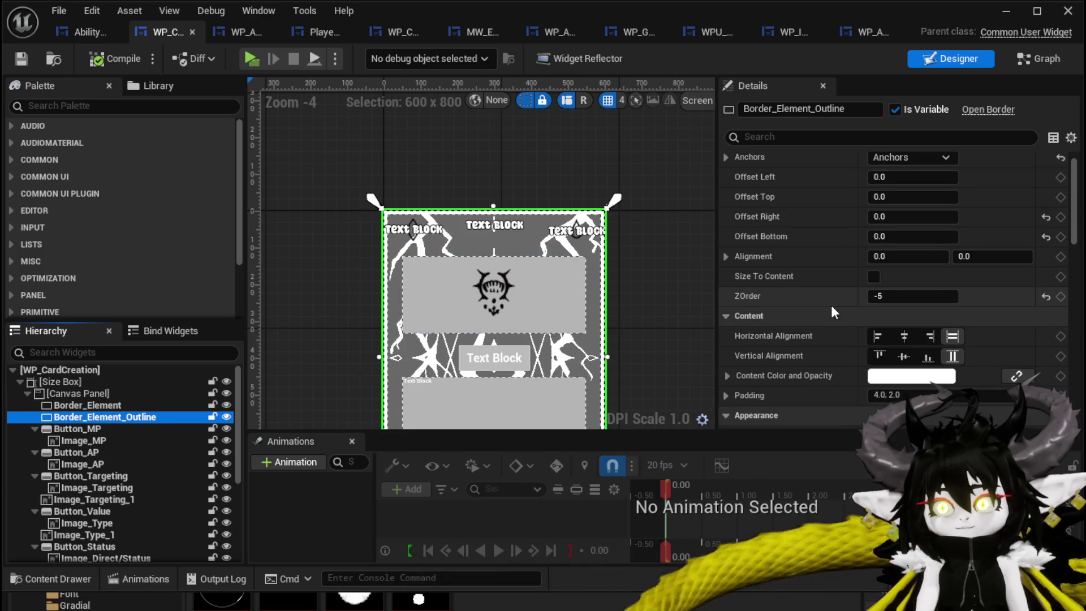
scroll(830, 304, up, 1)
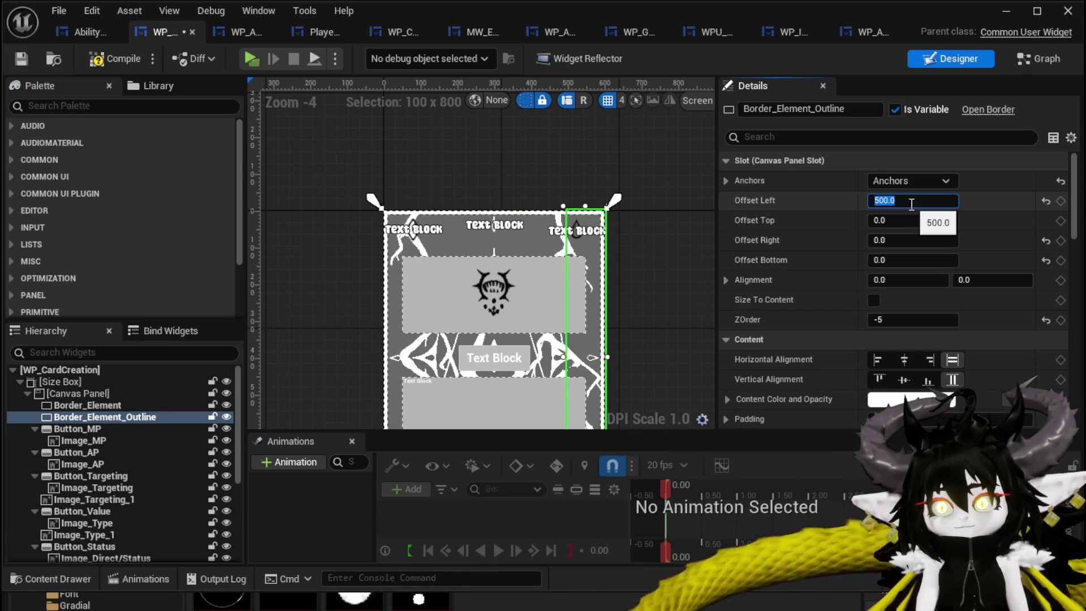
text(50)
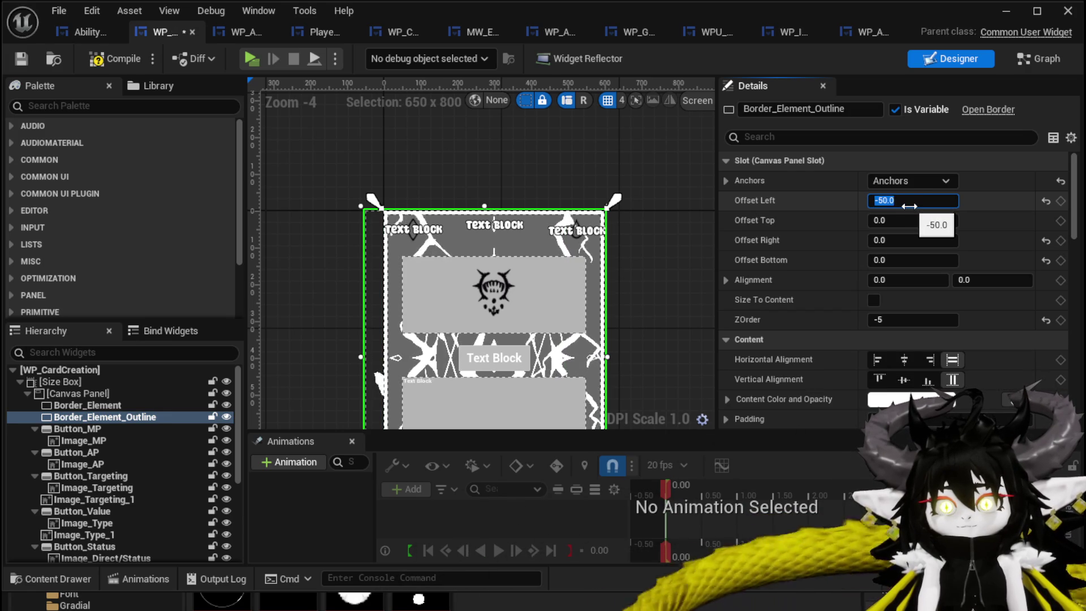
key(Return)
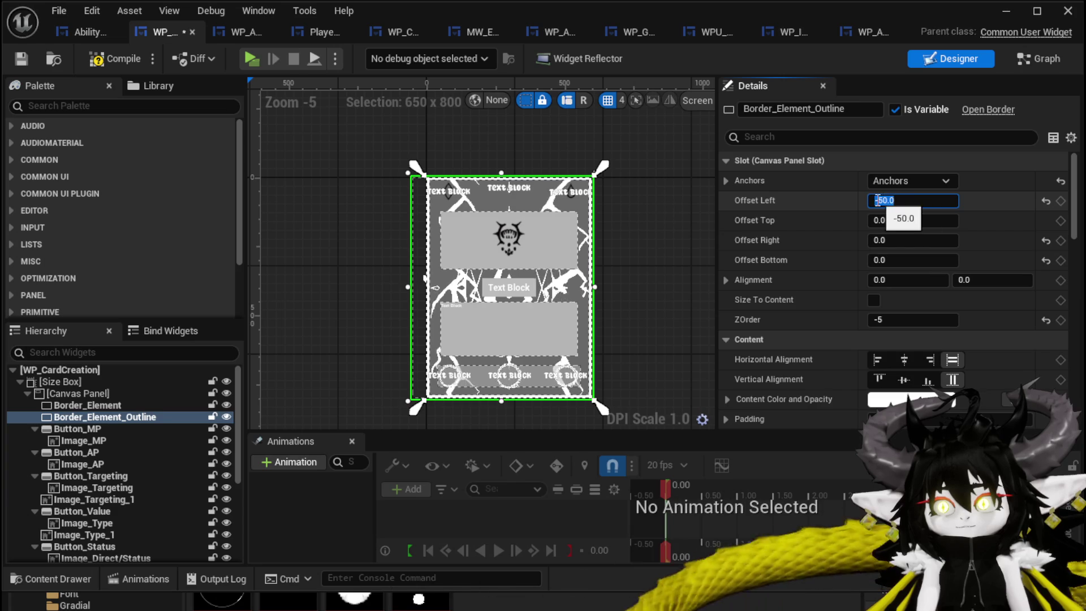
text(-100)
click(898, 219)
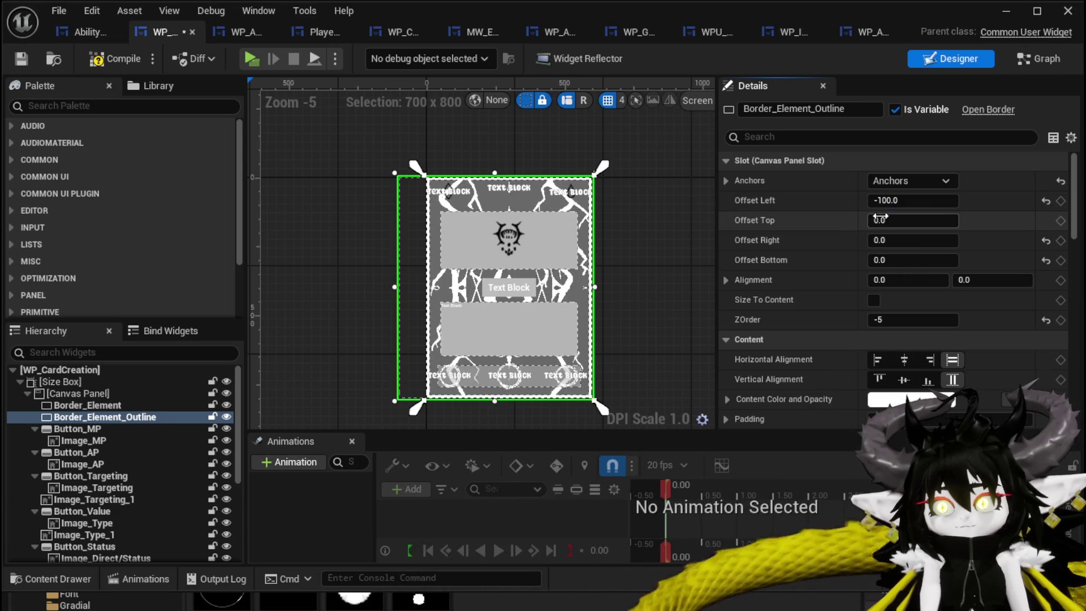
text(-10)
click(899, 241)
text(-100)
key(Return)
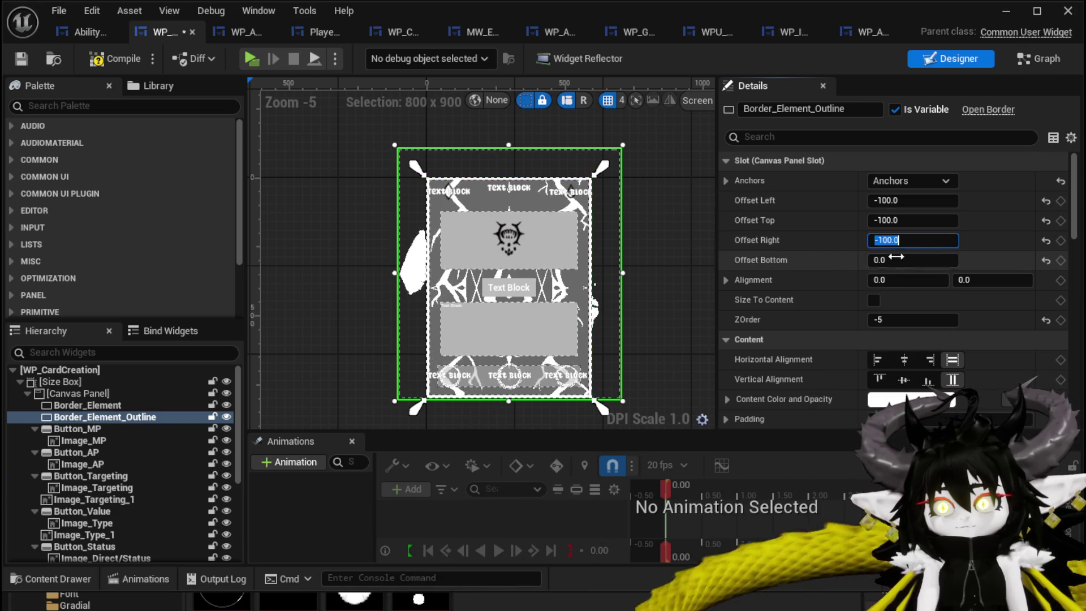
text(-10)
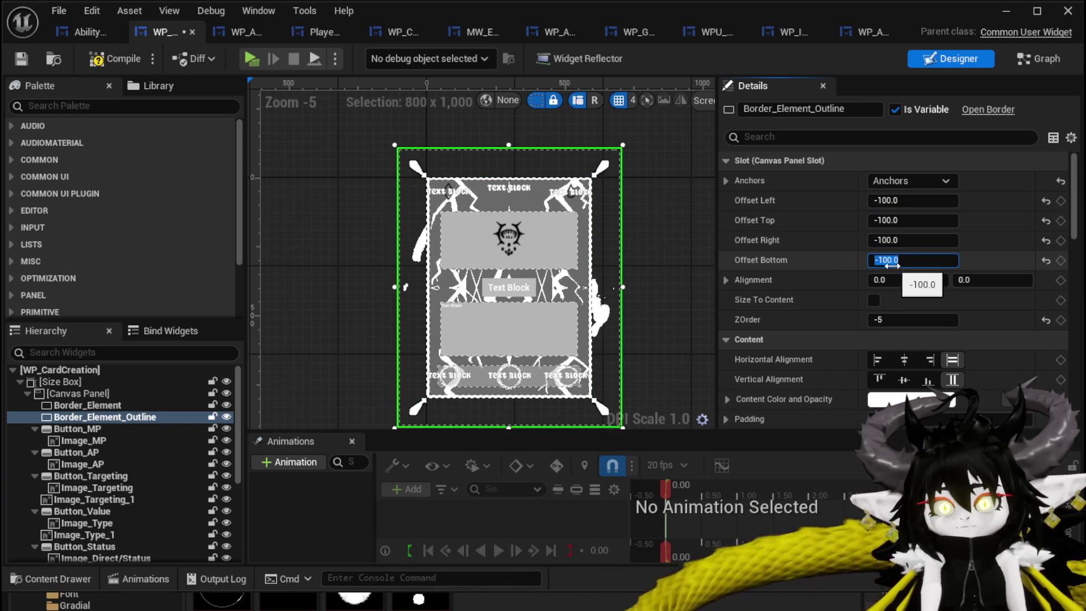
click(108, 56)
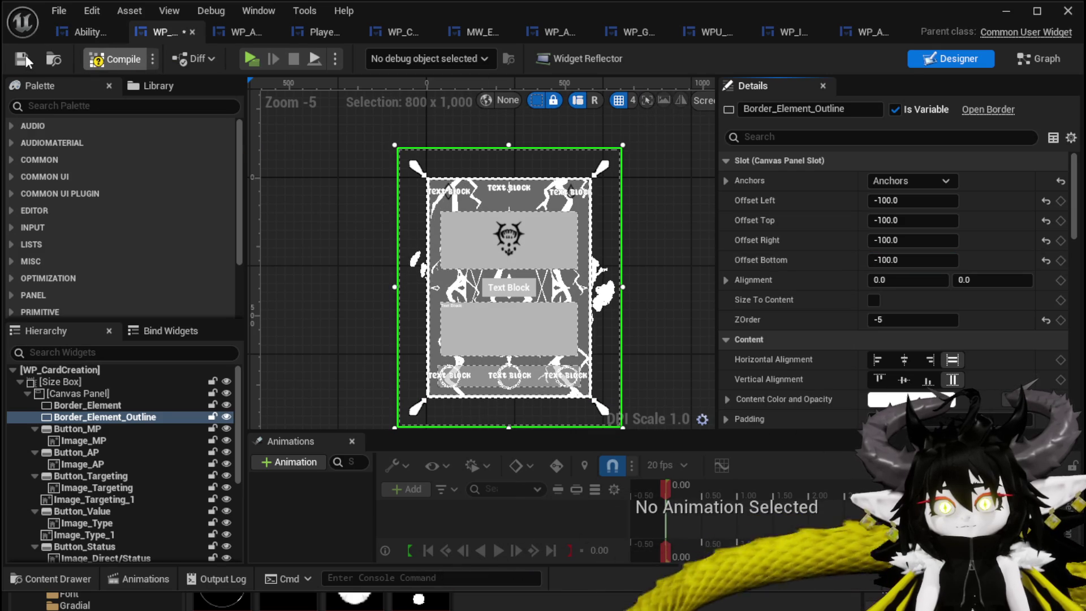
click(86, 35)
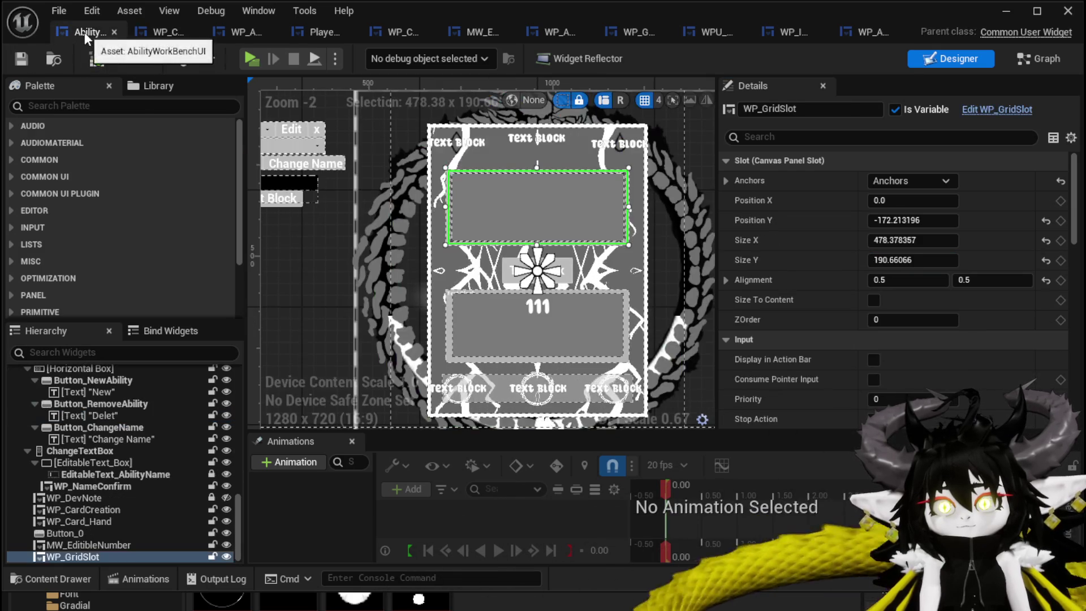
Play-test the level to check the card's green splash outline and targeting icons, then stop the preview.
scroll(322, 170, down, 1)
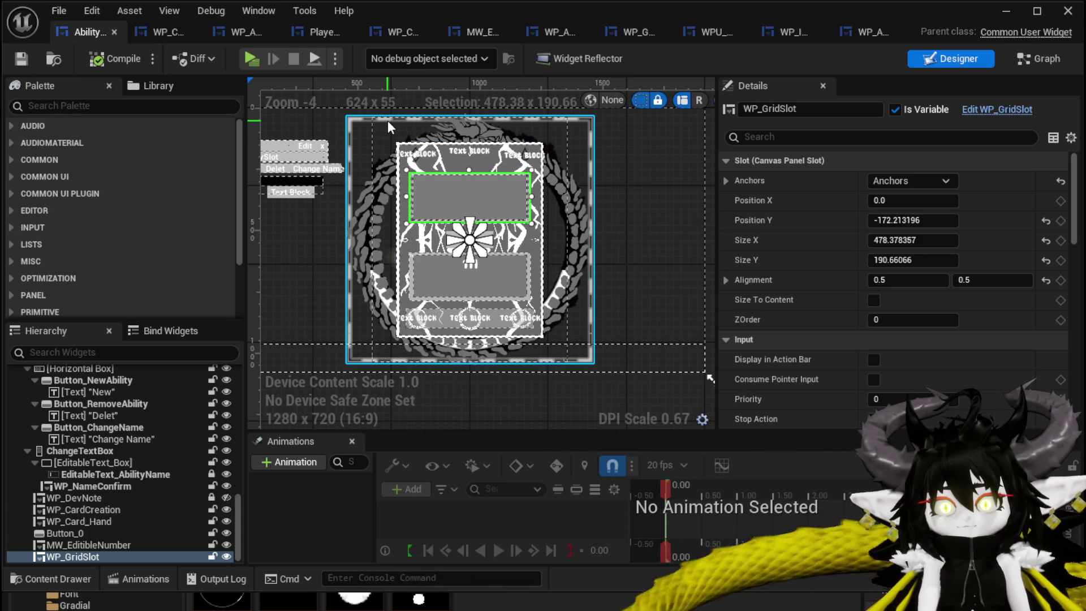
key(alt+p)
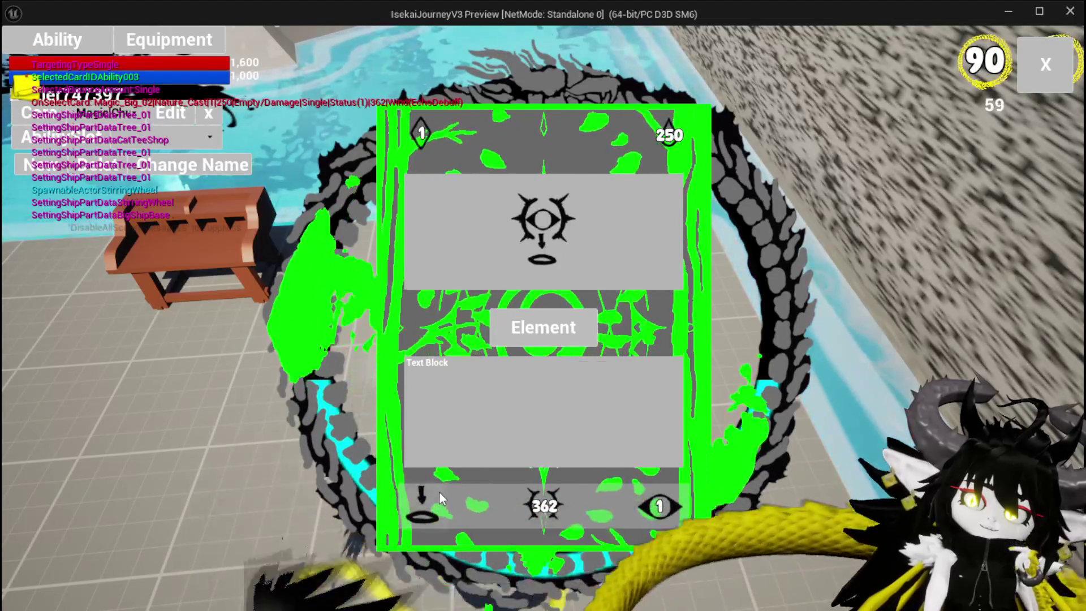
click(439, 491)
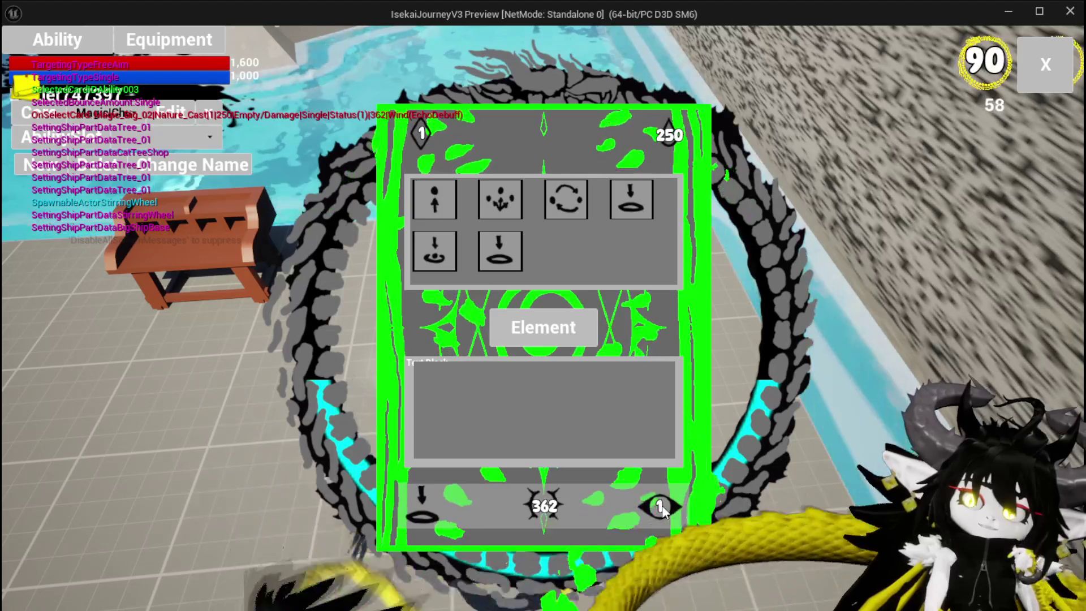
key(Escape)
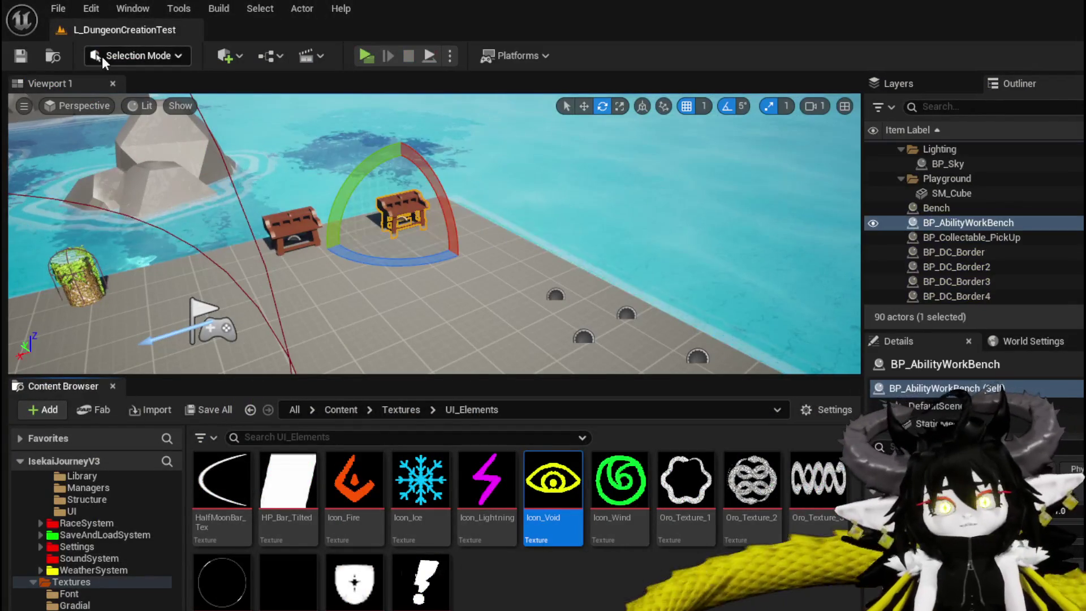
Save the level, then open the WP_CardCreation graph's SetTargeting function and compile and save the widget.
click(29, 61)
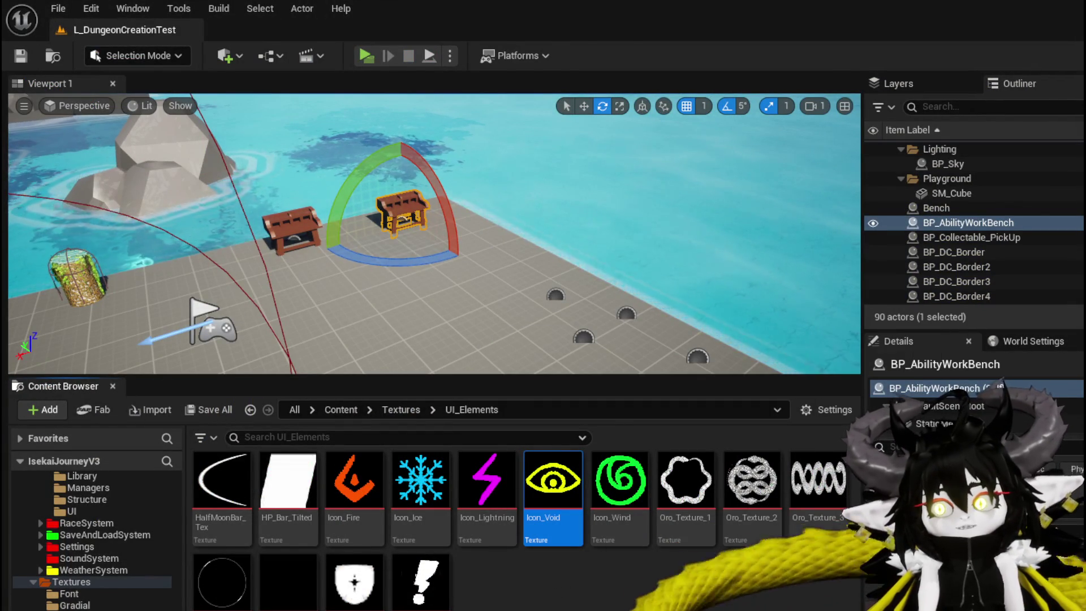
key(alt+Tab)
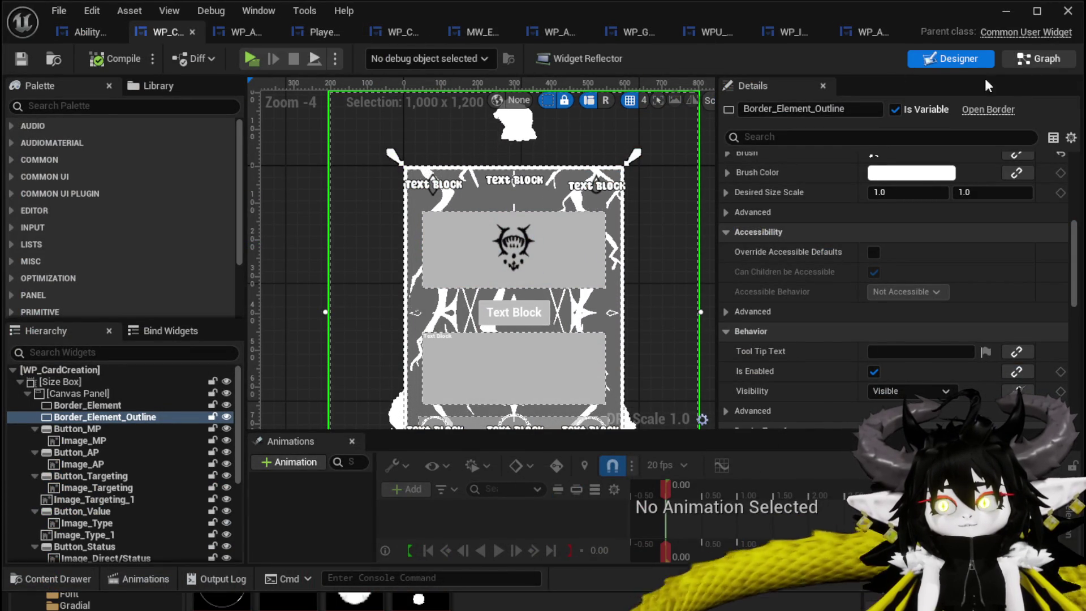
click(1022, 59)
scroll(112, 241, up, 10)
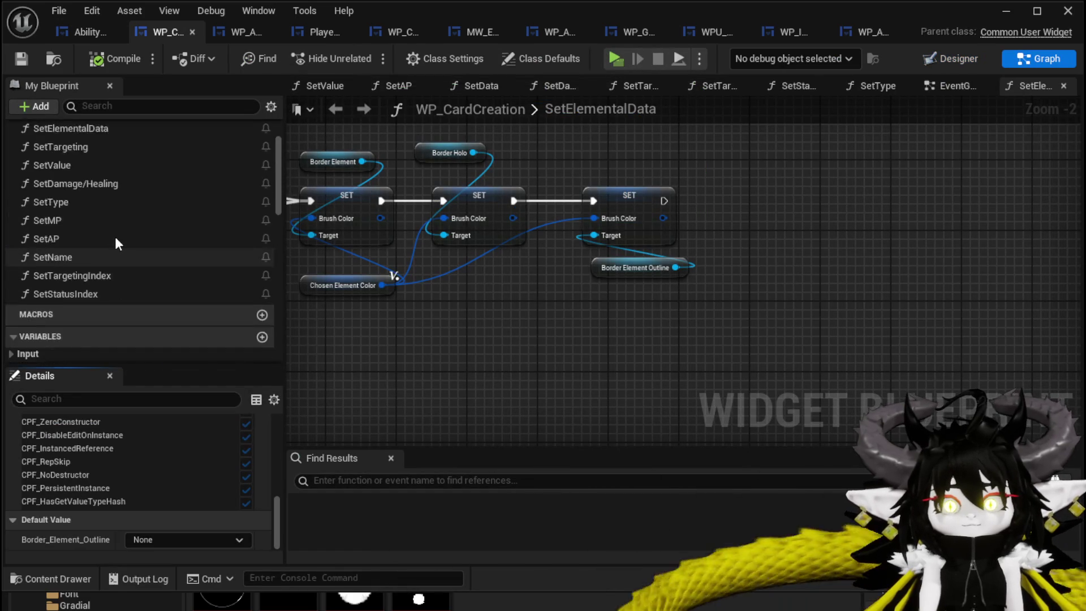
double_click(106, 223)
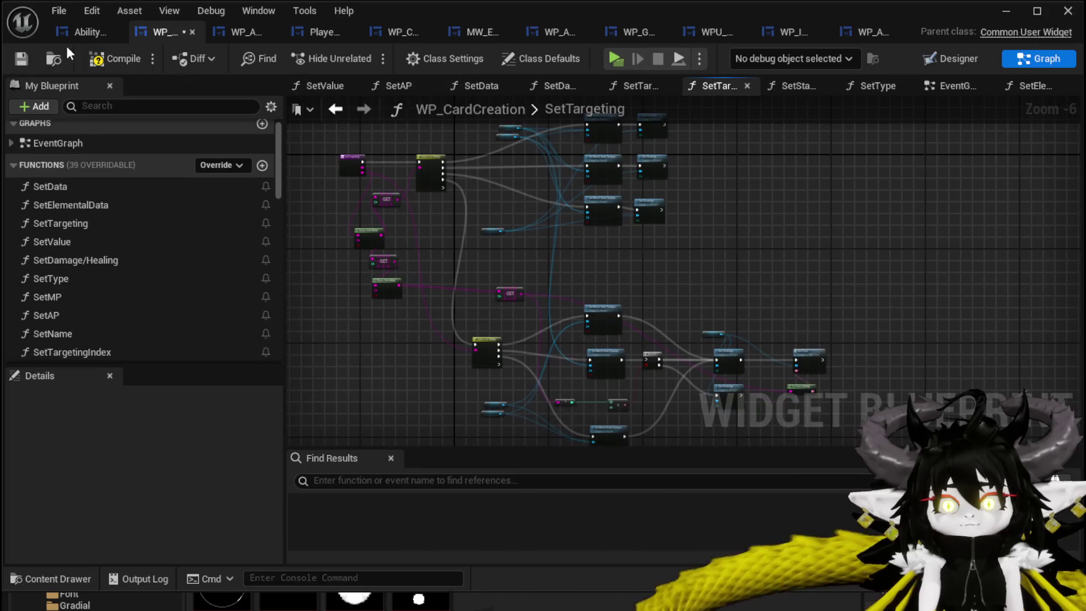
click(22, 59)
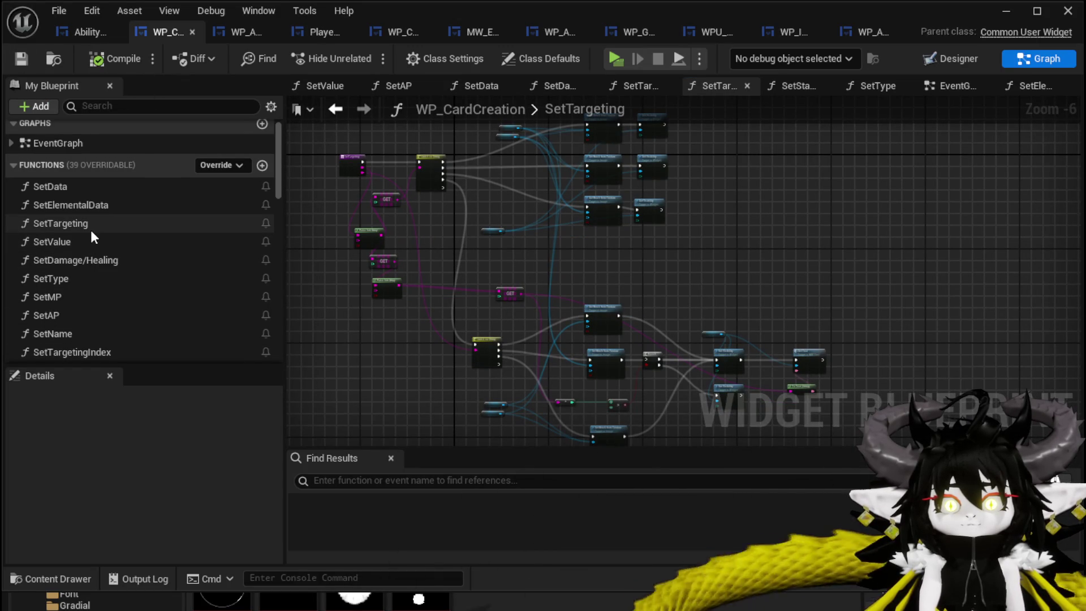
Set SetType's visibility to Not Hit-Testable (Self & All Children), compile, save, and launch a standalone preview.
double_click(76, 277)
click(662, 252)
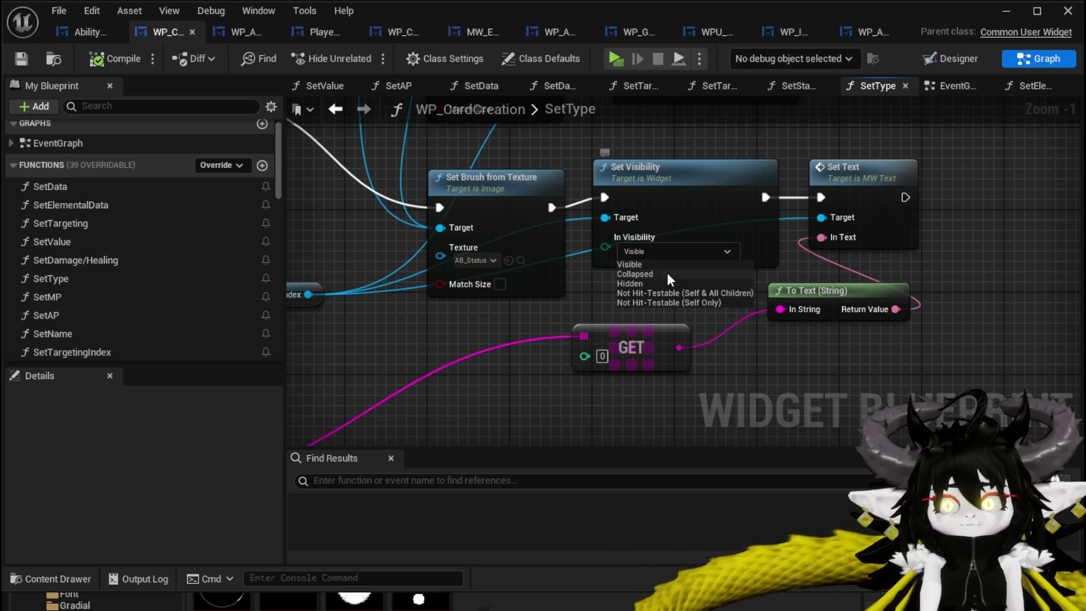
click(668, 293)
scroll(669, 293, down, 2)
drag(669, 293, 746, 342)
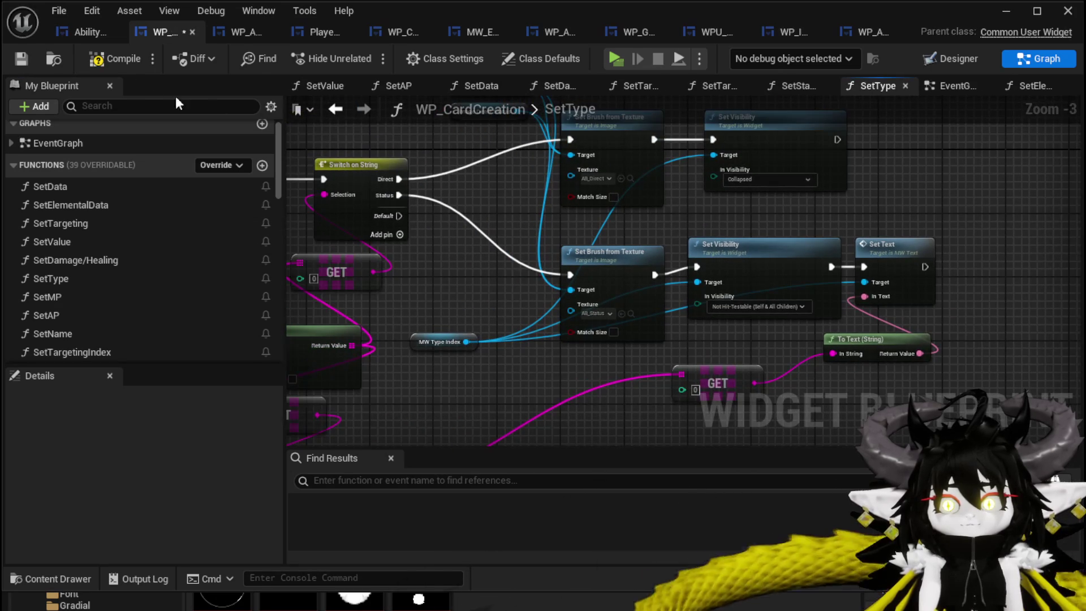
click(26, 56)
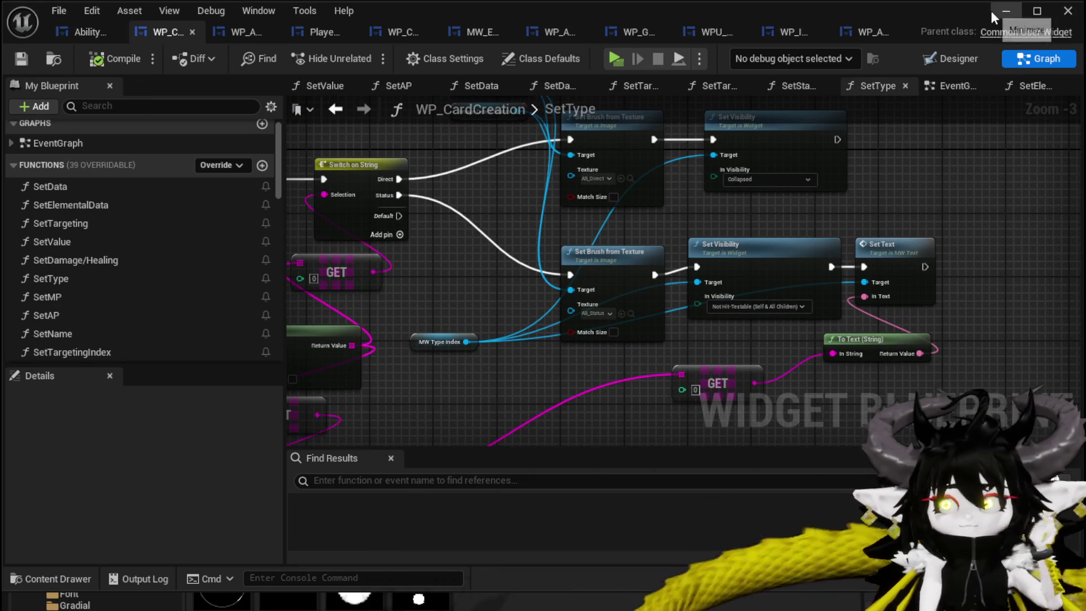
click(1005, 11)
key(alt+p)
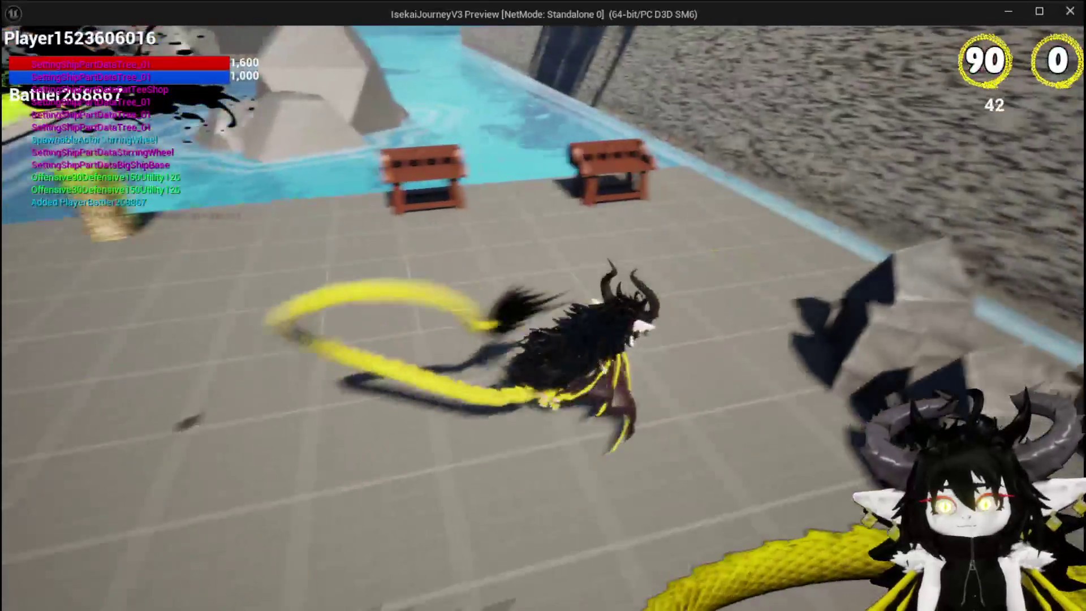
Walk to the workbench and load the Magic|ChuraMagicSummon|001 ability.
key(w)
key(e)
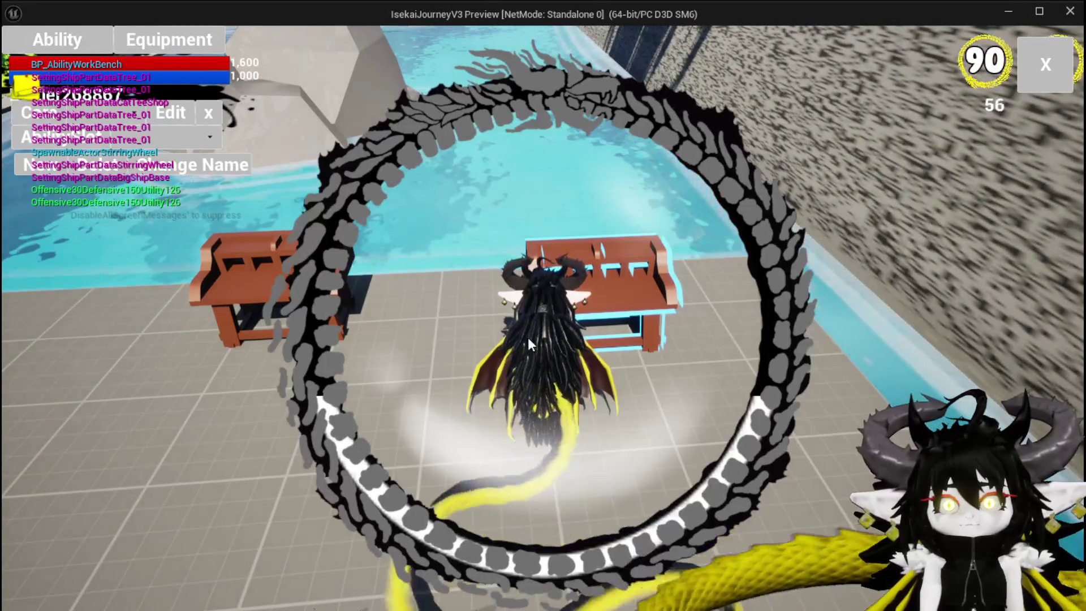
click(132, 139)
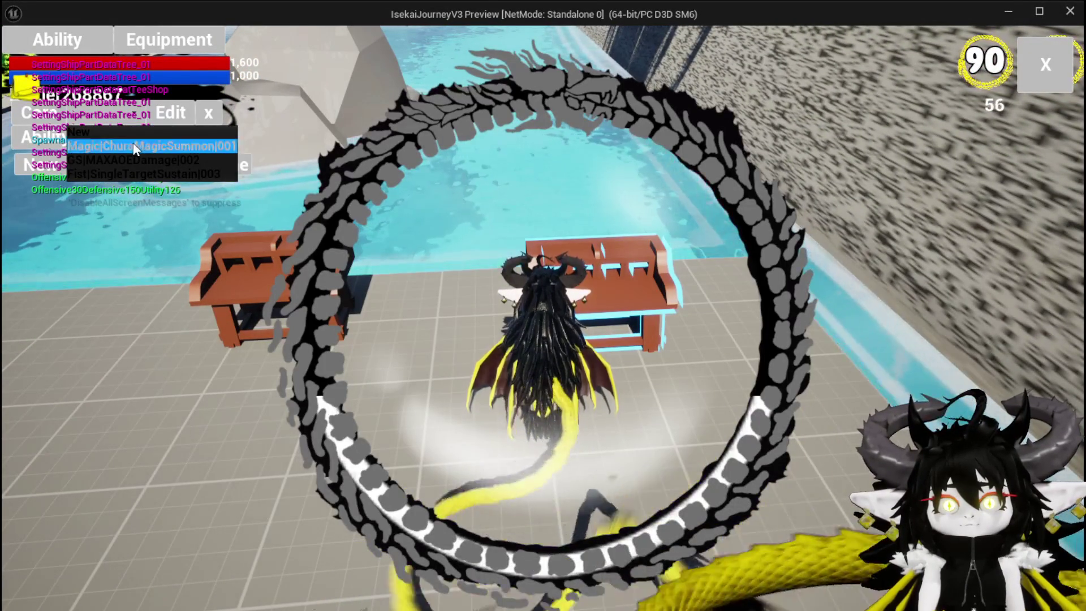
click(134, 147)
Enlarge the red card and give it the eye status icon.
click(573, 453)
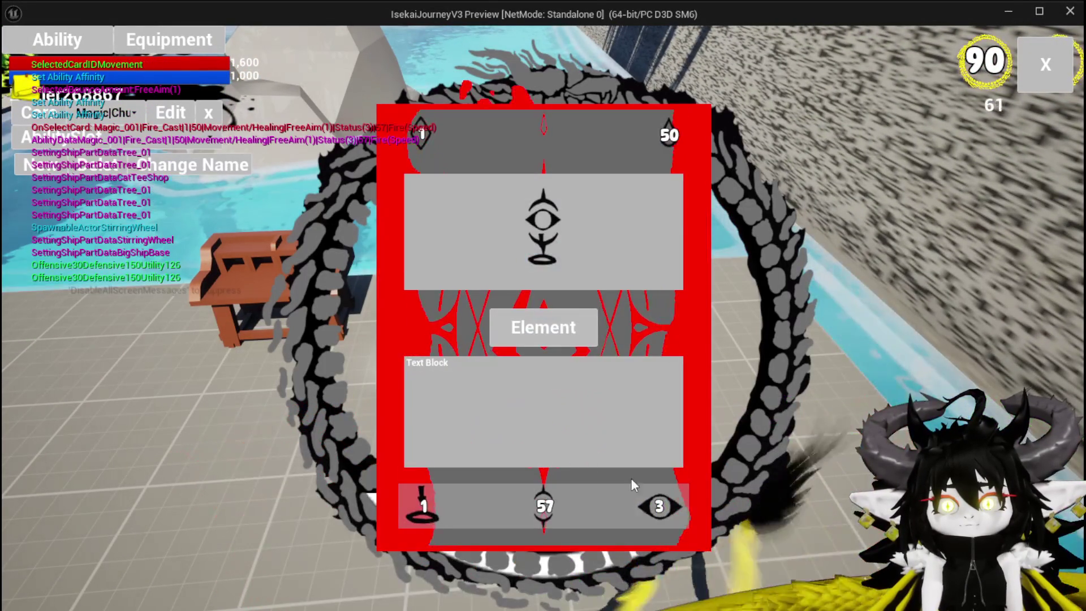
click(659, 507)
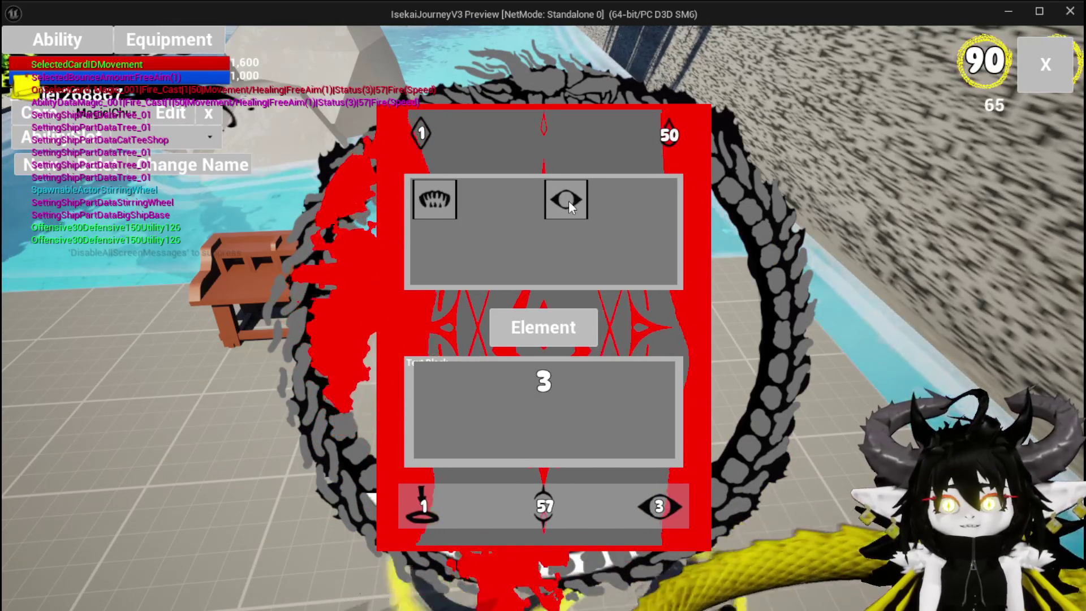
click(559, 202)
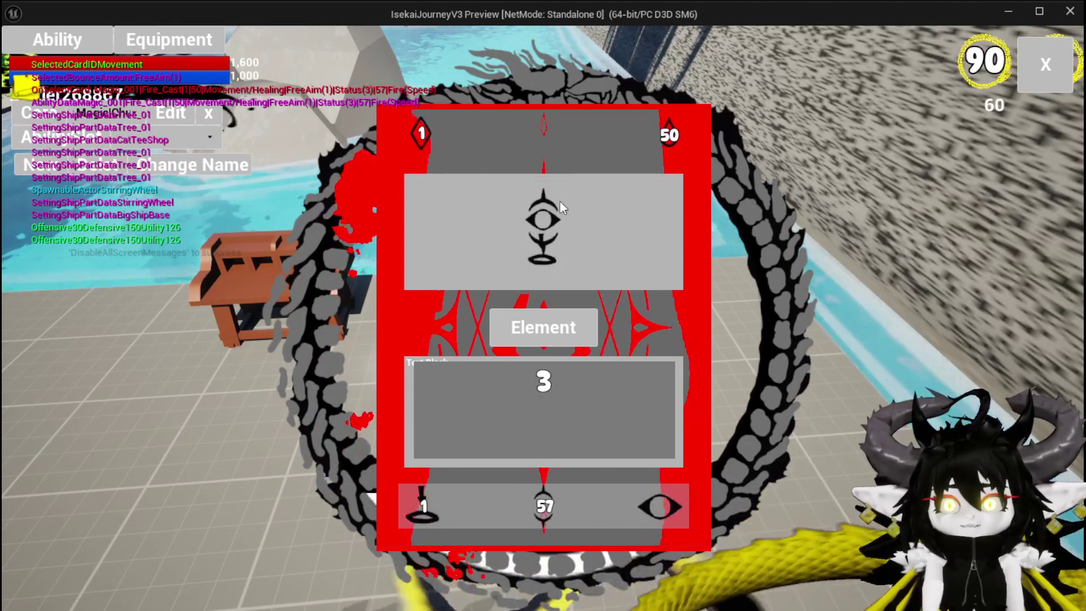
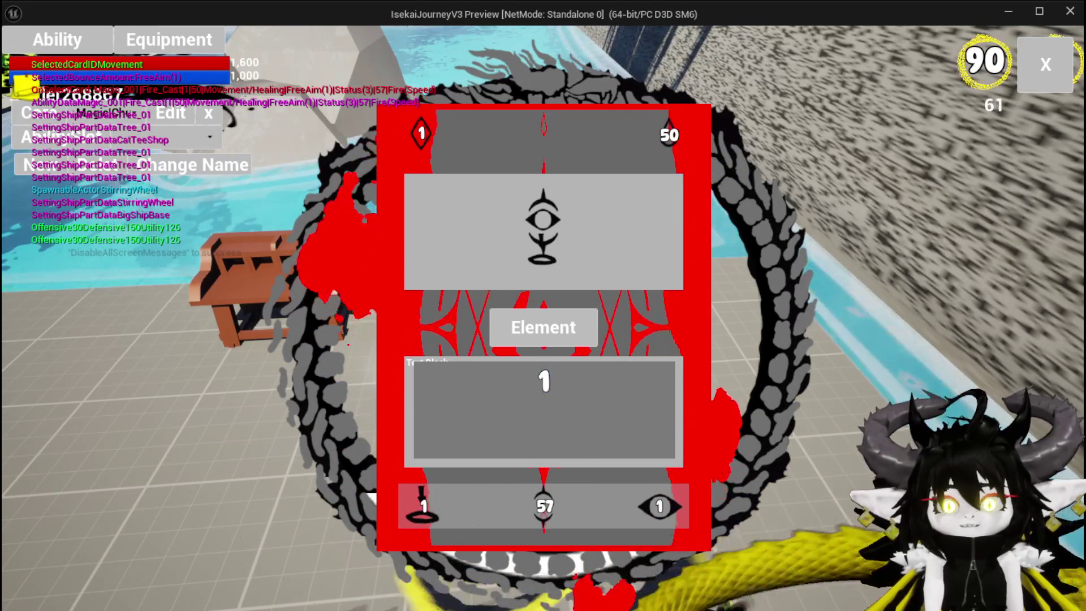
In play mode, change the card's value to 5, check its element counter updates, then stop playing.
double_click(544, 382)
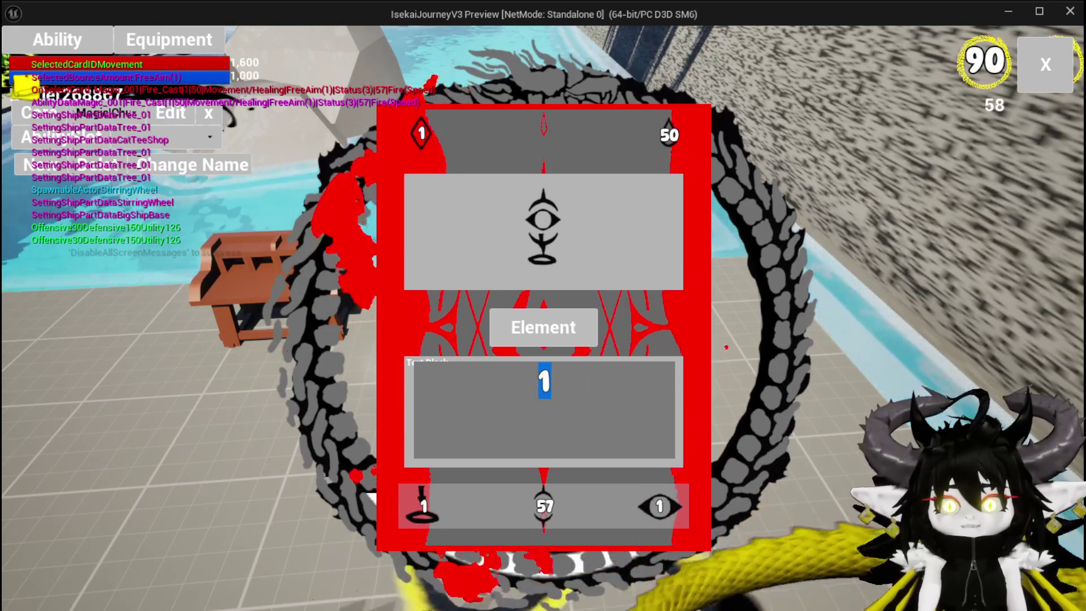
text(2)
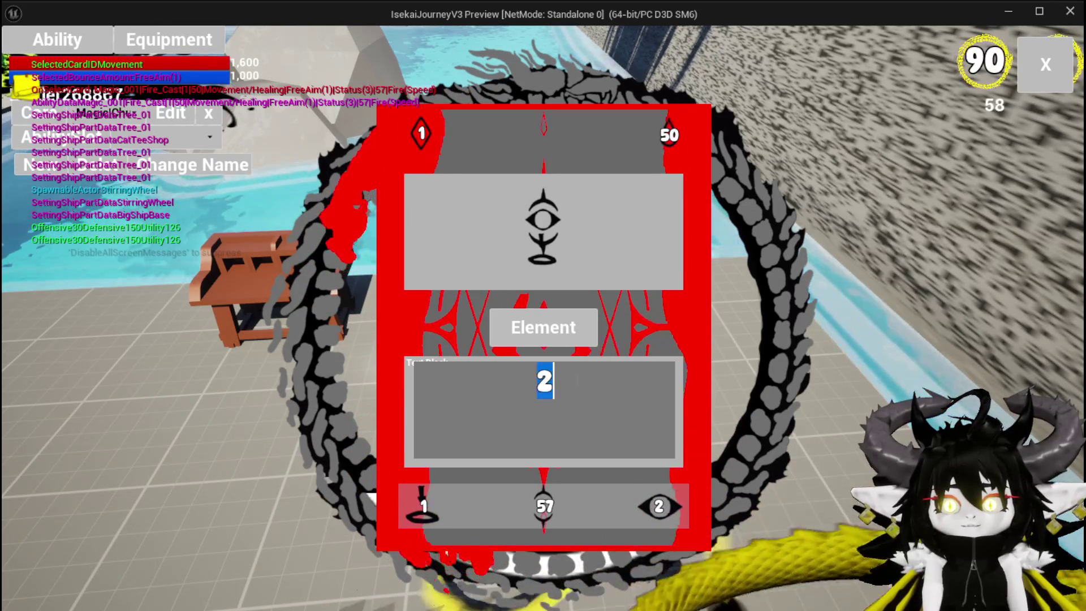
key(BackSpace)
text(5)
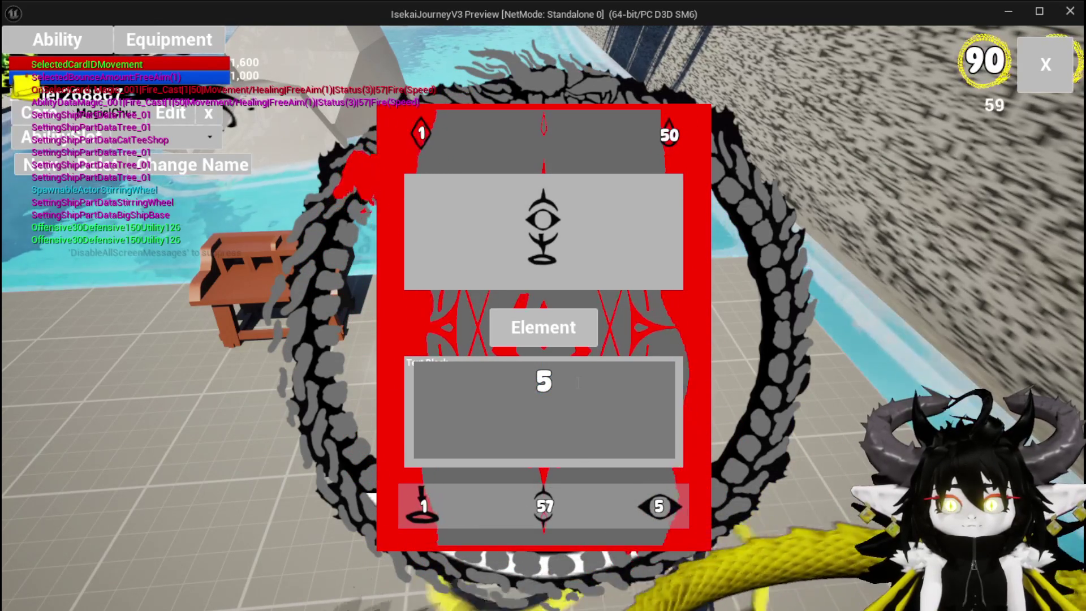
key(Return)
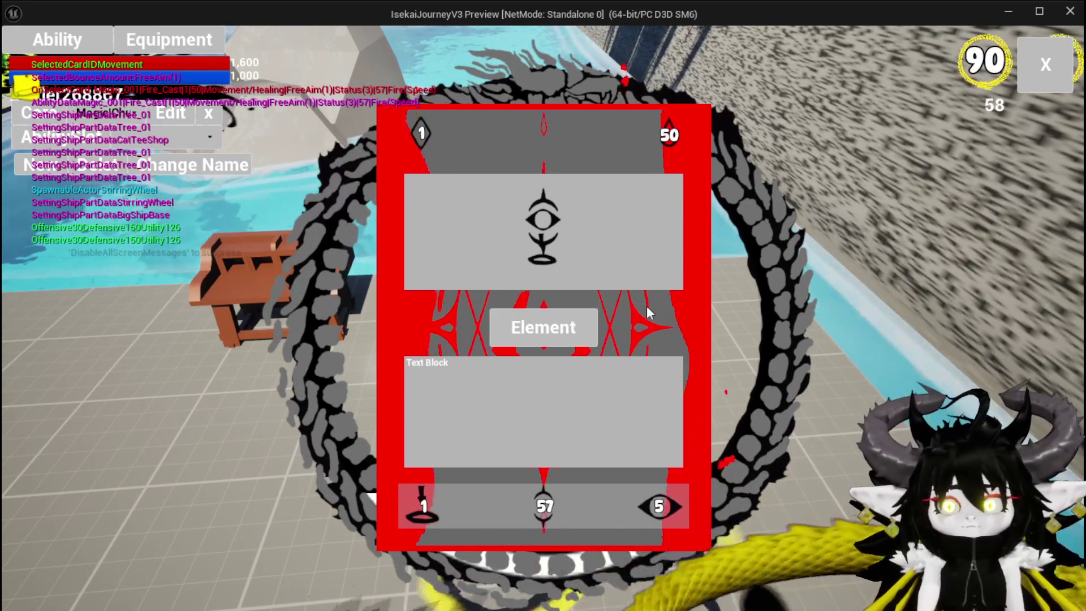
key(Escape)
key(ctrl+s)
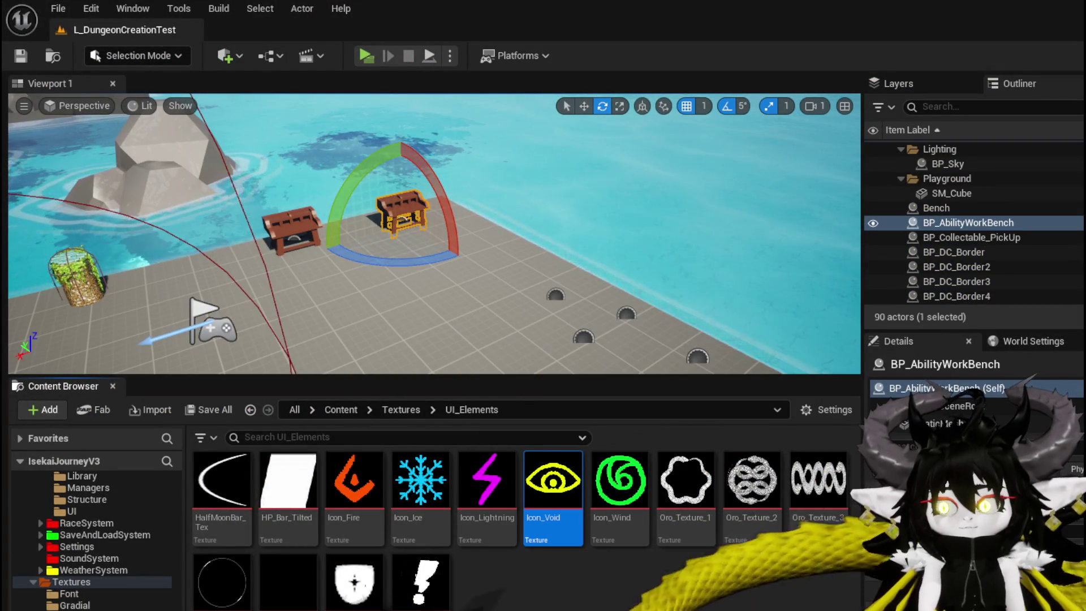
Bring up the AbilityWorkBenchUI designer layout and scroll through its widget hierarchy.
key(alt+Tab)
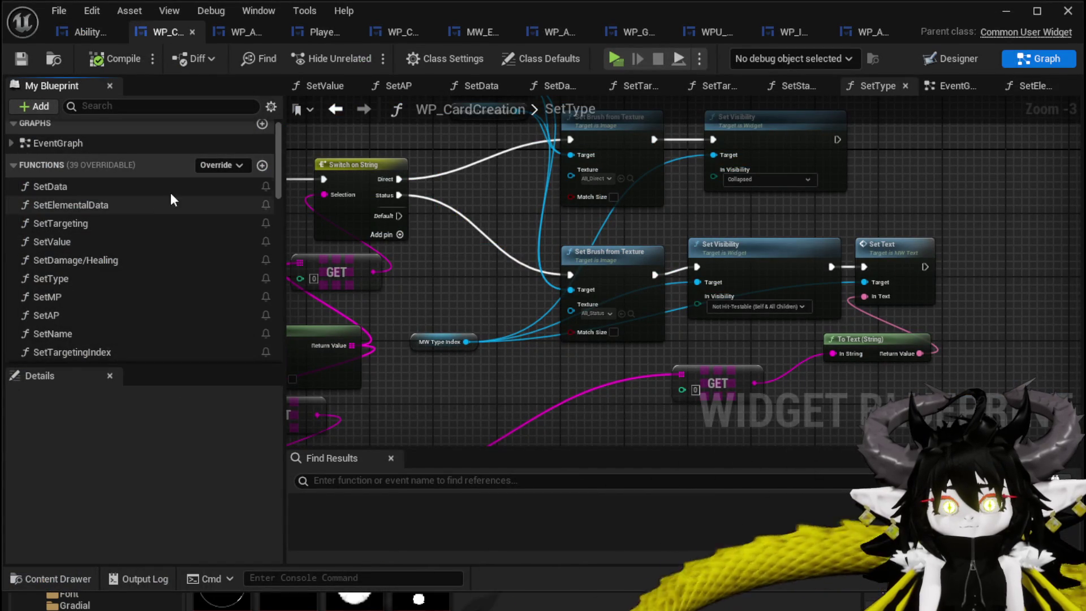
click(71, 31)
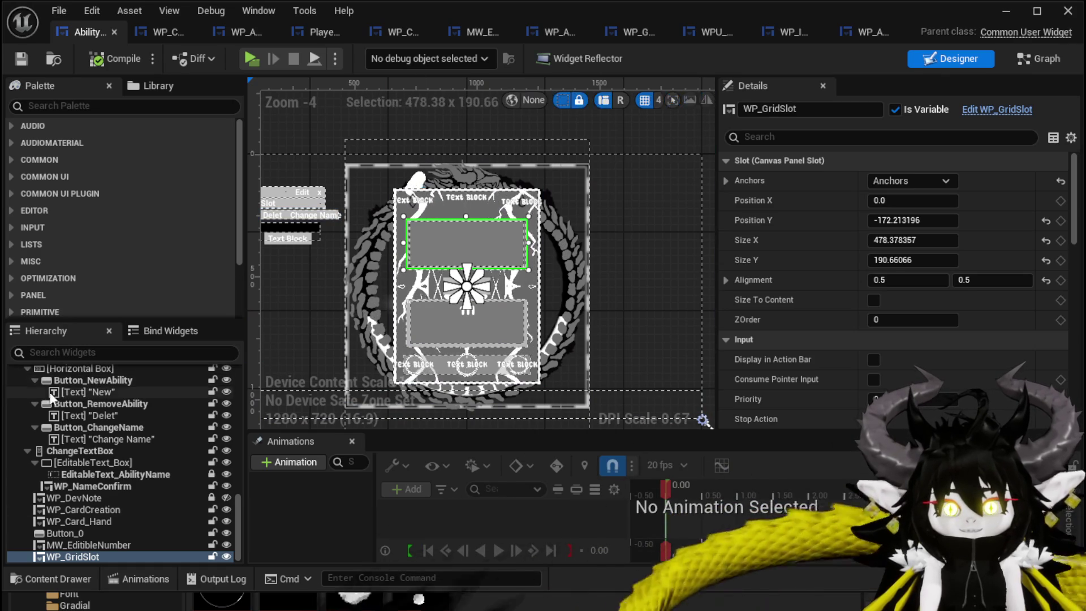
scroll(113, 402, up, 5)
scroll(129, 407, up, 10)
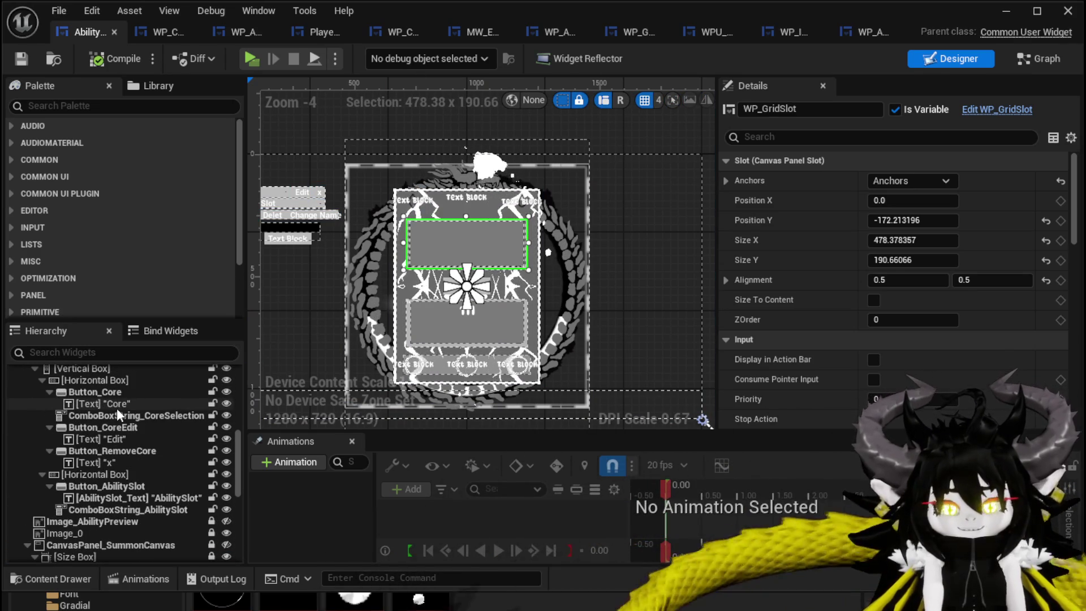
scroll(116, 408, up, 4)
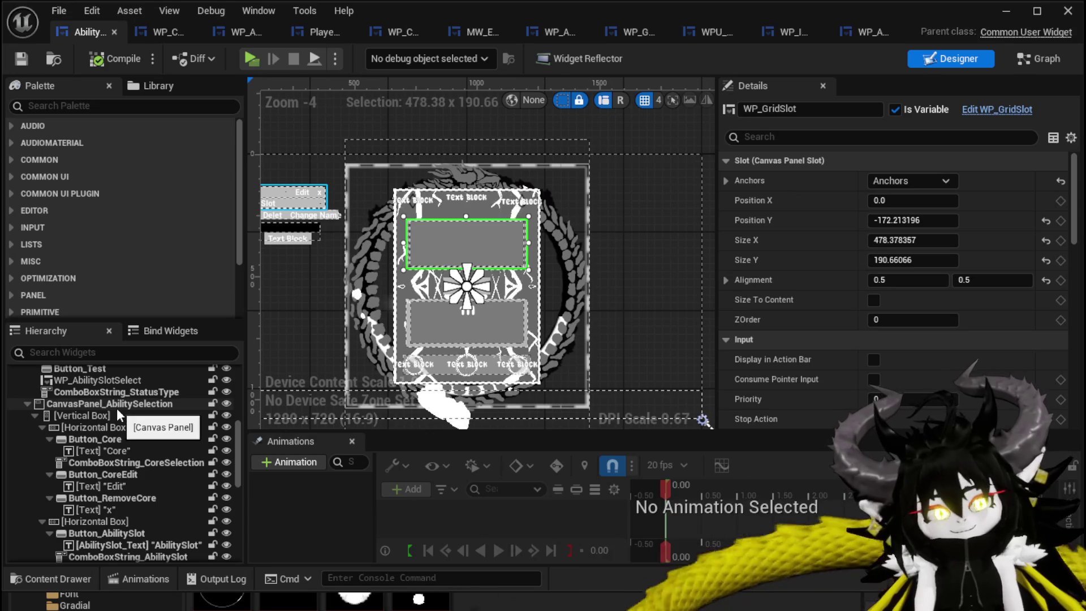
scroll(117, 408, up, 4)
scroll(116, 408, down, 12)
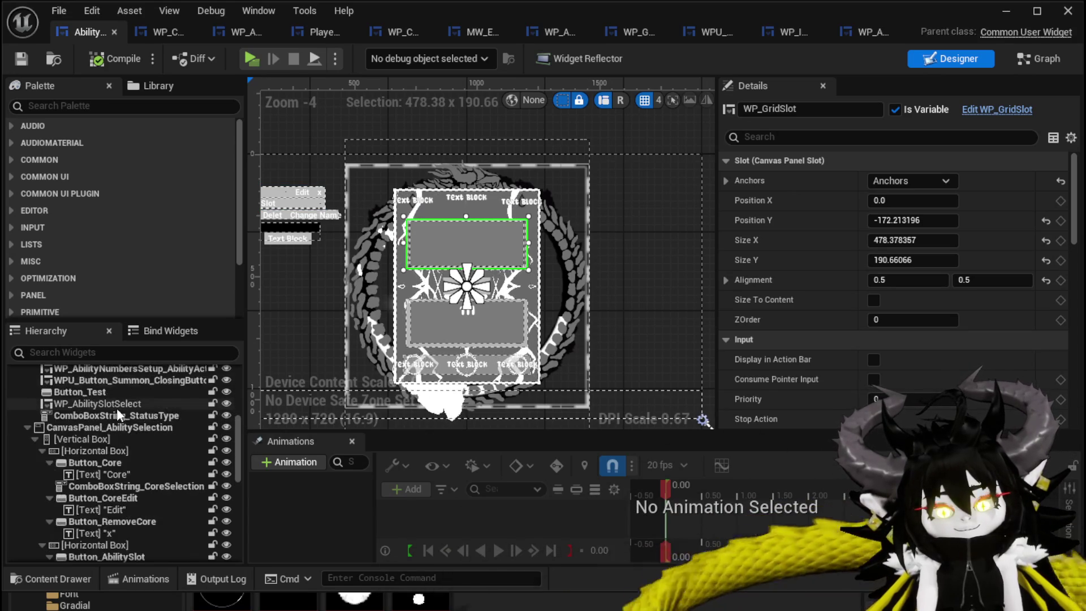
scroll(117, 408, down, 2)
Glance at the WP_CardCreation SetType graph, then return to the widget layout and its Graph view.
click(153, 34)
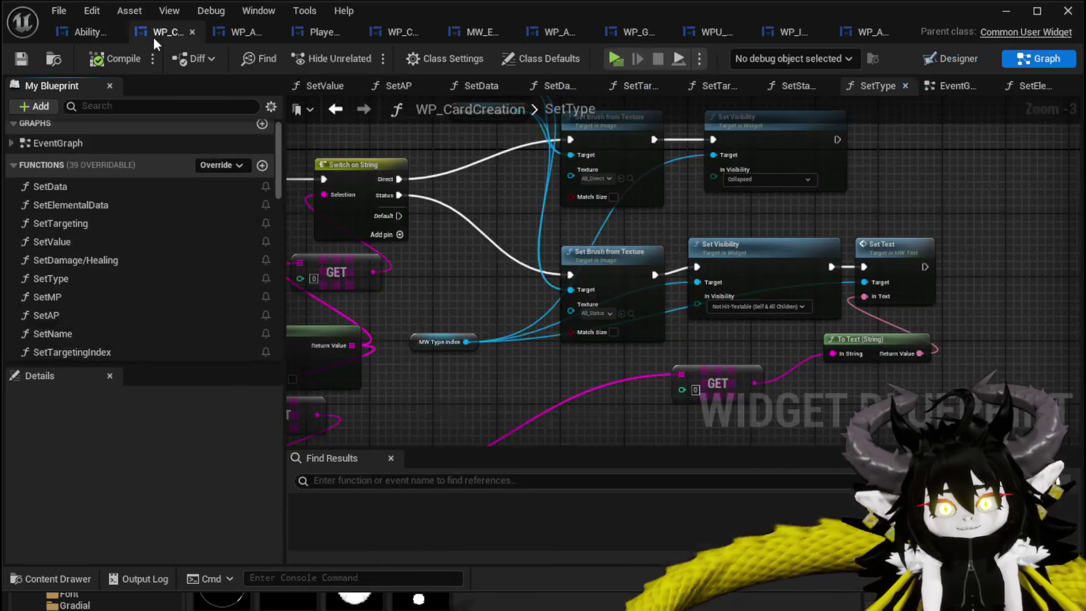
scroll(402, 171, up, 2)
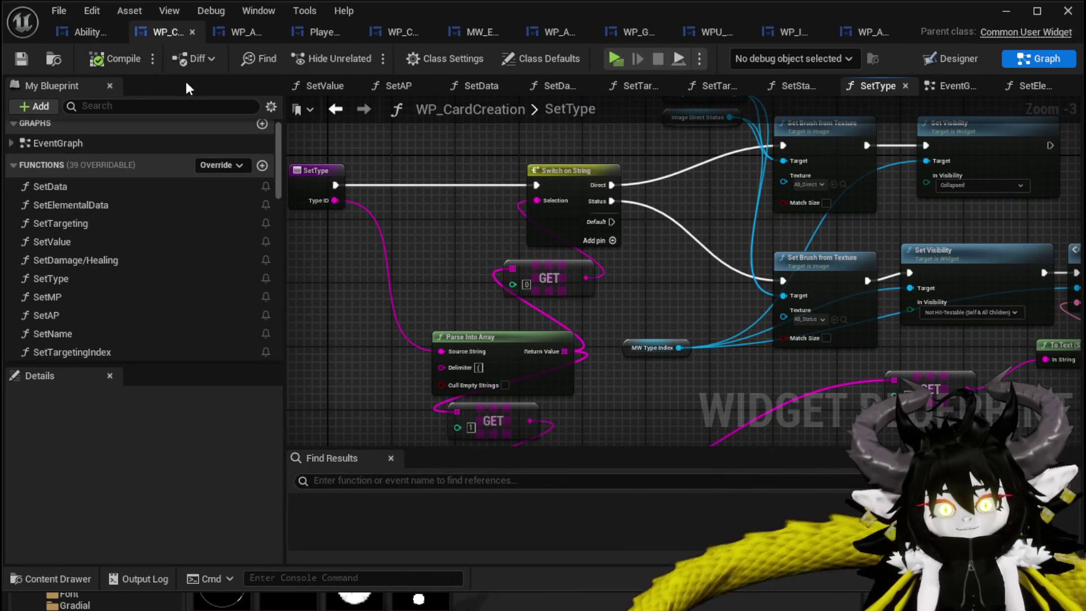
click(87, 32)
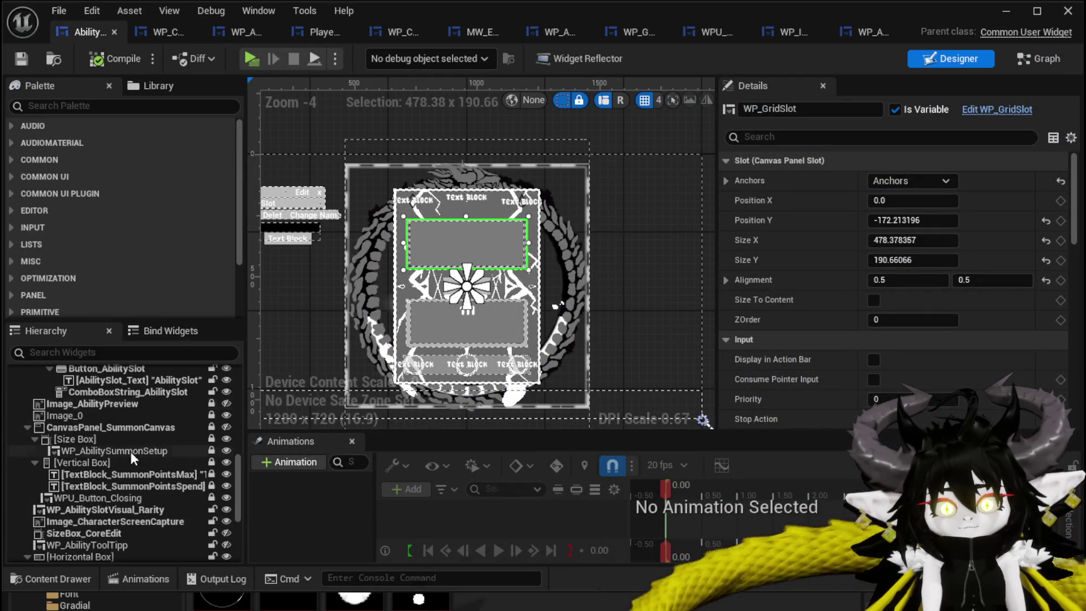
scroll(138, 442, down, 2)
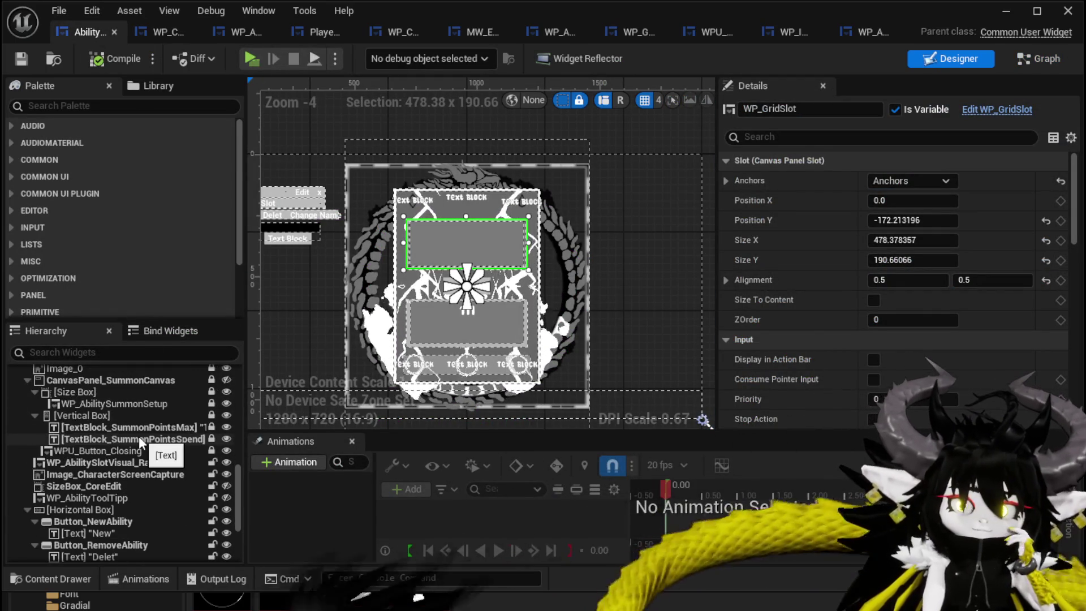
scroll(138, 435, down, 3)
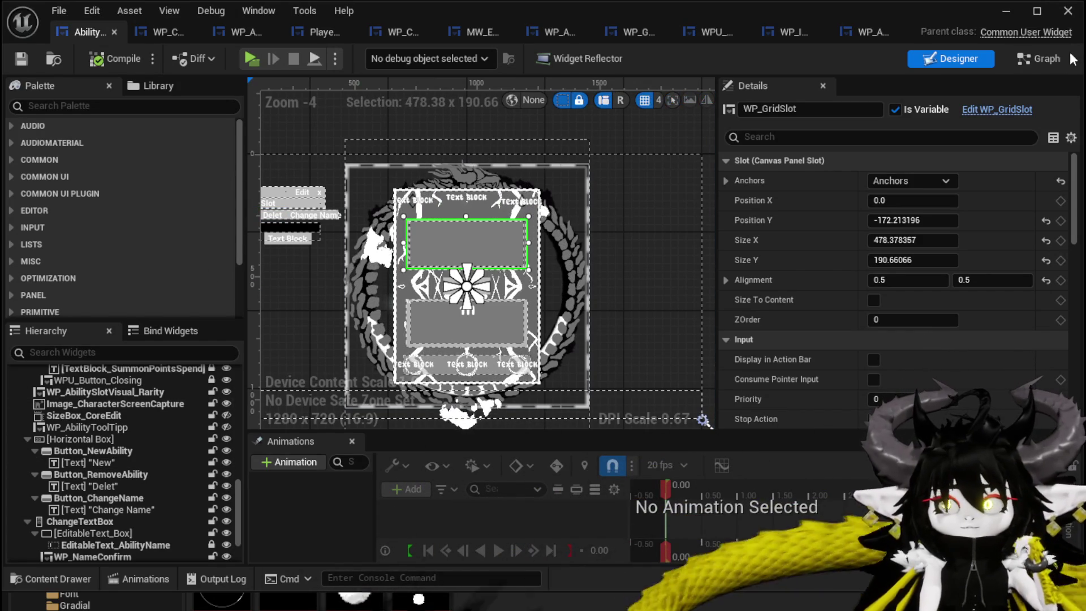
click(1030, 60)
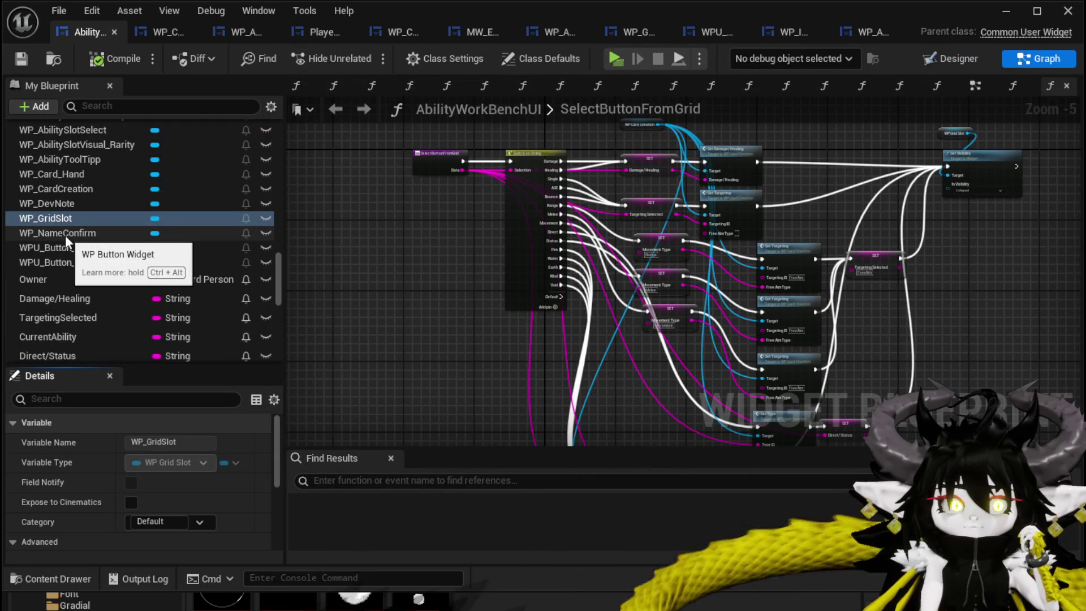
Look through the NumberChangeBus and DisplayOptions function graphs, then open SelectButtonFromGrid.
scroll(151, 266, up, 10)
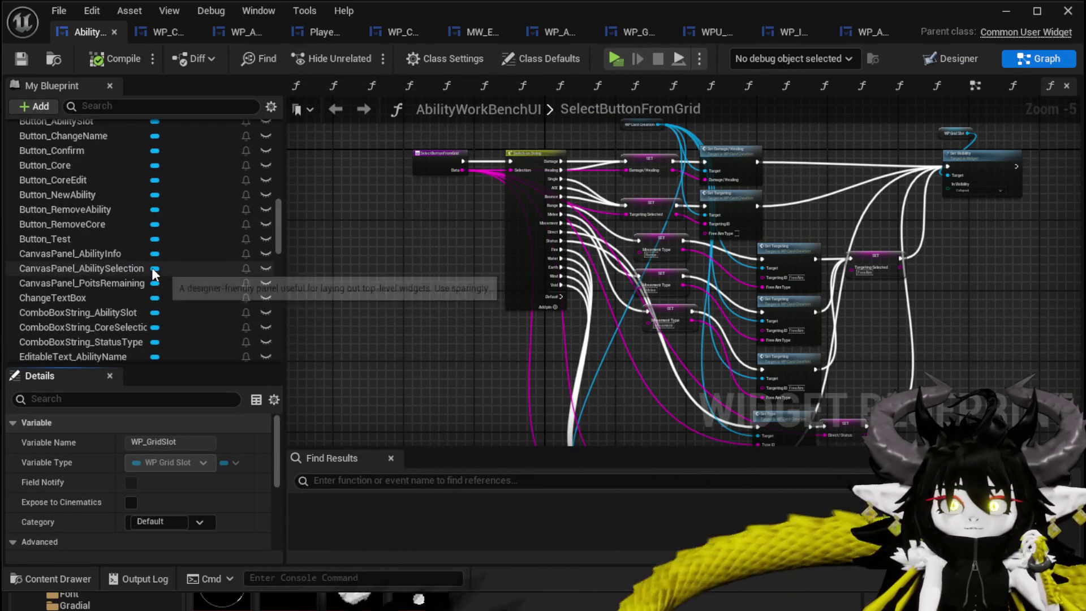
scroll(152, 269, up, 10)
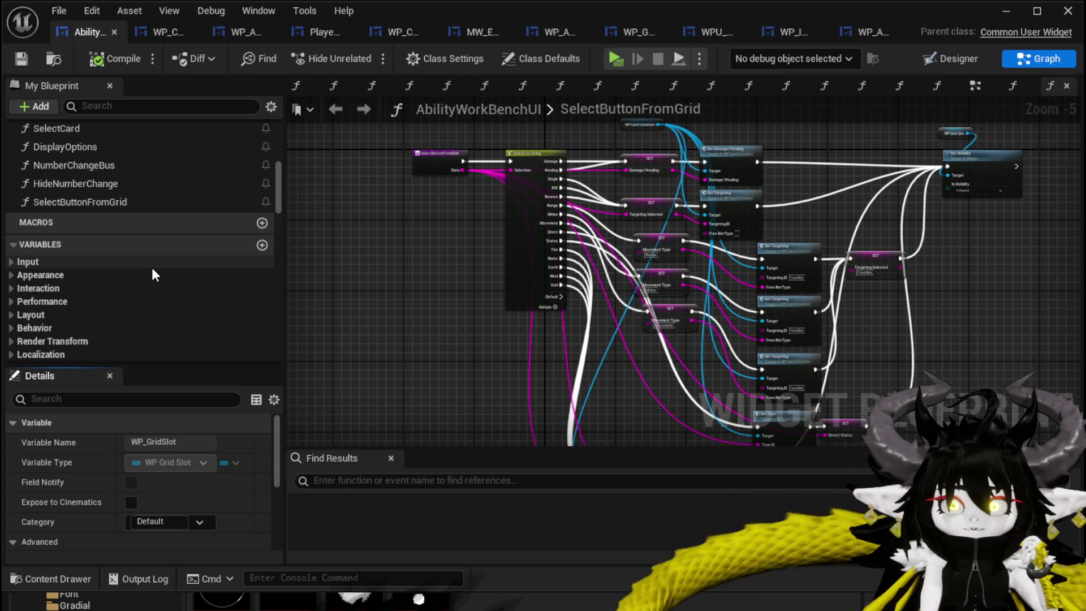
double_click(100, 165)
scroll(547, 332, up, 2)
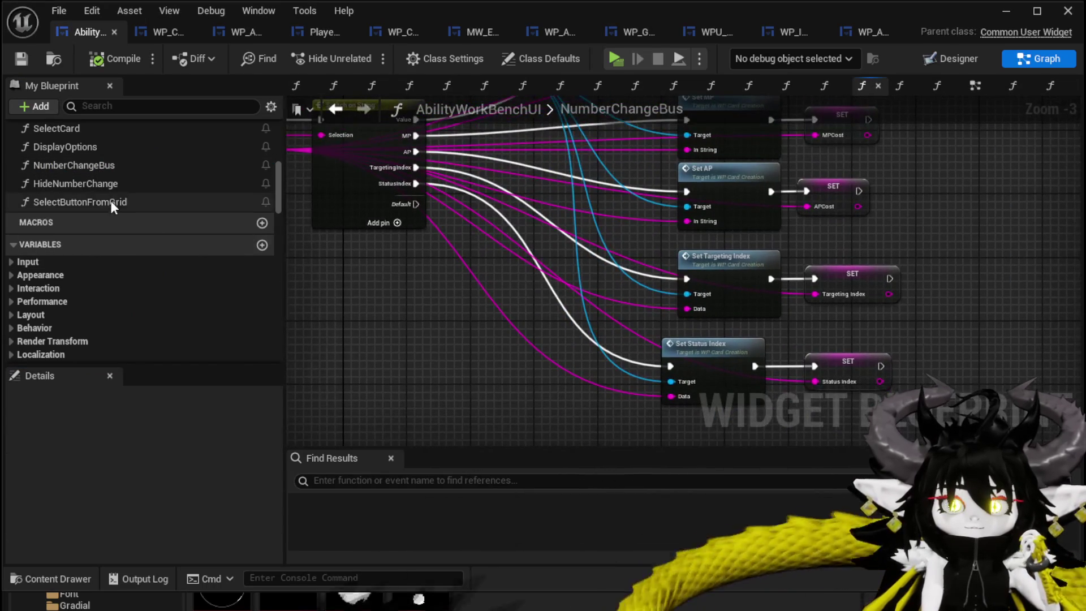
scroll(110, 200, up, 1)
double_click(88, 171)
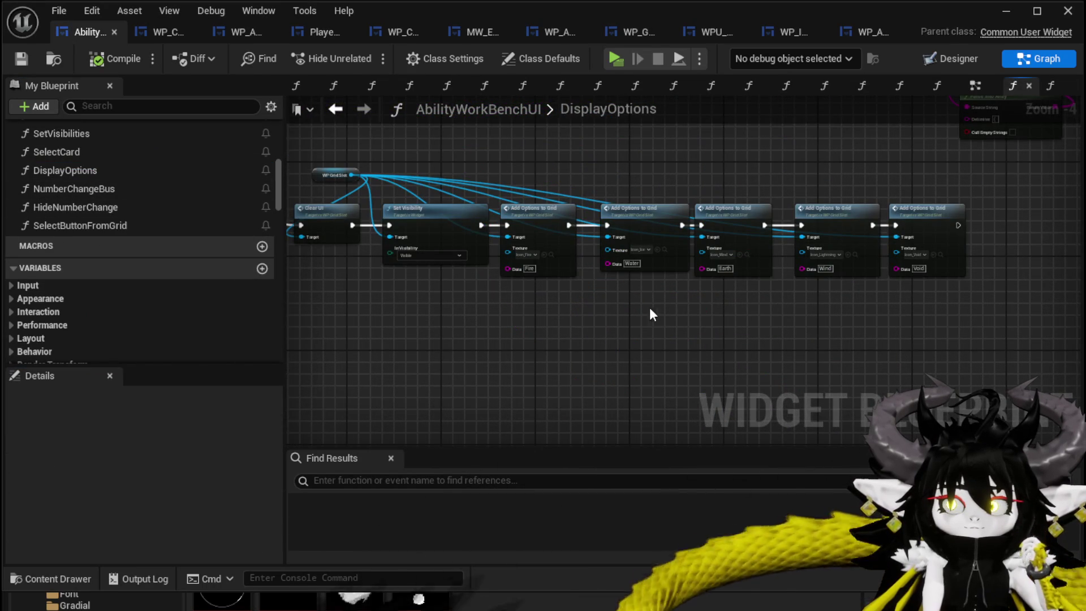
mouse_move(633, 308)
mouse_down()
mouse_move(746, 347)
mouse_move(723, 343)
mouse_up()
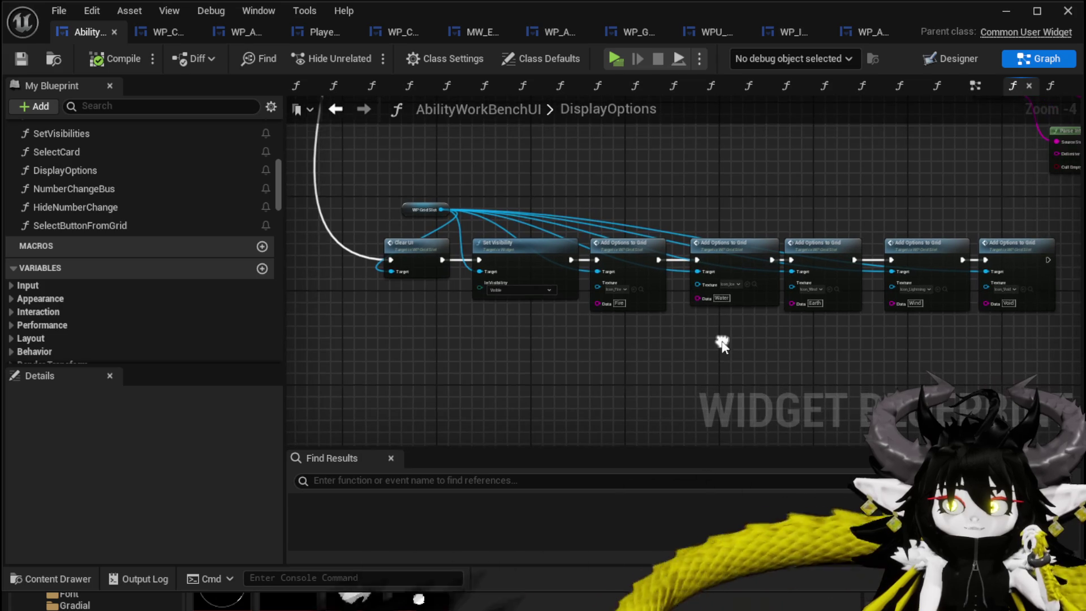
scroll(42, 187, up, 1)
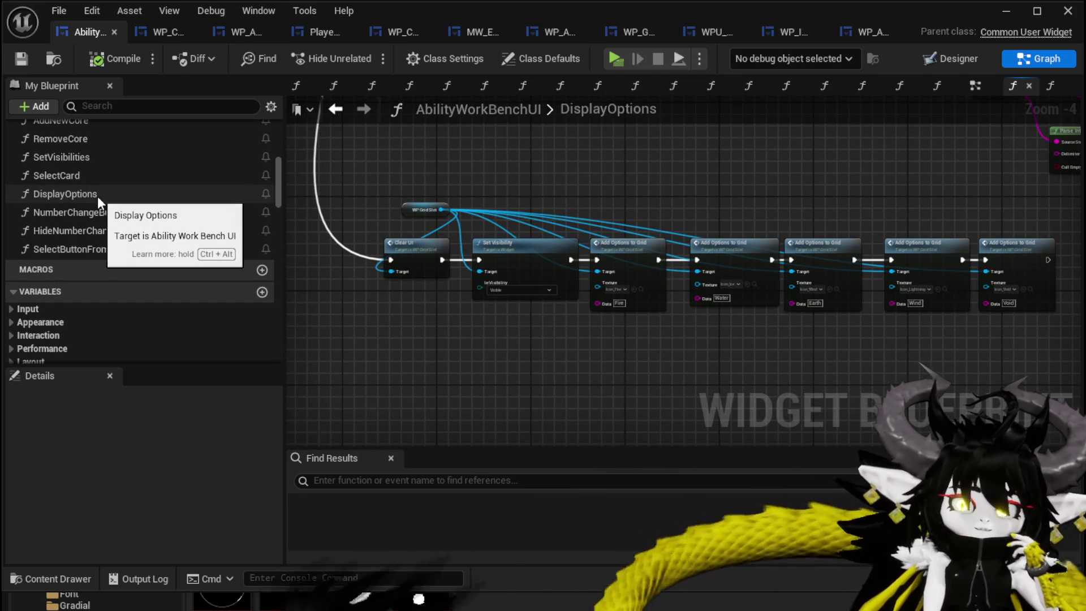
click(89, 209)
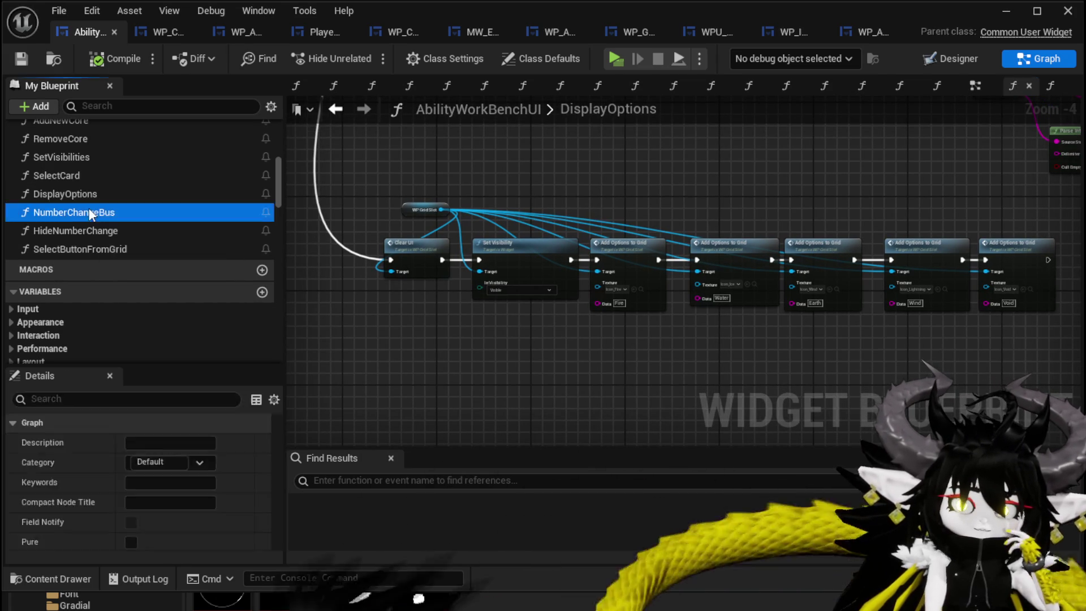
double_click(88, 210)
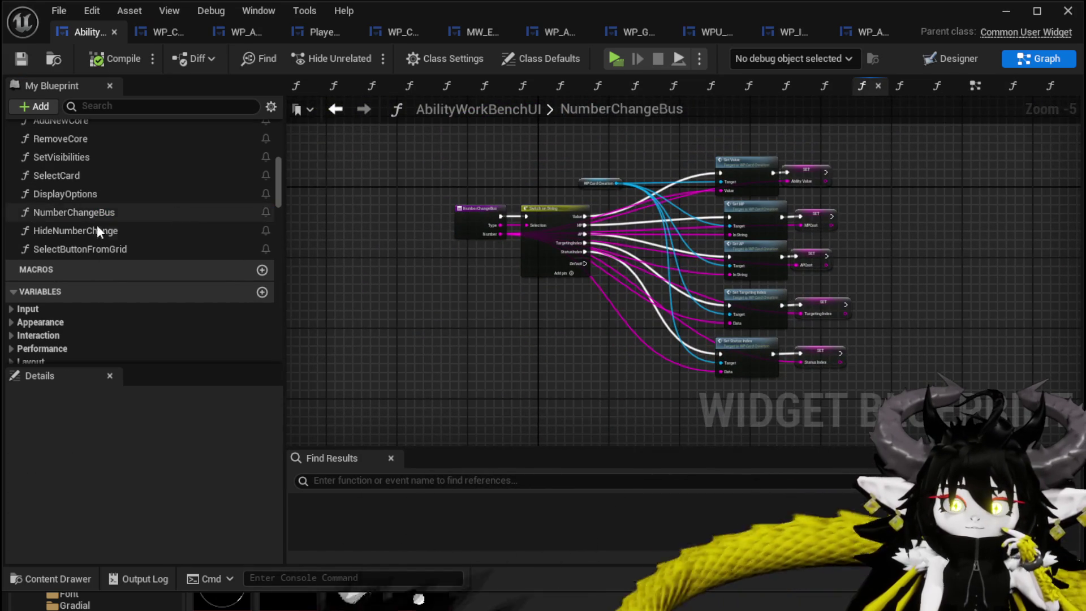
double_click(99, 252)
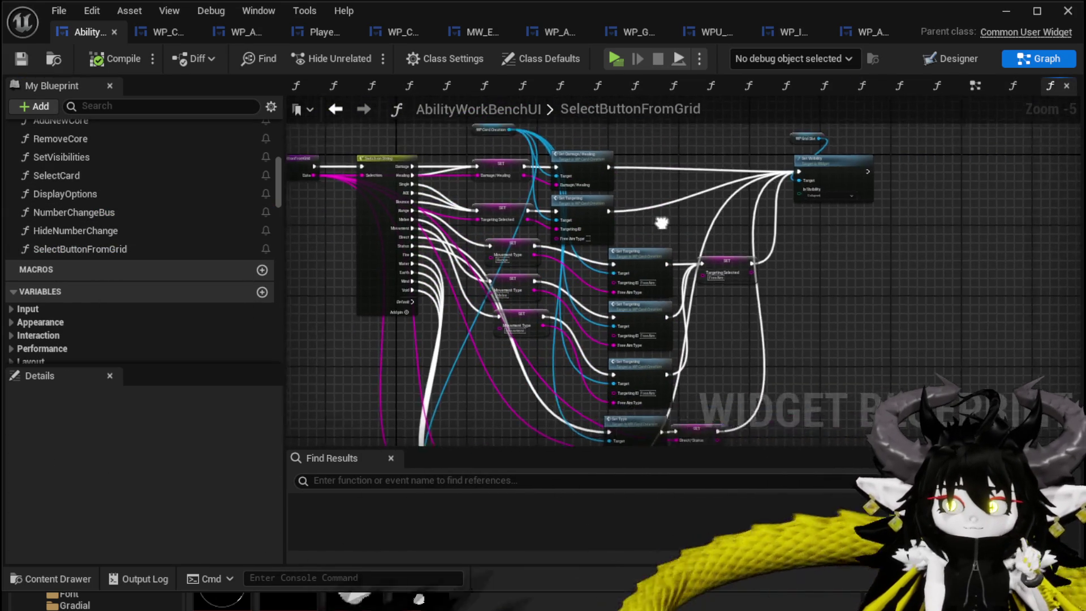
scroll(661, 222, up, 2)
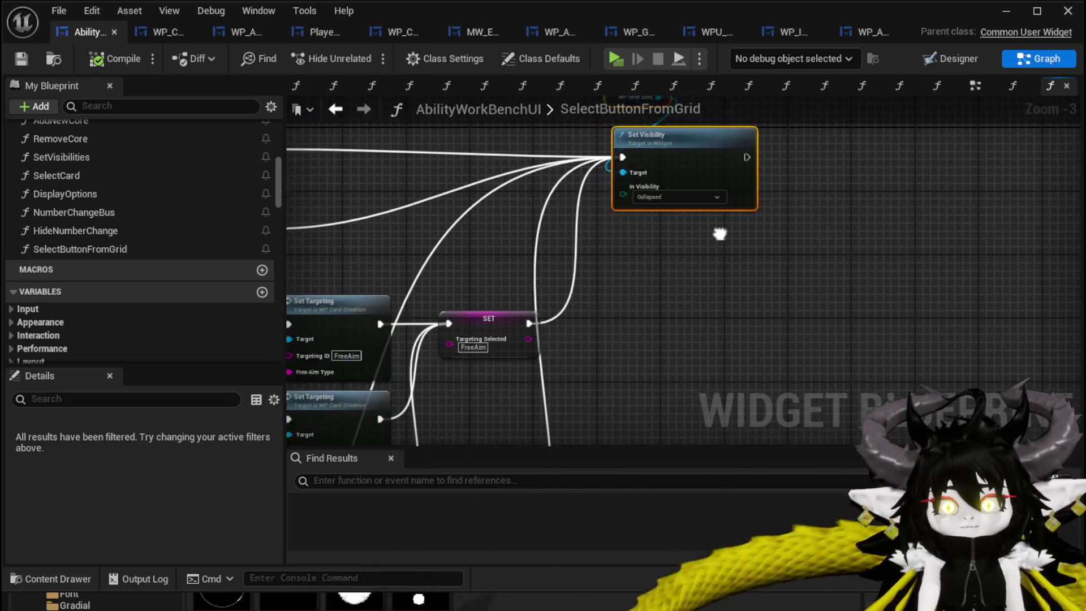
Duplicate the WP Grid Slot and Set Visibility nodes and place the copy beside the Direct/Status SET node.
key(ctrl+c)
key(ctrl+v)
click(614, 224)
mouse_move(680, 215)
mouse_down()
mouse_move(730, 181)
mouse_move(581, 231)
mouse_move(624, 268)
mouse_up()
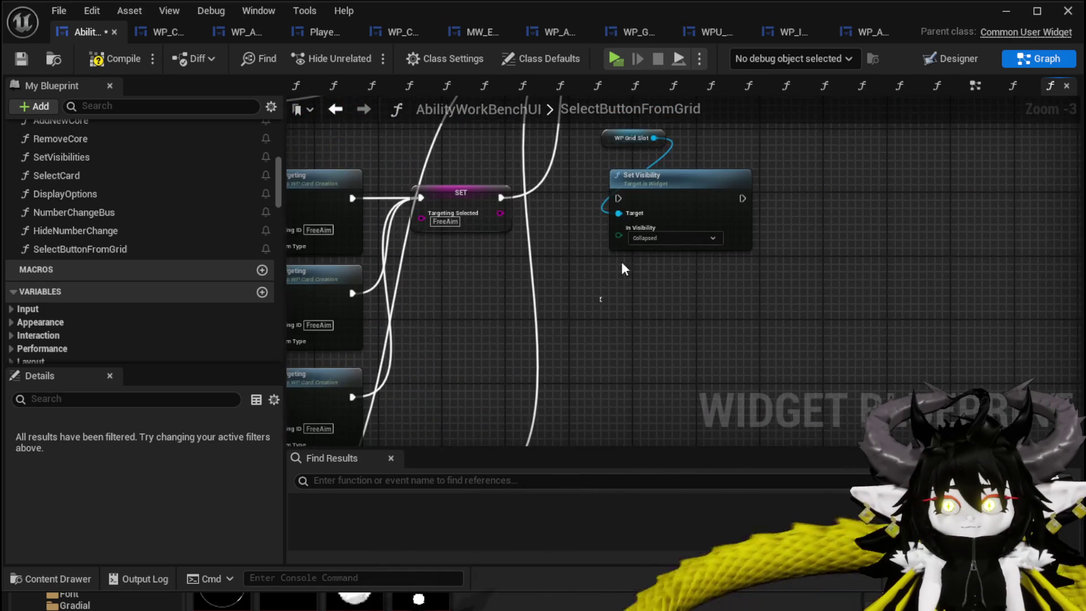
mouse_move(721, 137)
mouse_down()
mouse_move(611, 535)
mouse_move(774, 263)
mouse_move(850, 270)
mouse_up()
mouse_move(464, 328)
mouse_down()
mouse_move(571, 334)
mouse_move(635, 260)
mouse_move(660, 307)
mouse_move(674, 258)
mouse_move(606, 408)
mouse_move(742, 299)
mouse_up()
mouse_move(747, 363)
mouse_down()
mouse_move(903, 219)
mouse_move(477, 290)
mouse_move(515, 310)
mouse_up()
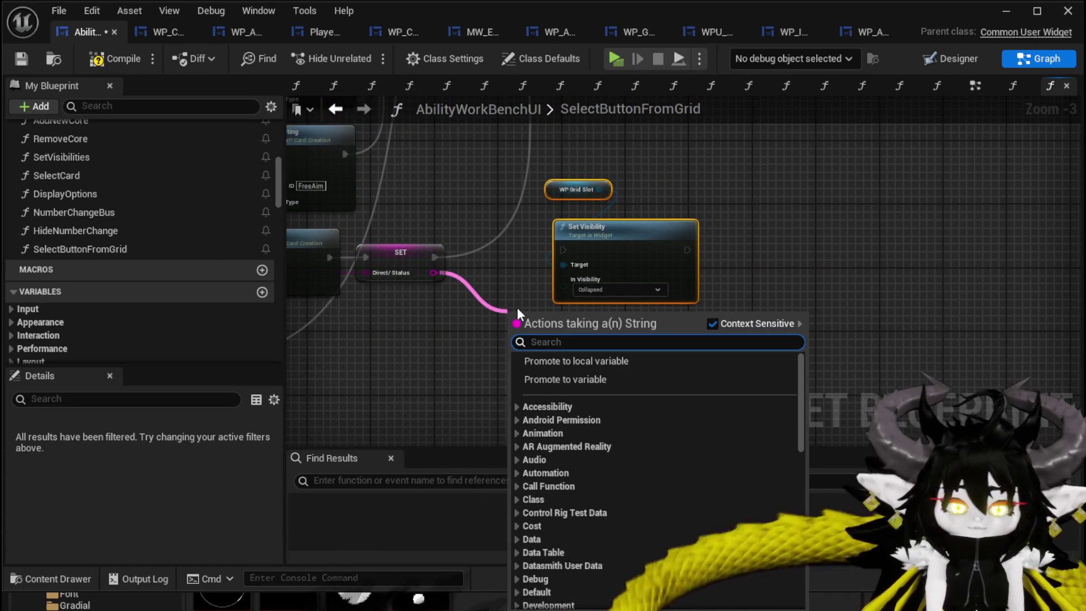
Compare Direct/Status to 'Direct' with an == node and drive a Branch from it.
text(==)
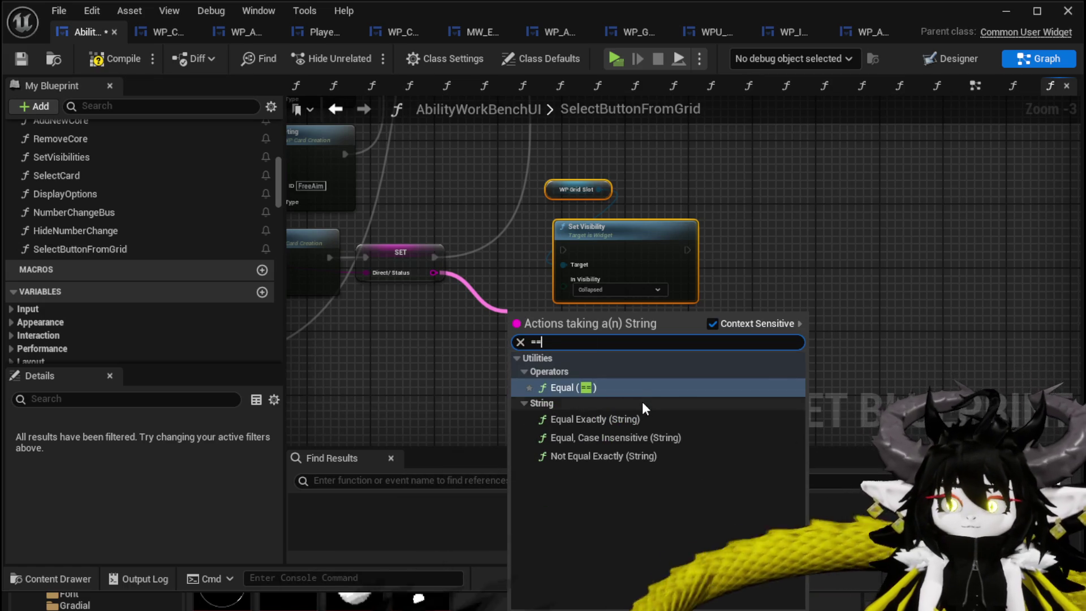
key(Return)
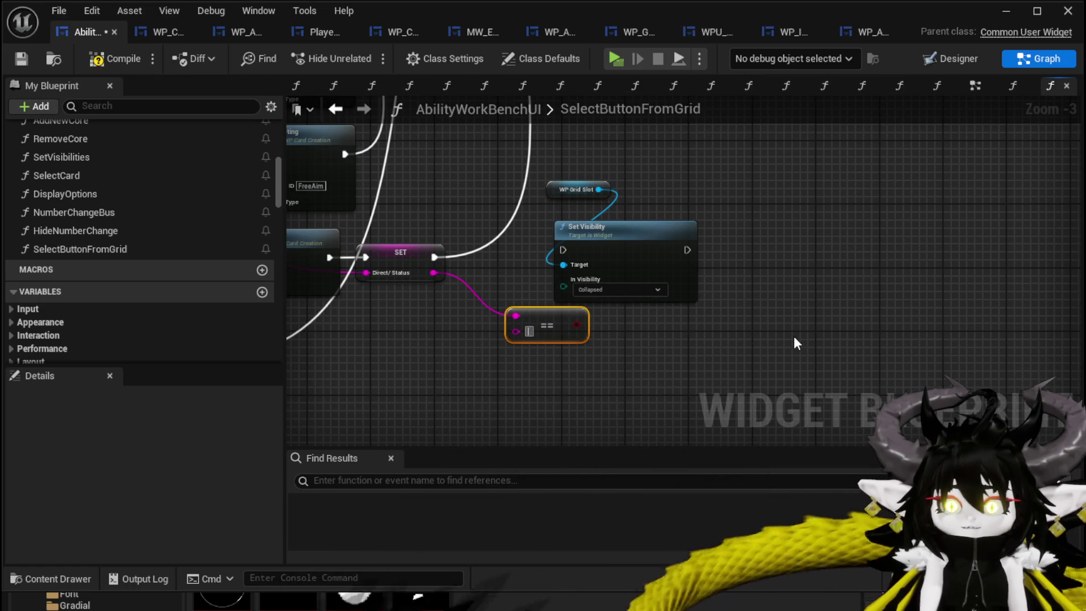
text(Direct)
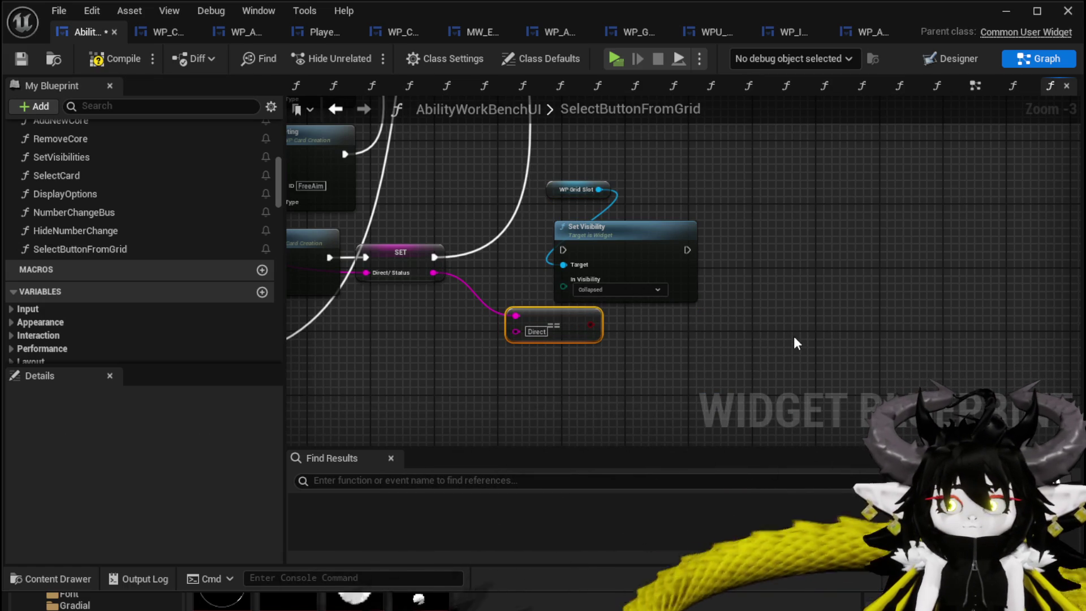
click(585, 193)
drag(667, 253, 835, 237)
mouse_move(590, 324)
mouse_down()
mouse_move(558, 273)
mouse_move(534, 260)
mouse_move(545, 255)
mouse_up()
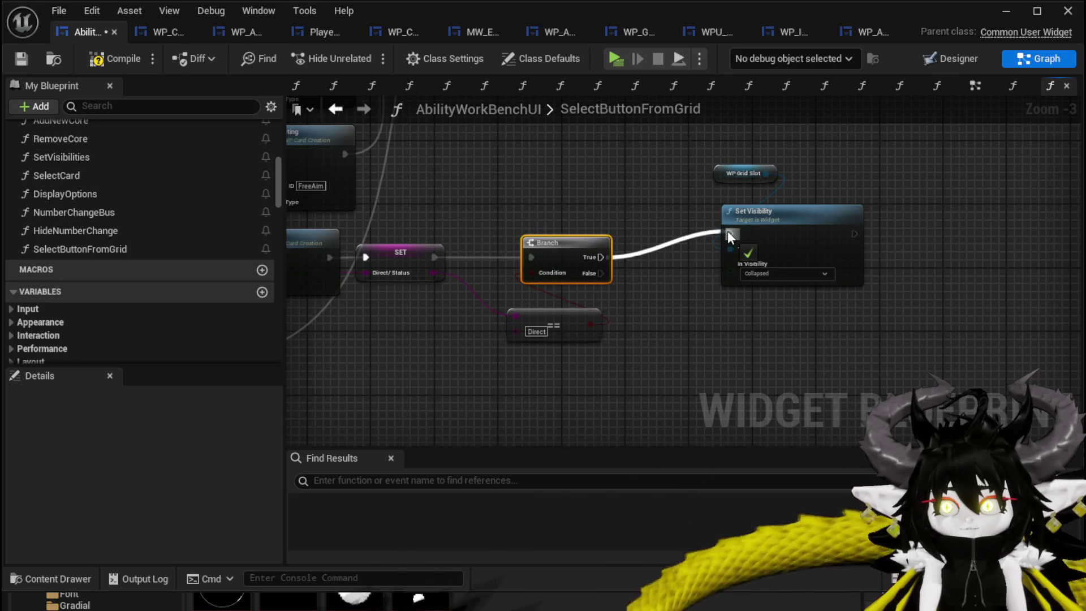
drag(775, 225, 692, 248)
mouse_move(593, 206)
mouse_down()
mouse_move(714, 360)
mouse_move(671, 317)
mouse_move(717, 249)
mouse_up()
mouse_move(758, 294)
mouse_down()
mouse_move(710, 113)
mouse_move(695, 141)
mouse_move(739, 383)
mouse_move(707, 388)
mouse_move(935, 290)
mouse_move(826, 305)
mouse_up()
mouse_move(786, 266)
mouse_down()
mouse_move(690, 322)
mouse_move(738, 337)
mouse_move(742, 295)
mouse_move(887, 355)
mouse_move(693, 328)
mouse_move(684, 268)
mouse_move(599, 309)
mouse_move(782, 472)
mouse_up()
mouse_move(702, 169)
mouse_down()
mouse_move(742, 51)
mouse_move(715, 282)
mouse_up()
Compare Targeting Selected to 'Bounce', branch on it, wire False into Set Visibility, and save.
drag(361, 249, 624, 264)
text(B)
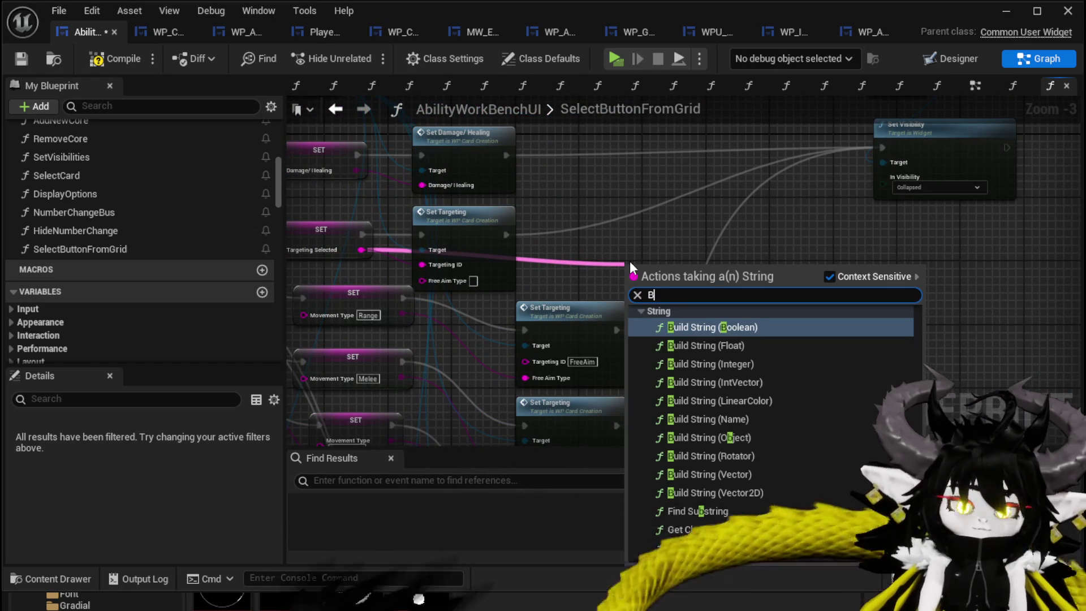
key(BackSpace)
text(==)
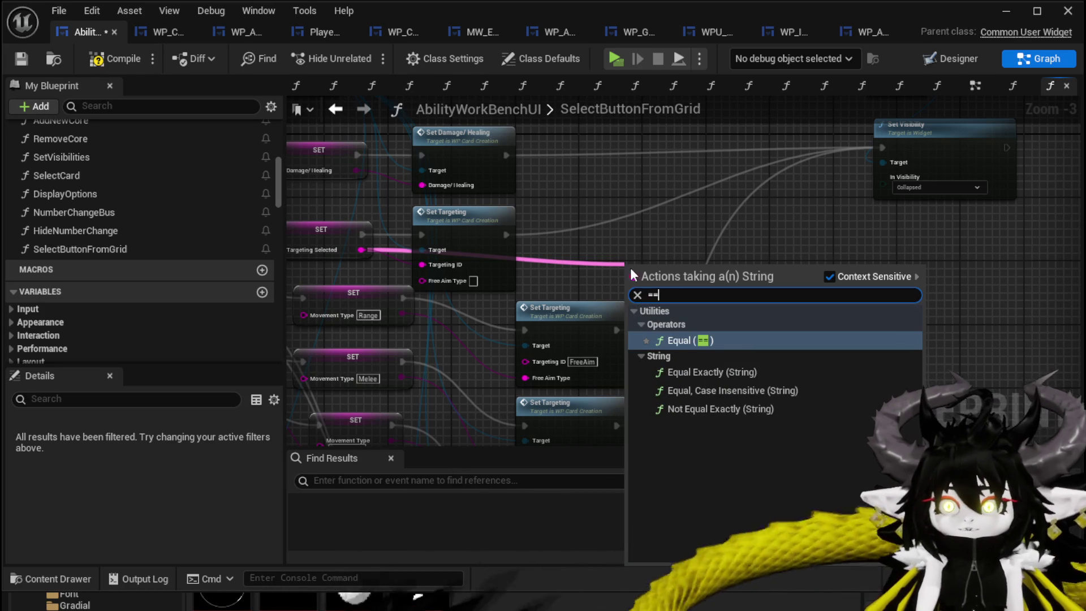
click(725, 389)
mouse_move(699, 283)
mouse_down()
mouse_move(647, 269)
mouse_move(698, 226)
mouse_up()
drag(505, 234, 699, 235)
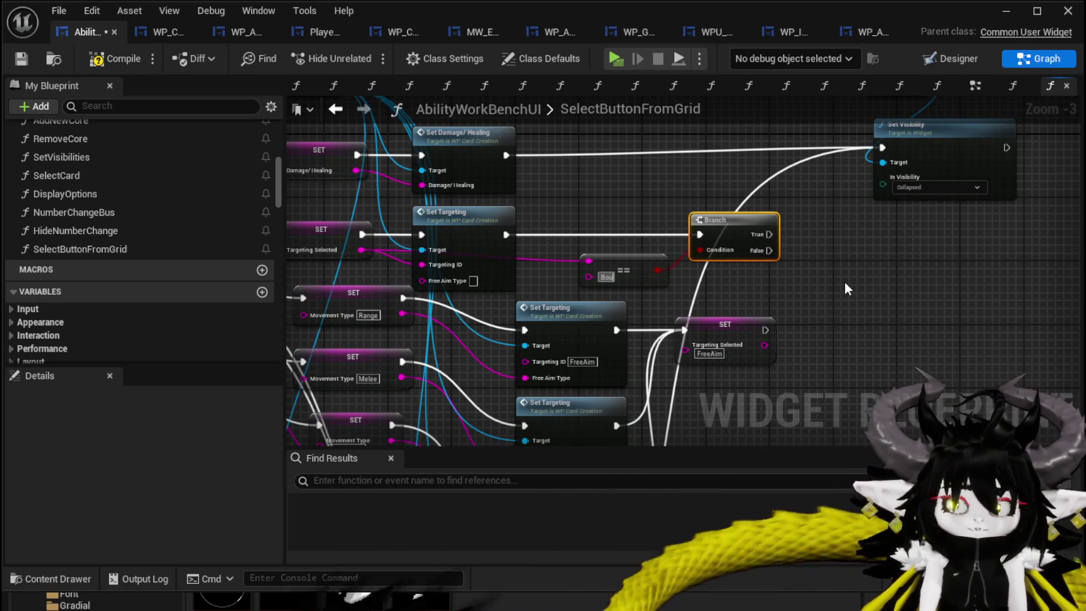
text(nce)
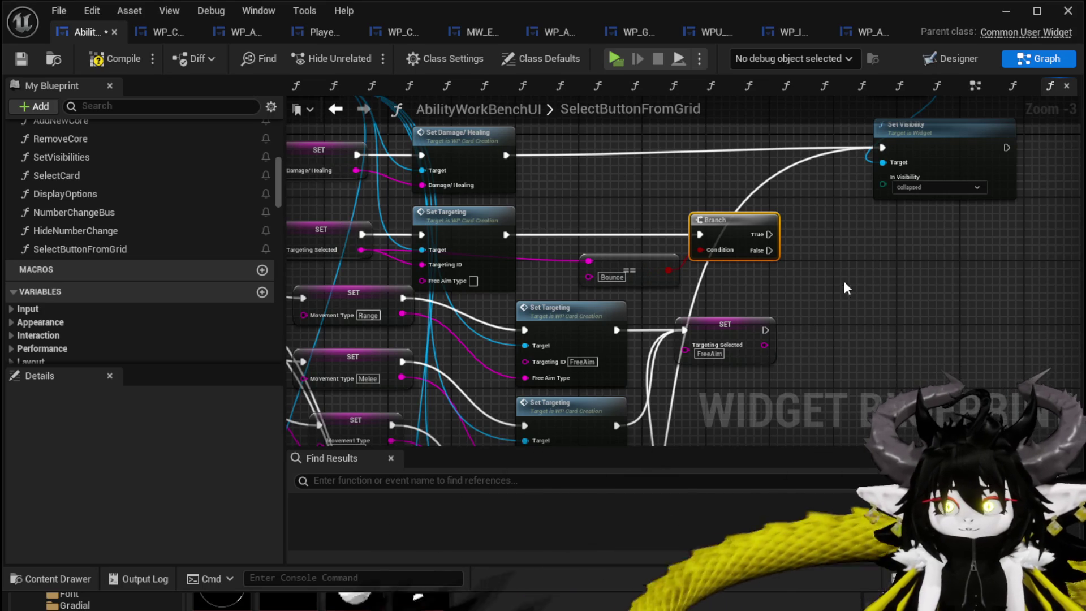
mouse_move(832, 273)
mouse_down()
mouse_move(1046, 271)
mouse_move(785, 287)
mouse_up()
drag(723, 265, 722, 267)
drag(851, 160, 837, 161)
drag(650, 252, 659, 220)
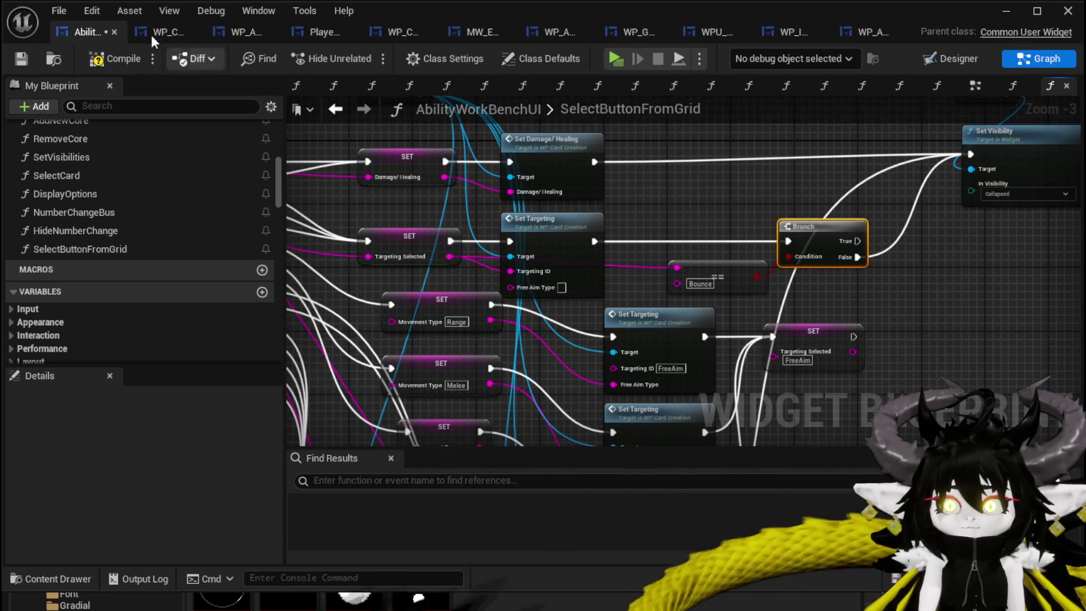
click(24, 56)
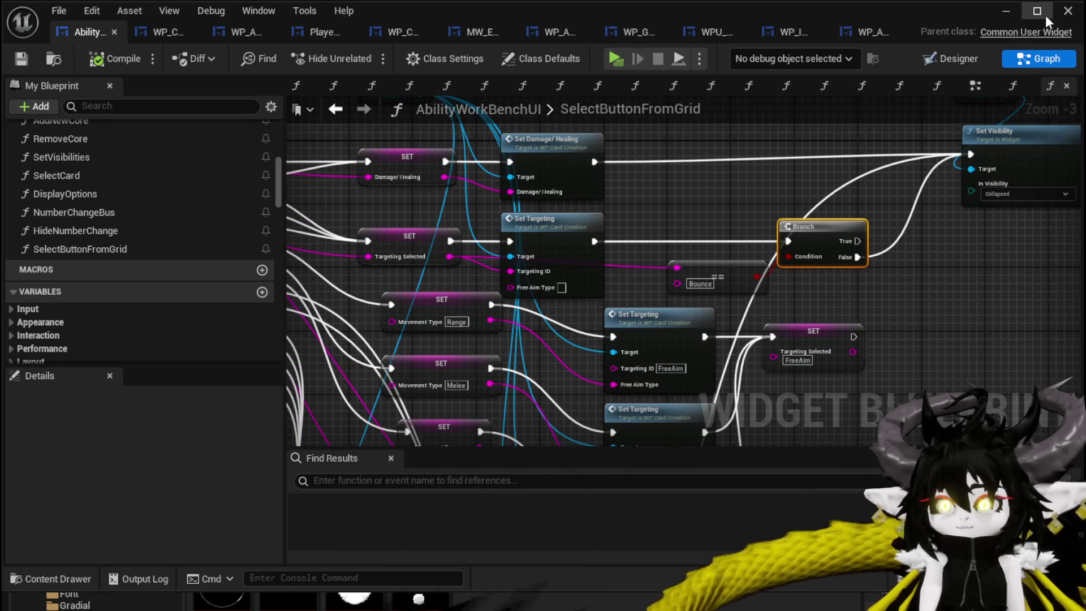
click(1006, 12)
Start a play test, open the ability workbench, choose the magic ability and open a card.
click(364, 54)
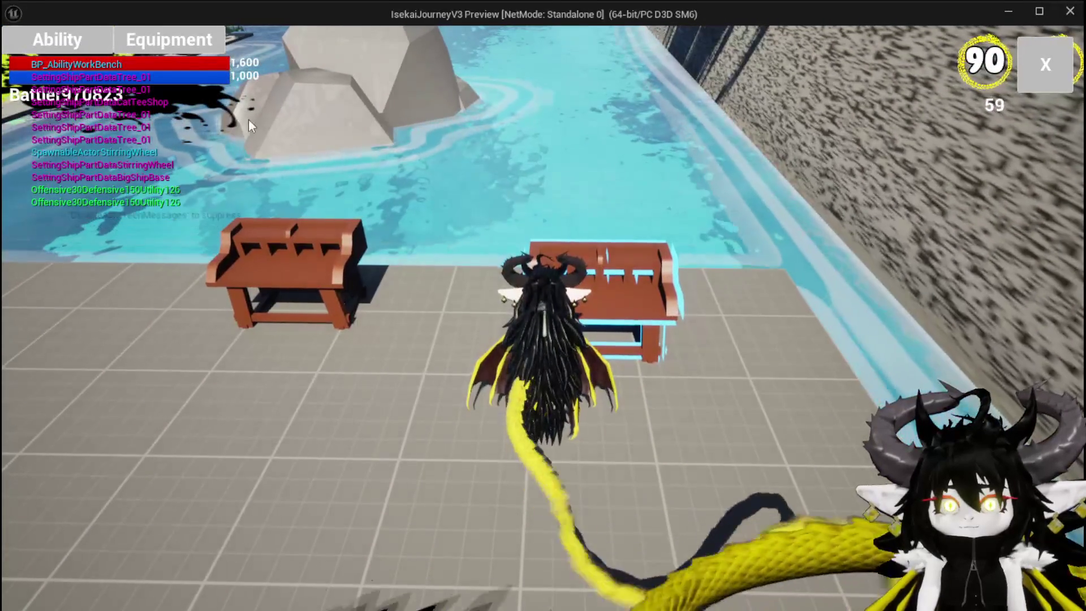
click(53, 53)
click(113, 113)
click(125, 145)
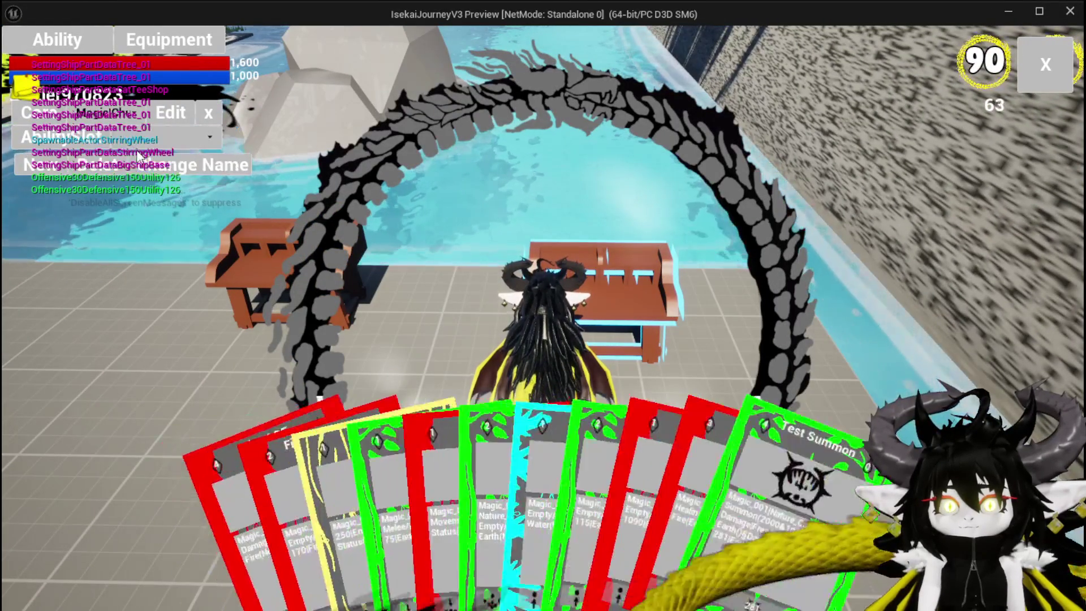
click(530, 469)
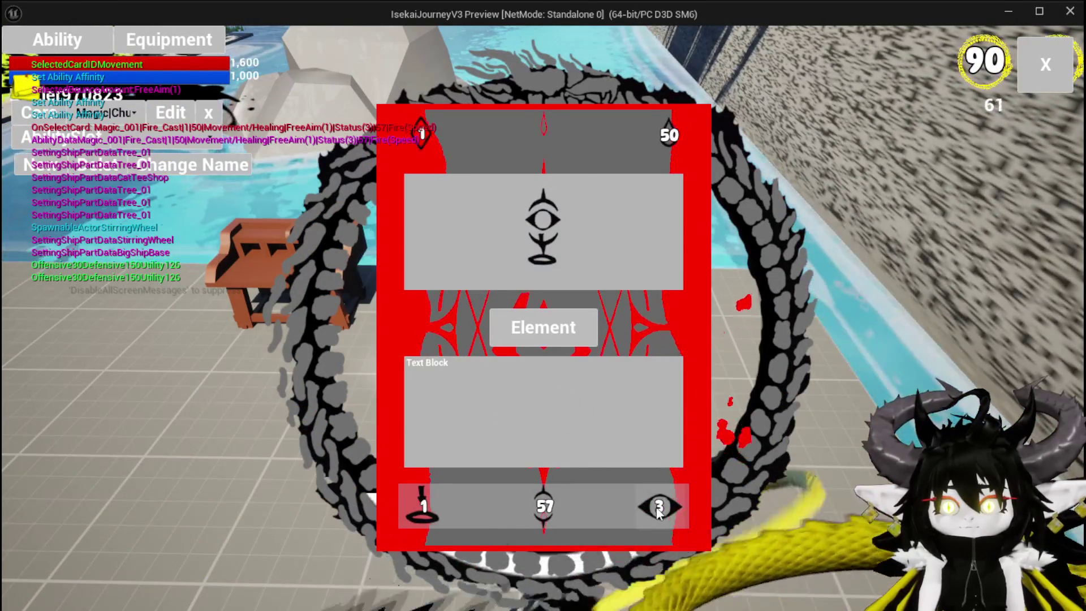
Set the card's value to 2 and its element to fangs, then stop the play session.
click(558, 246)
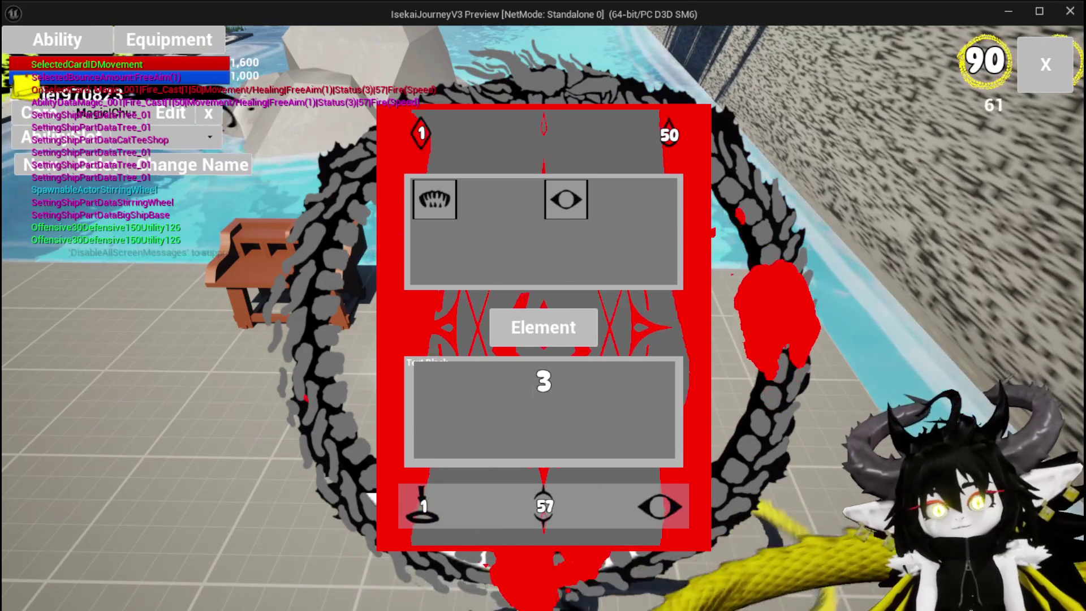
text(2)
key(Return)
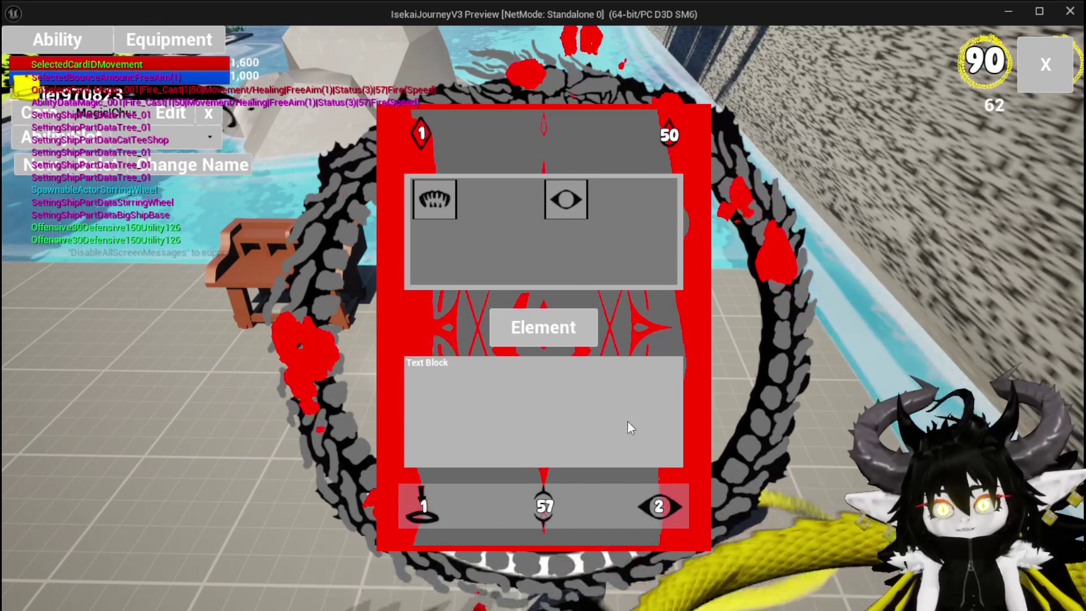
click(659, 503)
click(444, 215)
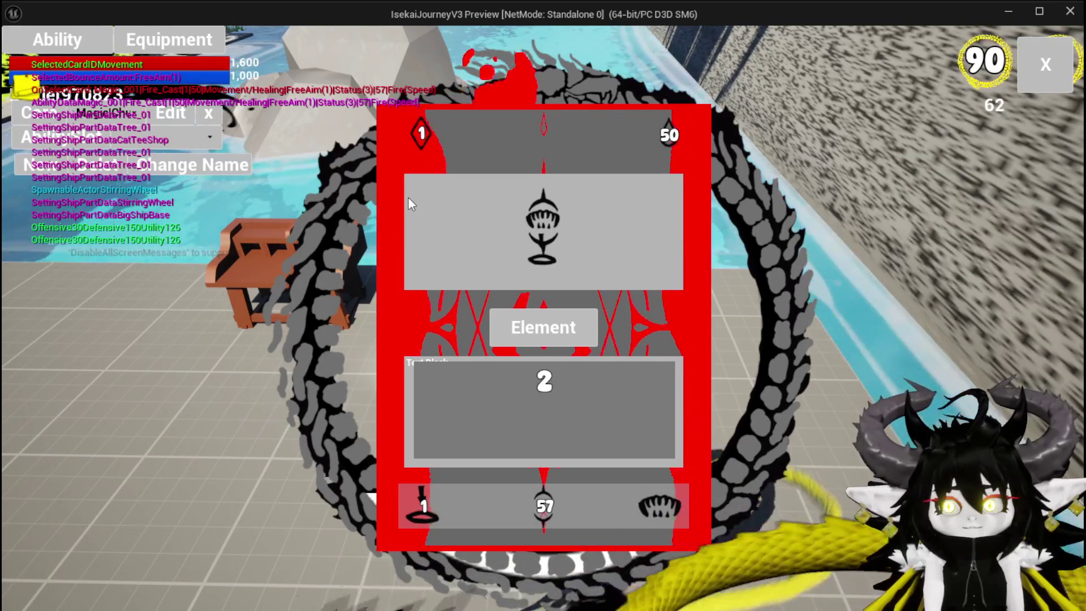
key(alt+Tab)
click(405, 198)
key(Escape)
key(ctrl+s)
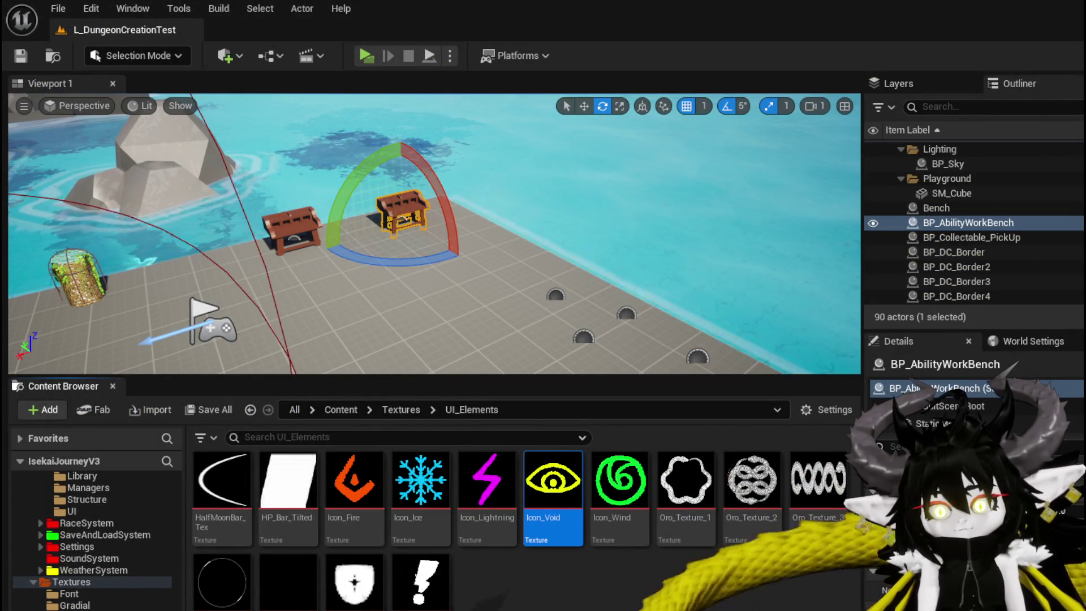
Return to the SelectButtonFromGrid graph, centre the Branch and Set Visibility nodes, and browse the My Blueprint variables.
key(alt+Tab)
mouse_move(910, 301)
mouse_down()
mouse_move(635, 322)
mouse_move(631, 364)
mouse_up()
scroll(732, 260, up, 3)
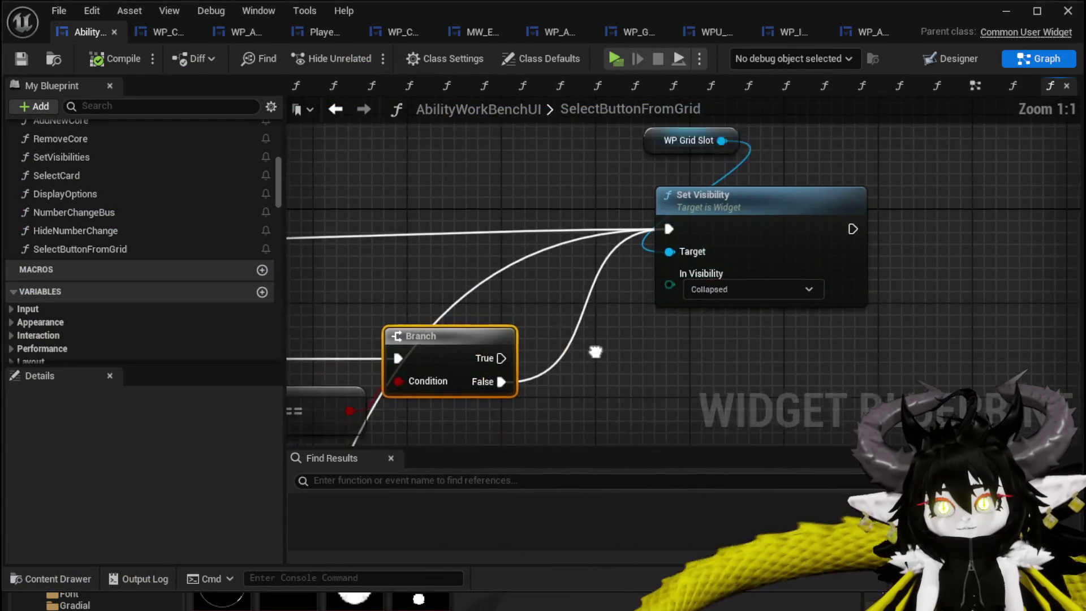
scroll(110, 259, down, 4)
scroll(110, 263, down, 15)
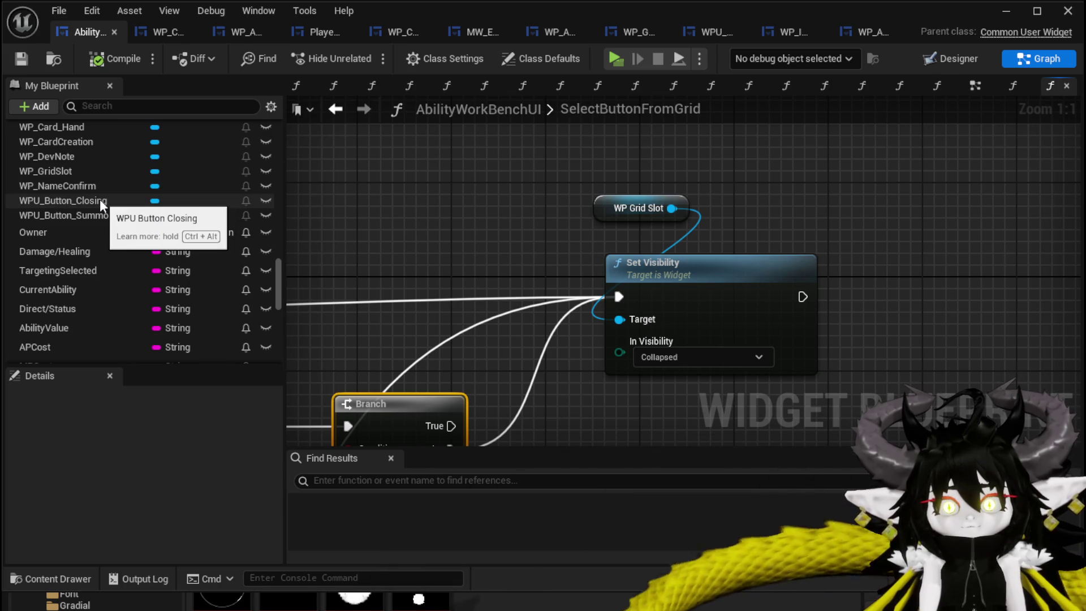
scroll(101, 202, down, 10)
scroll(100, 206, down, 5)
scroll(101, 206, up, 13)
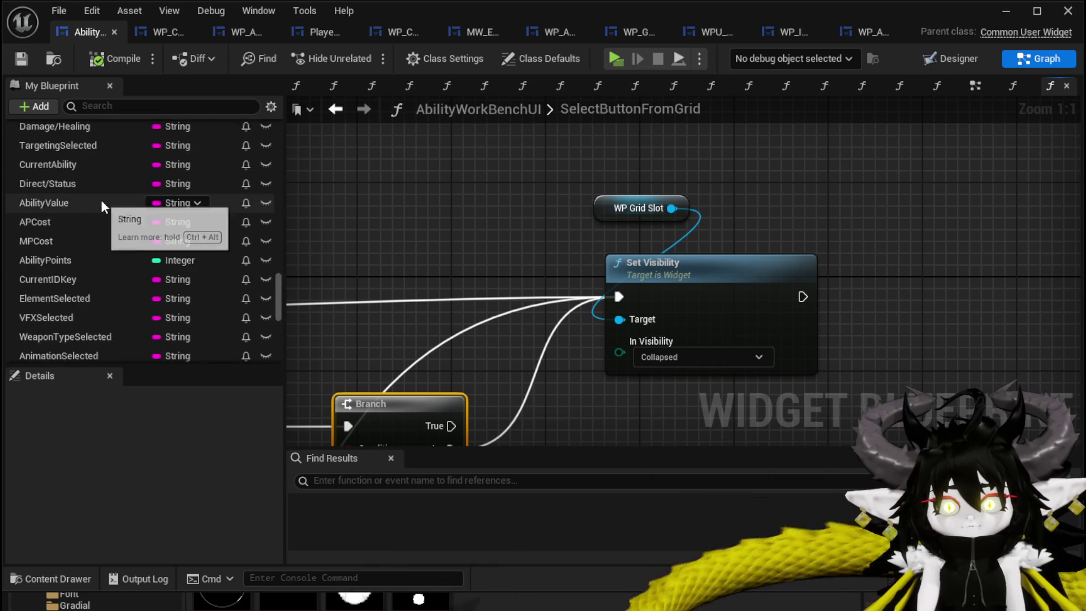
scroll(100, 199, up, 5)
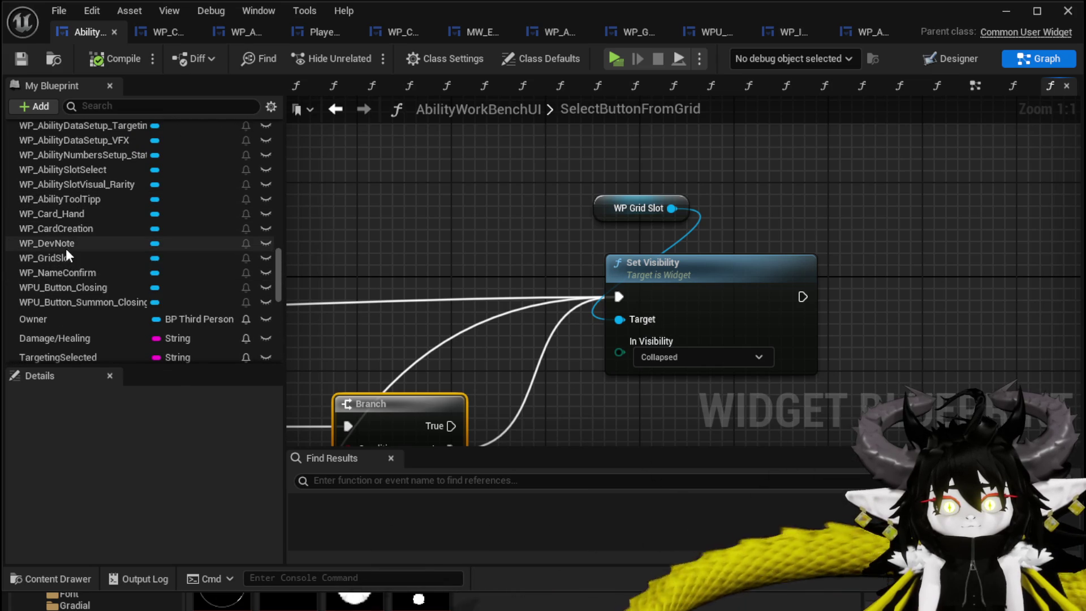
scroll(113, 306, up, 3)
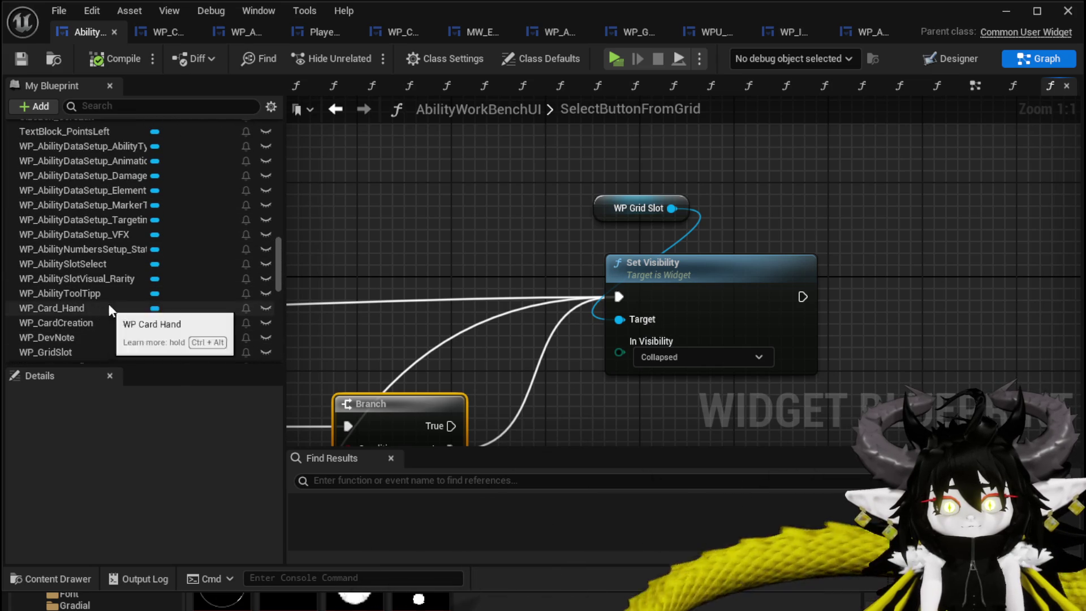
scroll(125, 293, up, 3)
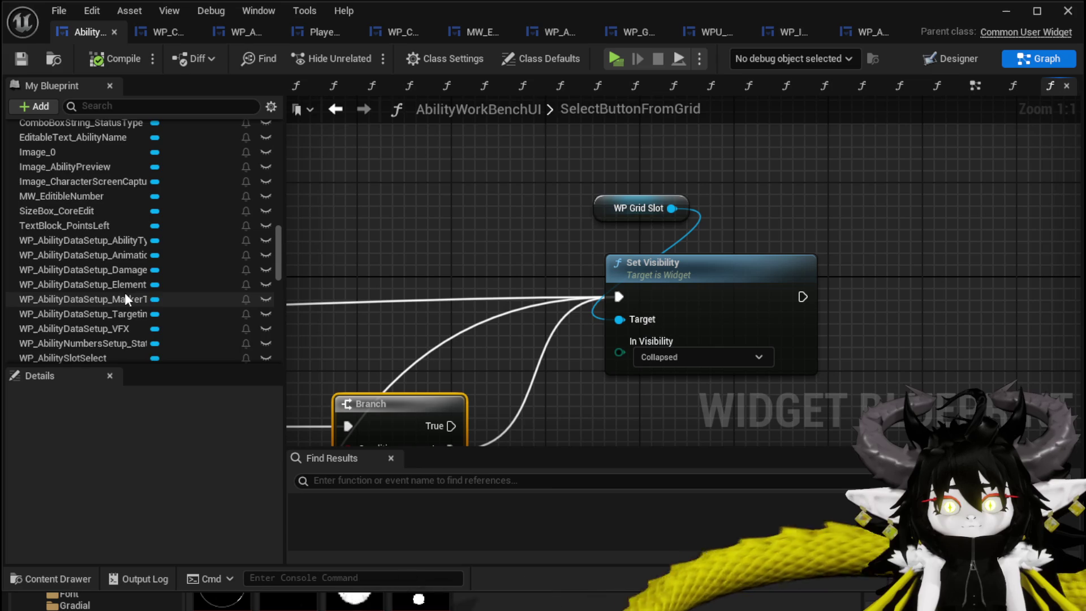
scroll(125, 293, up, 2)
scroll(124, 291, up, 2)
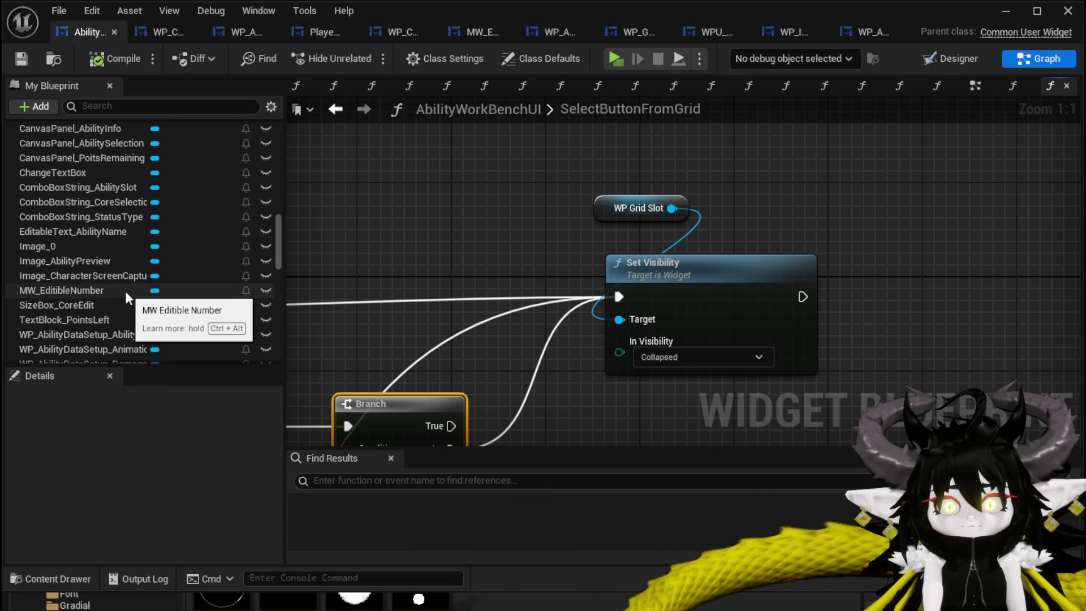
scroll(125, 290, up, 2)
scroll(124, 291, up, 2)
scroll(124, 290, up, 2)
scroll(125, 290, up, 3)
Filter members by 'Edi', add an MW_EditibleNumber getter feeding Set Visibility, and save.
click(138, 106)
text(Ed)
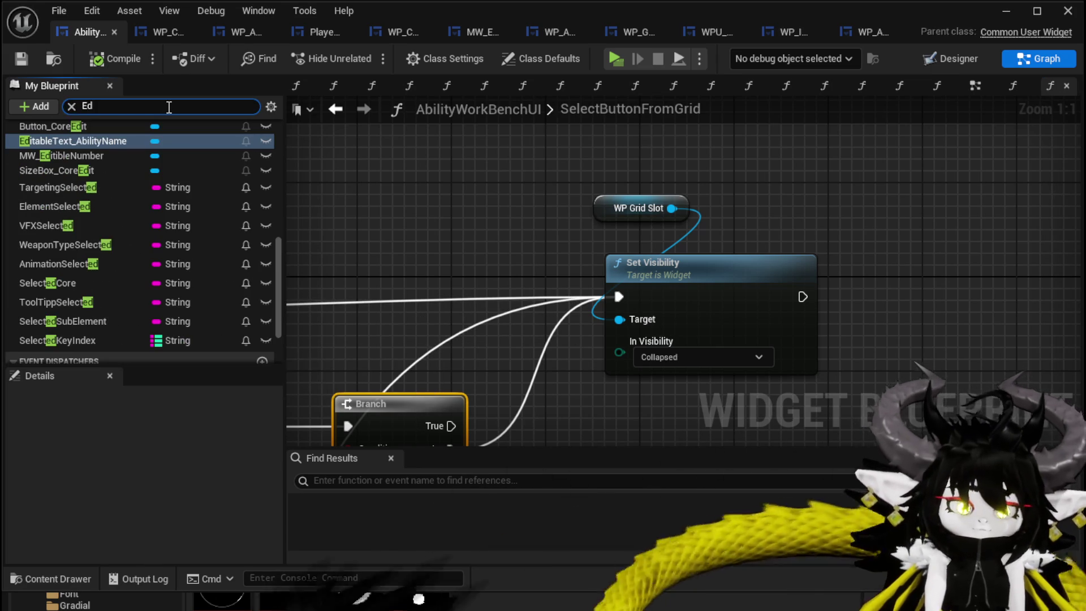
text(i)
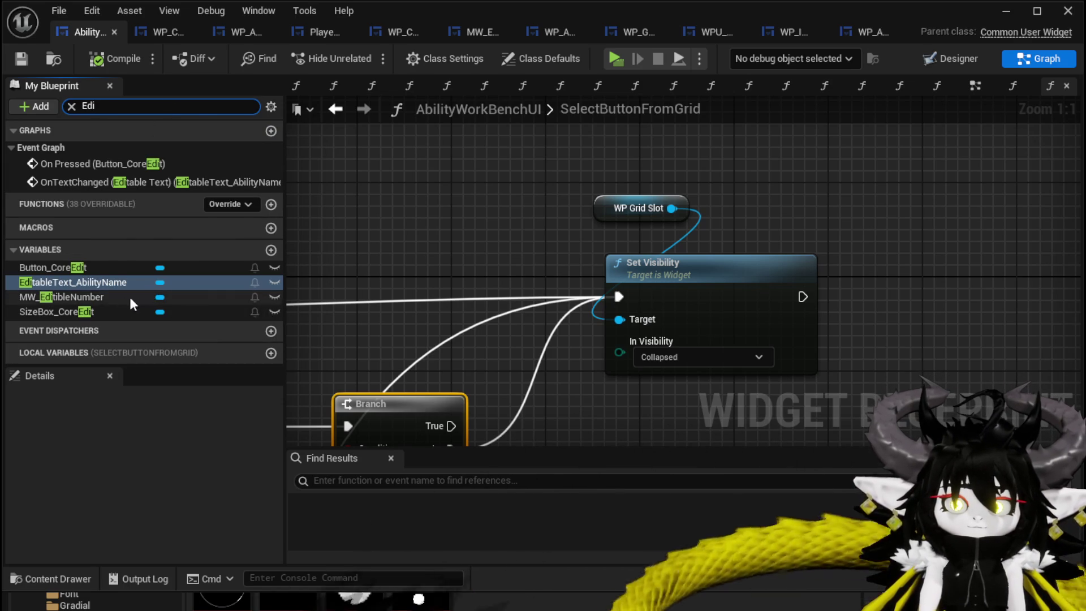
mouse_move(79, 303)
mouse_down()
mouse_move(483, 182)
mouse_move(531, 216)
mouse_move(617, 320)
mouse_up()
click(479, 202)
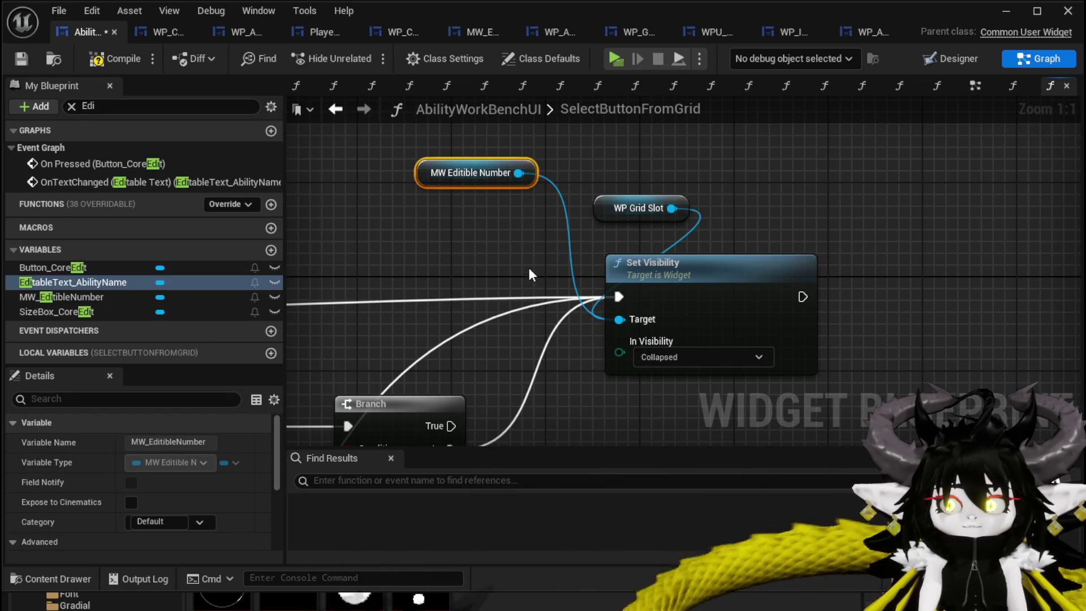
click(526, 187)
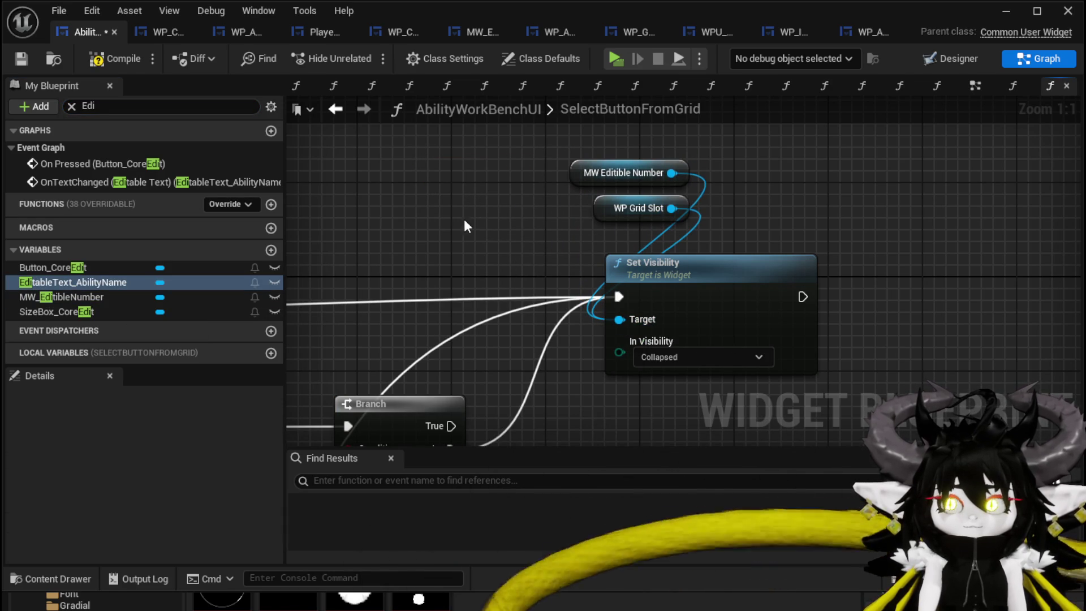
click(18, 59)
Select the WP Grid Slot getter for copying and open the HideNumberChange function graph.
scroll(509, 181, down, 3)
drag(512, 168, 665, 169)
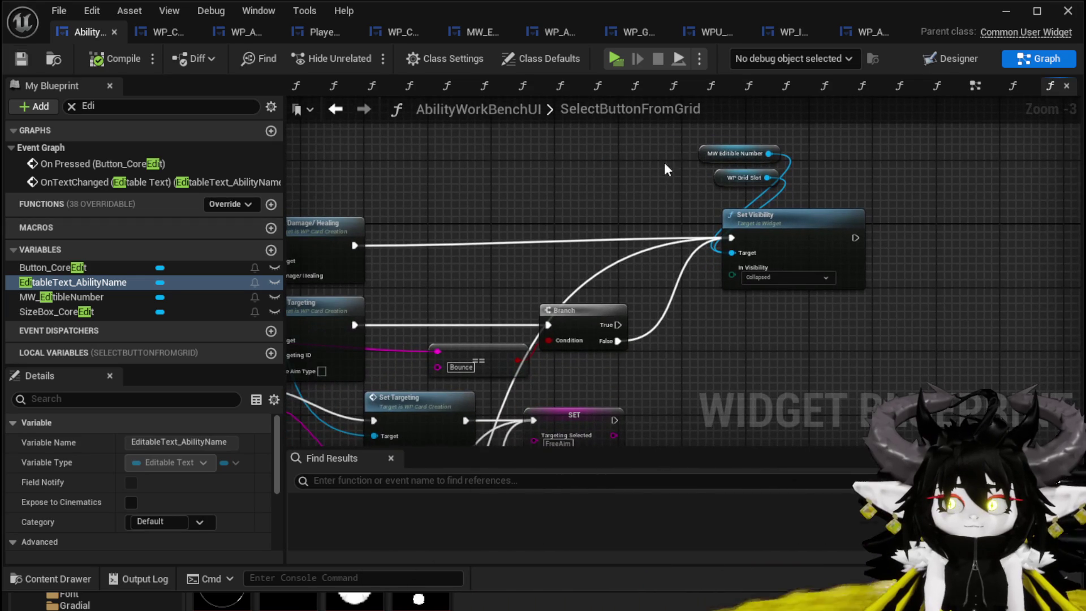
click(711, 136)
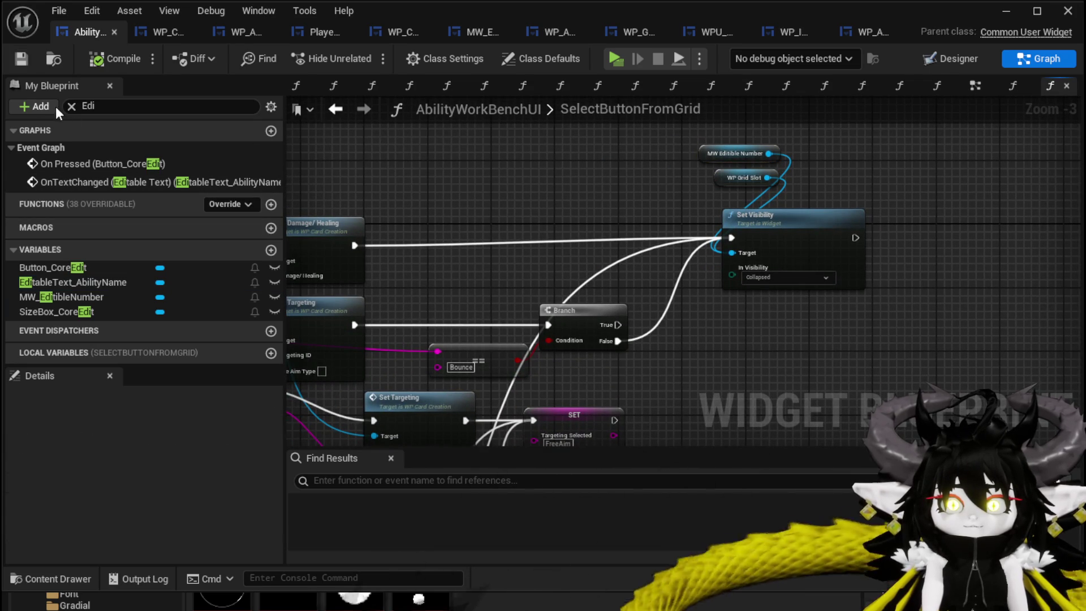
click(71, 106)
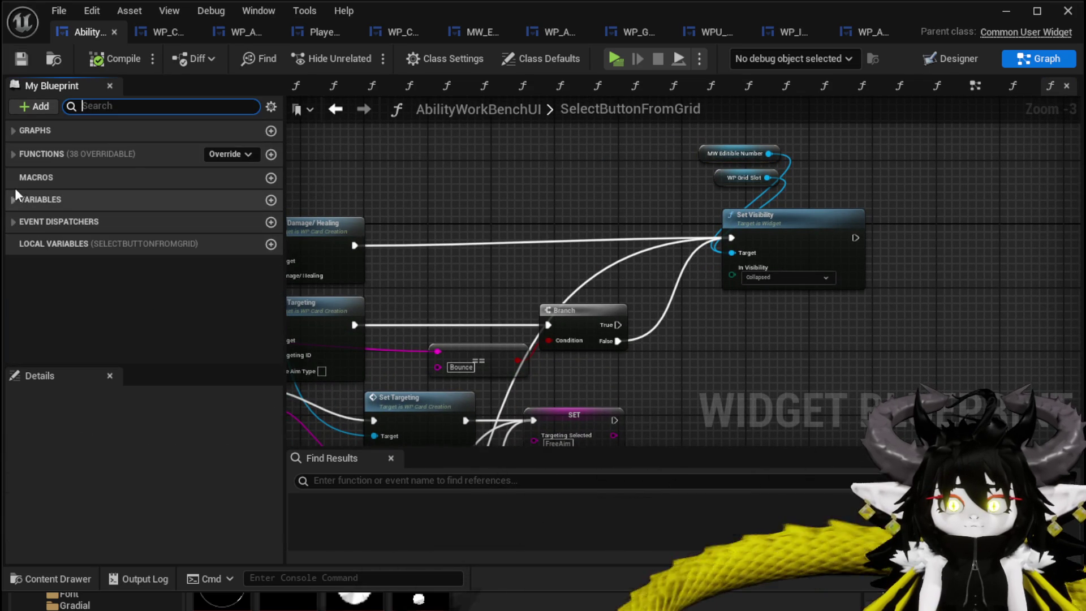
click(5, 155)
scroll(121, 266, down, 10)
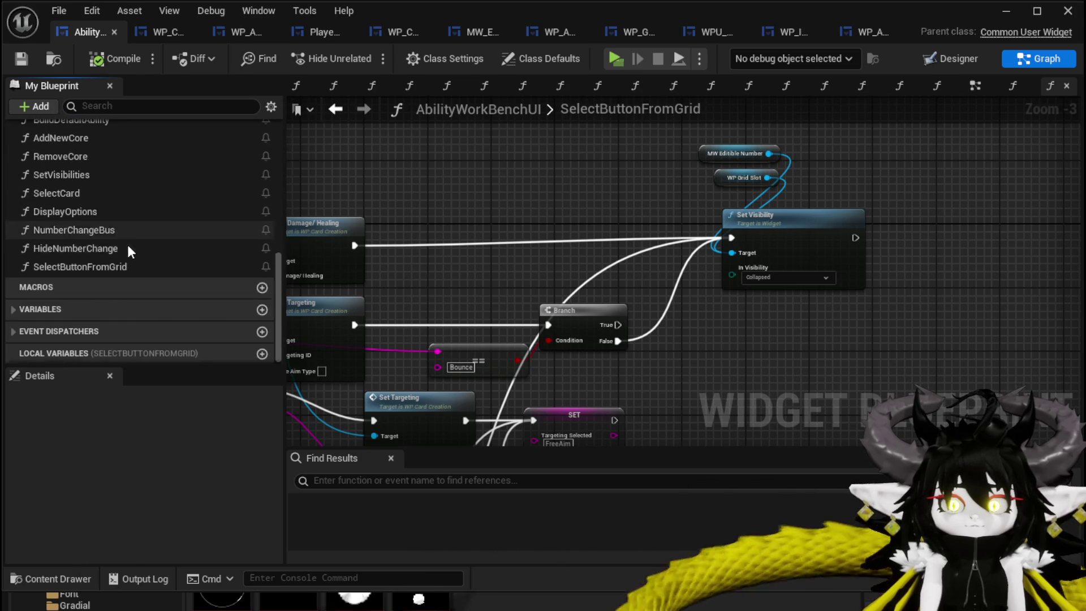
drag(688, 193, 737, 177)
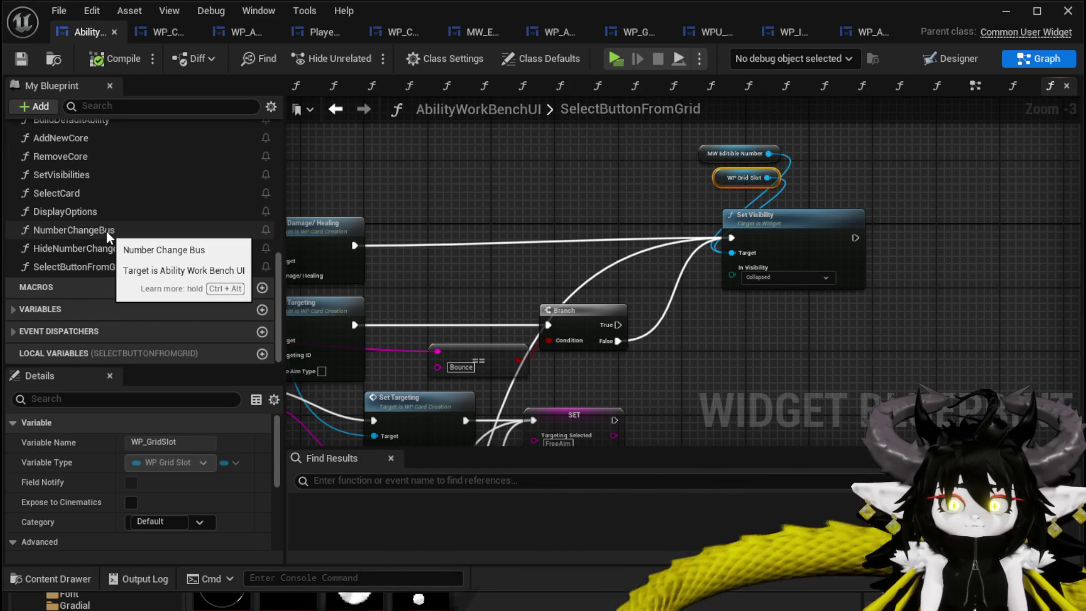
double_click(114, 250)
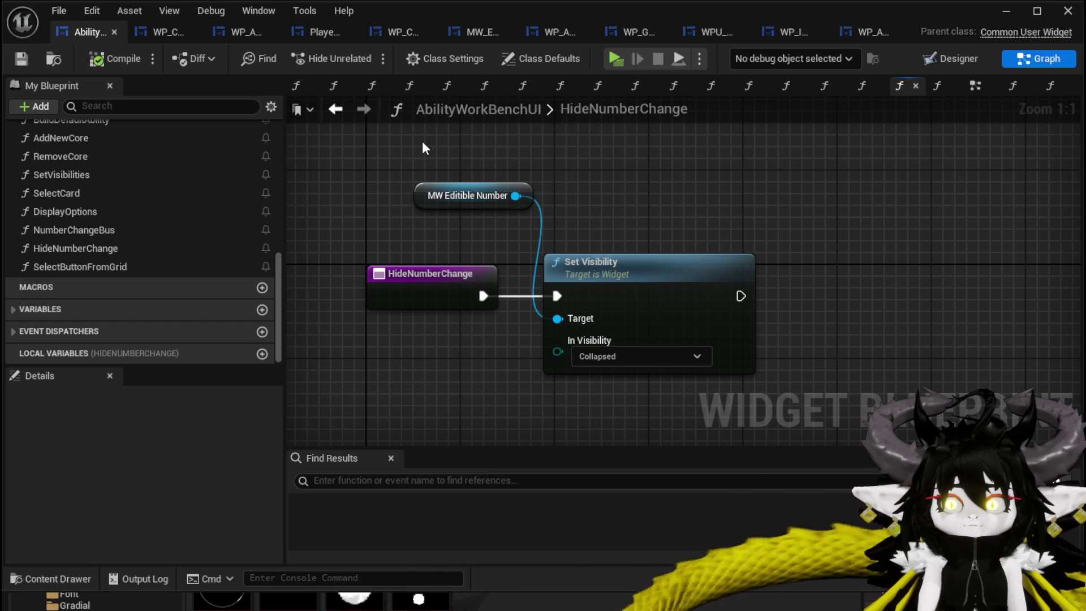
Paste the WP Grid Slot getter into HideNumberChange, wire it to Set Visibility's Target, and compile.
key(ctrl+v)
drag(501, 148, 561, 309)
click(621, 224)
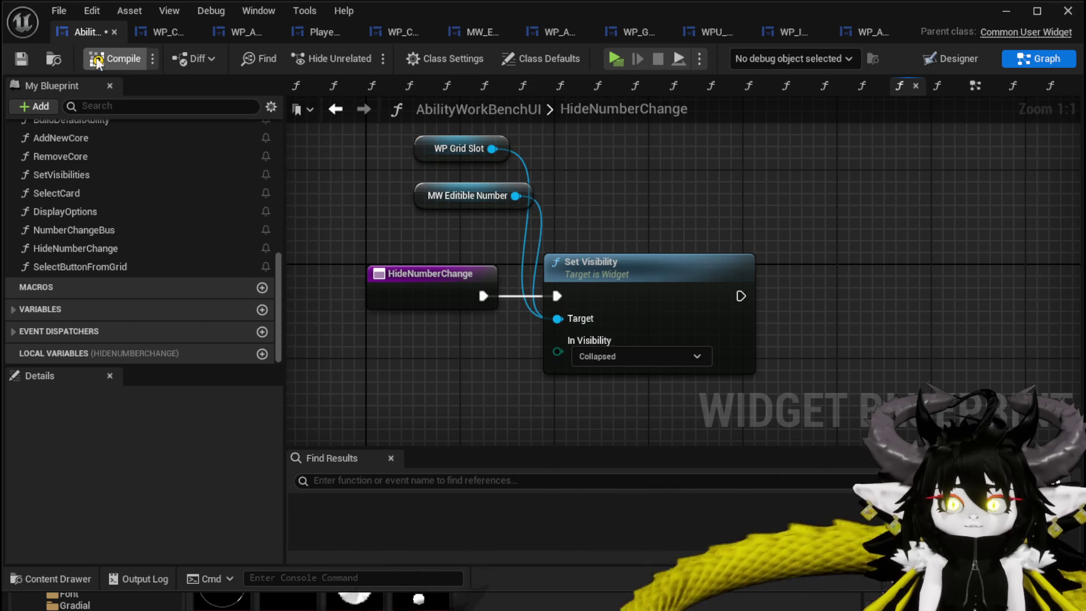
click(19, 56)
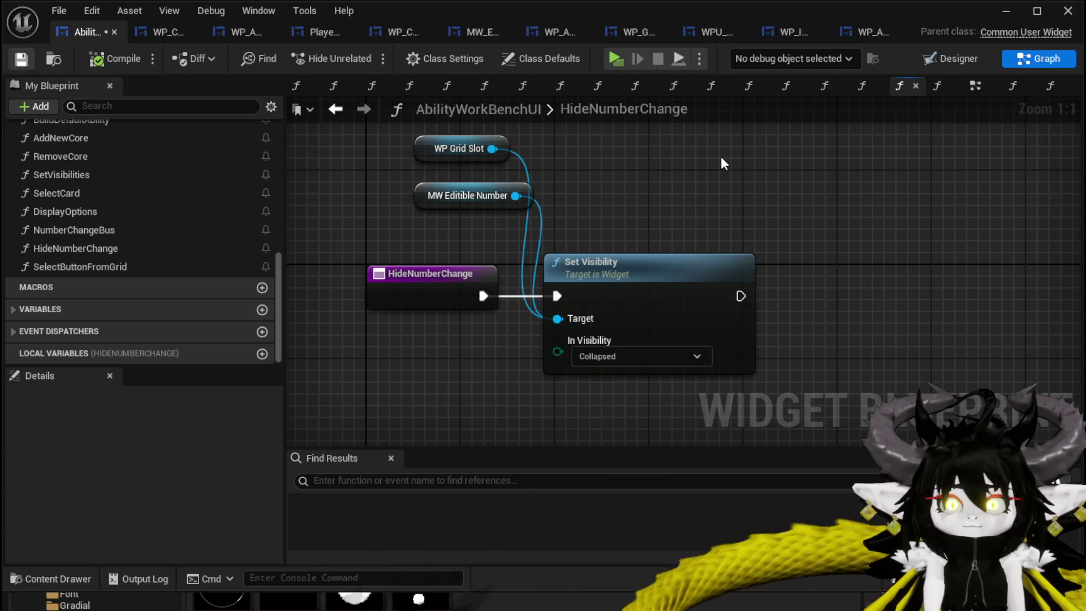
click(1004, 9)
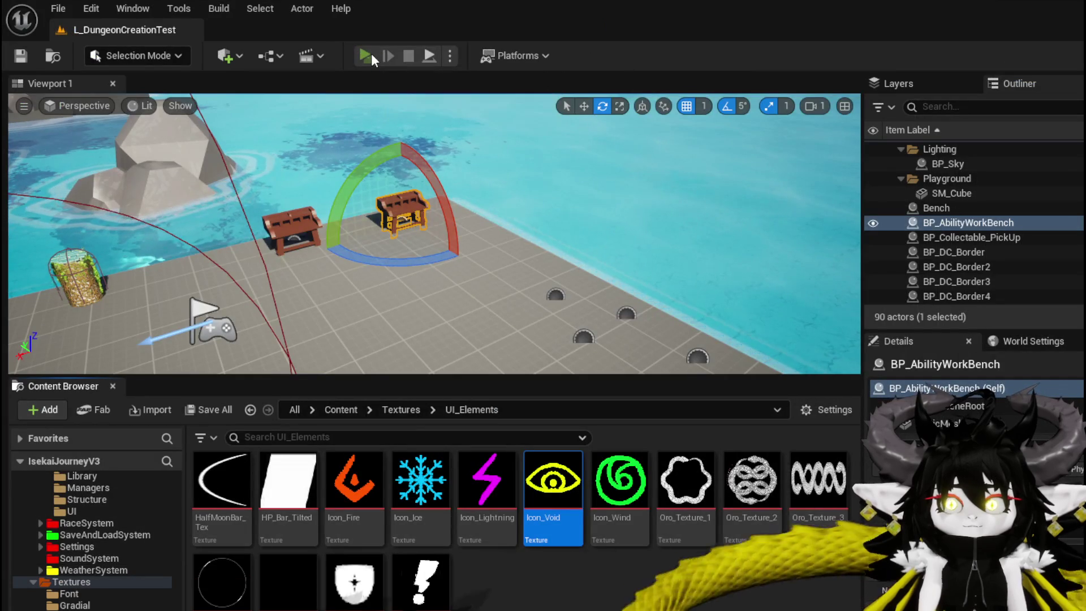
Start a play test, walk to the workbench, open the Ability panel and pick the red card.
click(370, 53)
key(w)
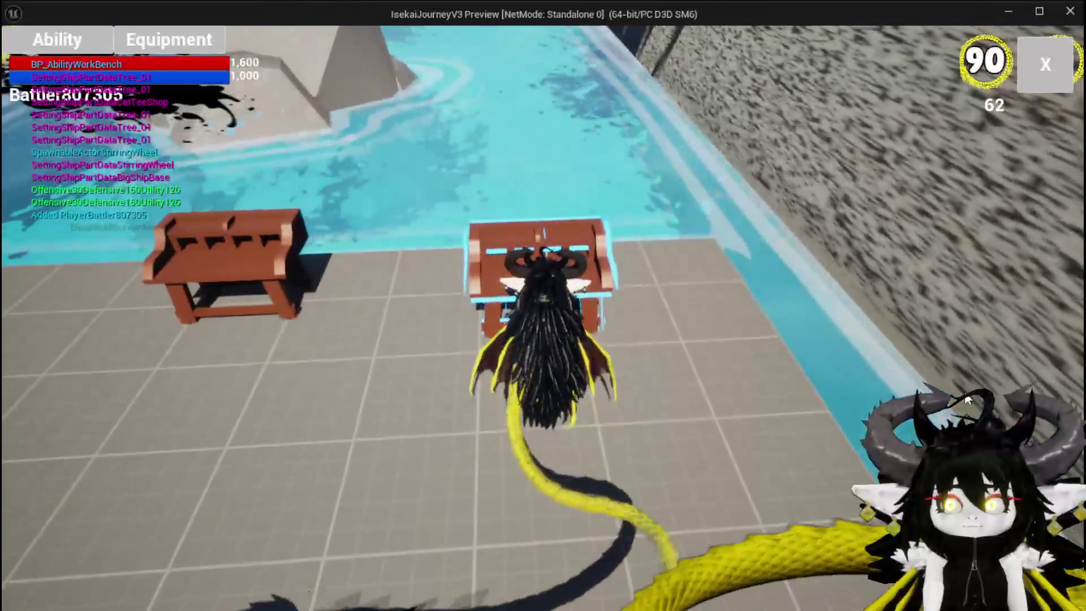
click(31, 39)
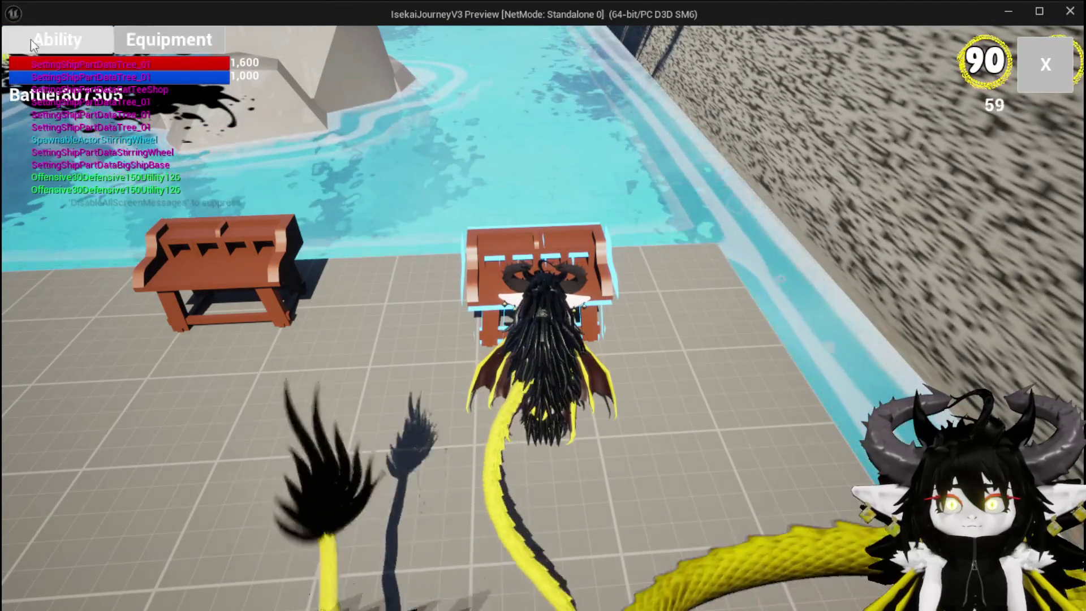
click(152, 113)
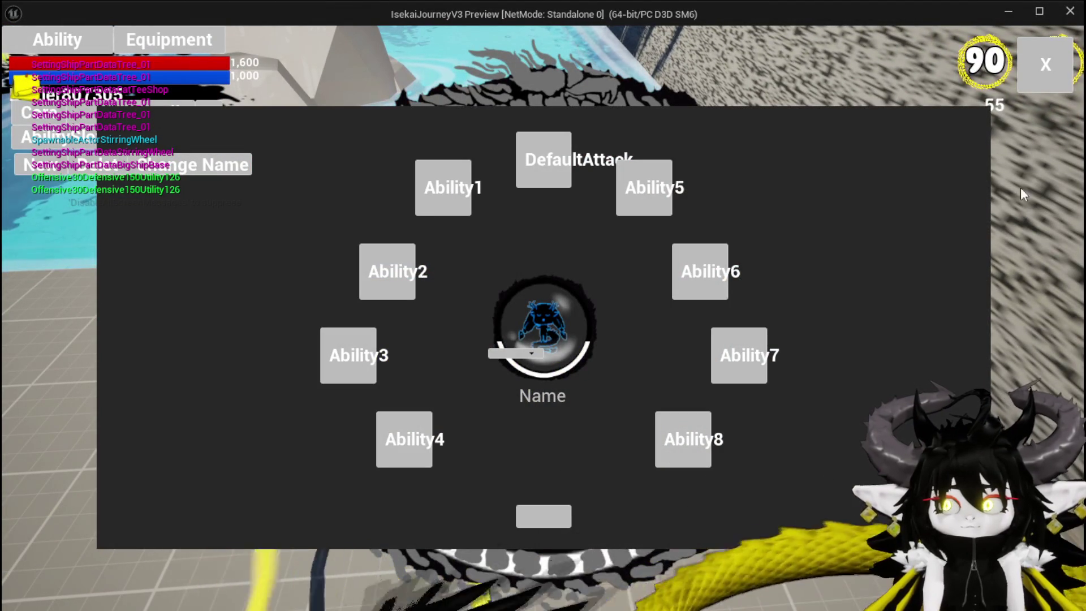
click(1033, 88)
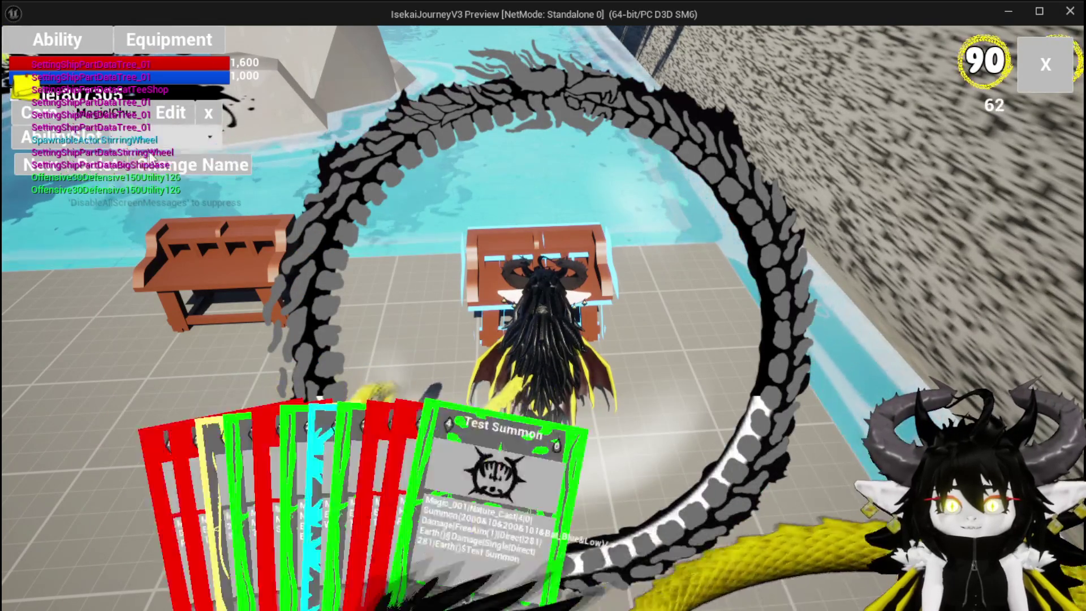
click(518, 450)
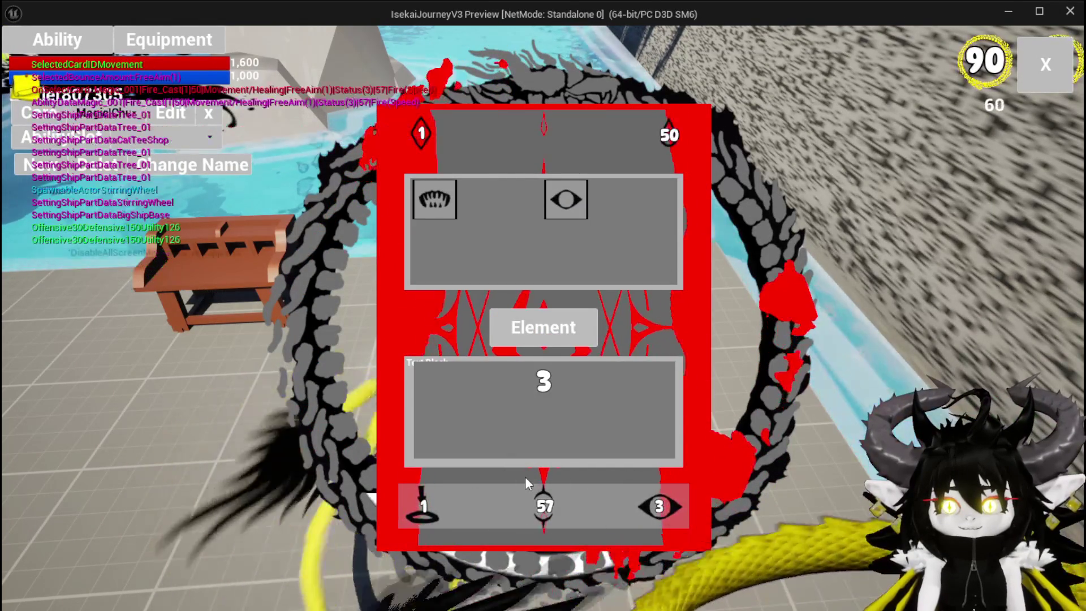
Change the card's number from 3 to 5, add movement and teeth icons, then stop and save the level.
double_click(543, 380)
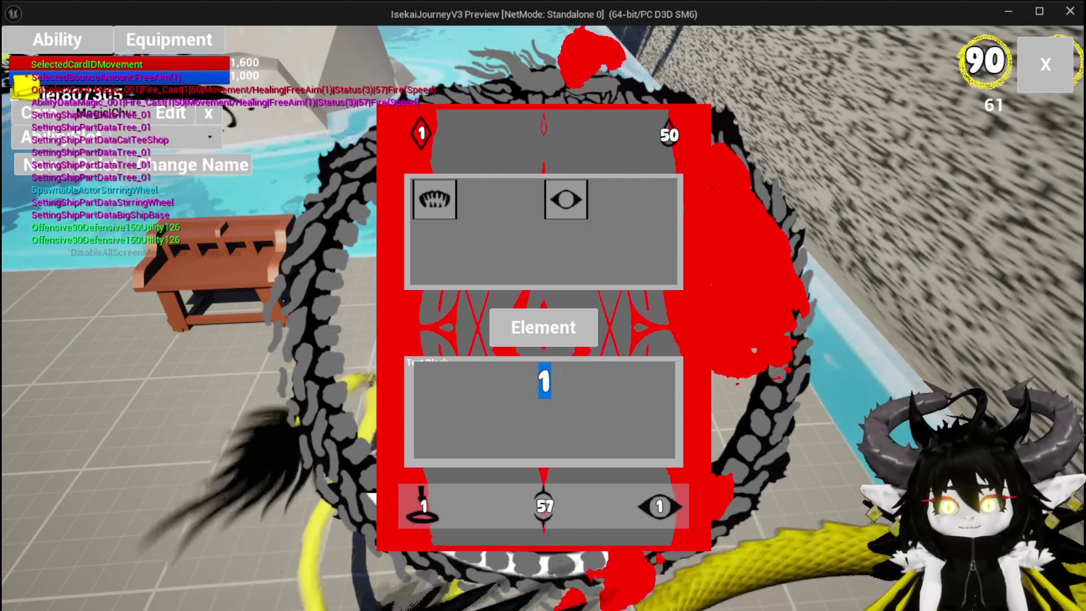
key(Return)
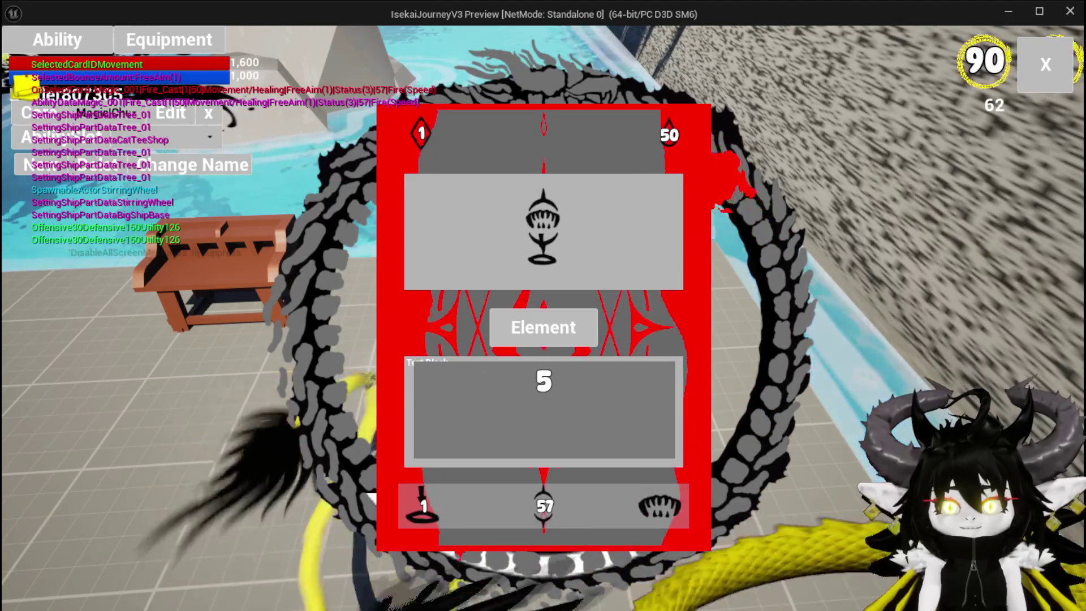
click(654, 509)
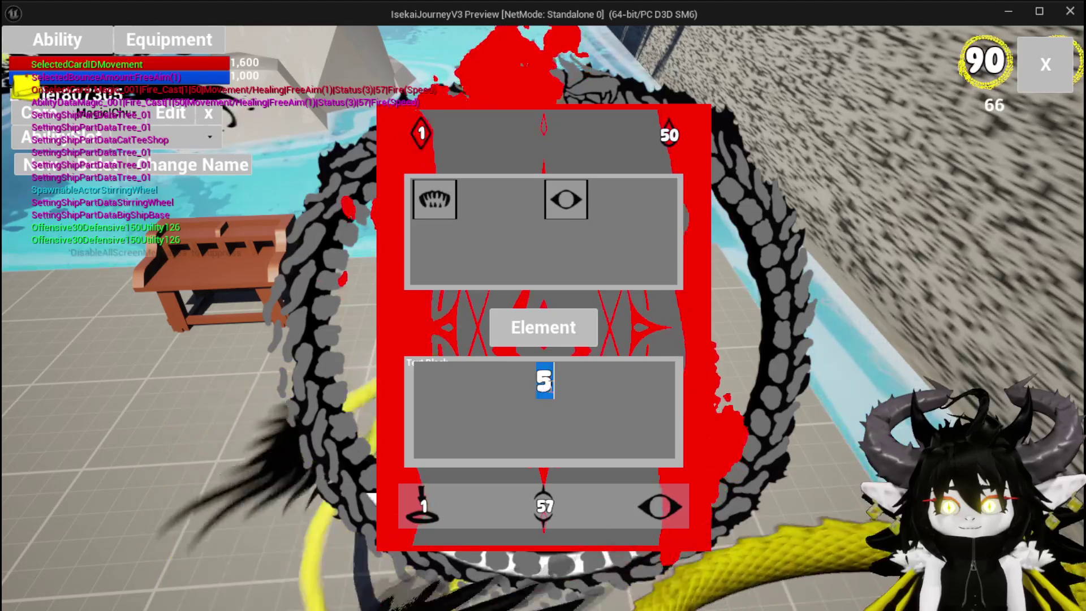
text(1)
key(Return)
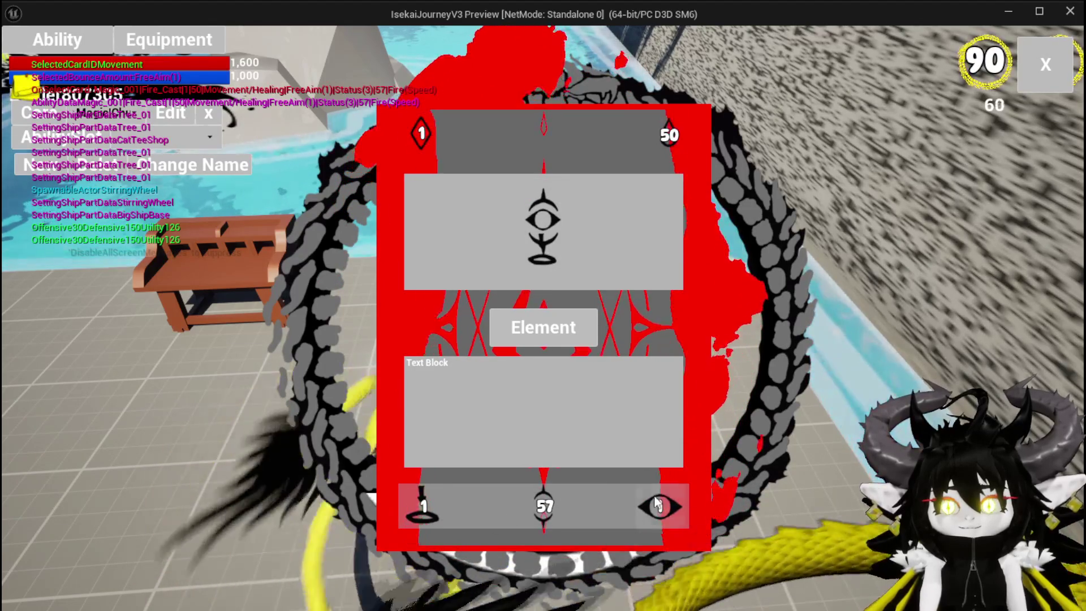
click(425, 505)
click(503, 203)
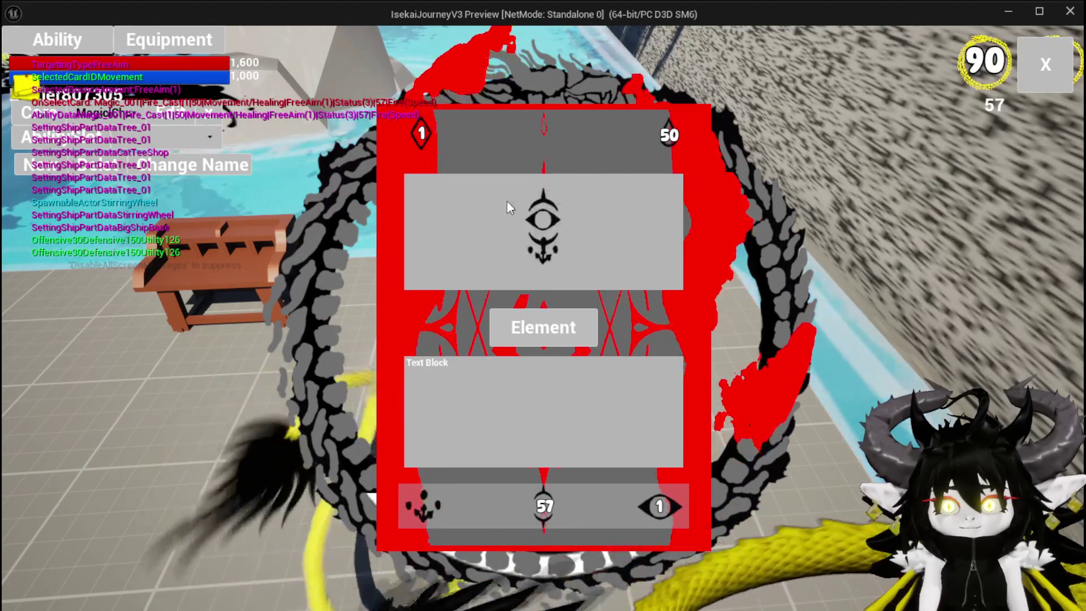
click(672, 525)
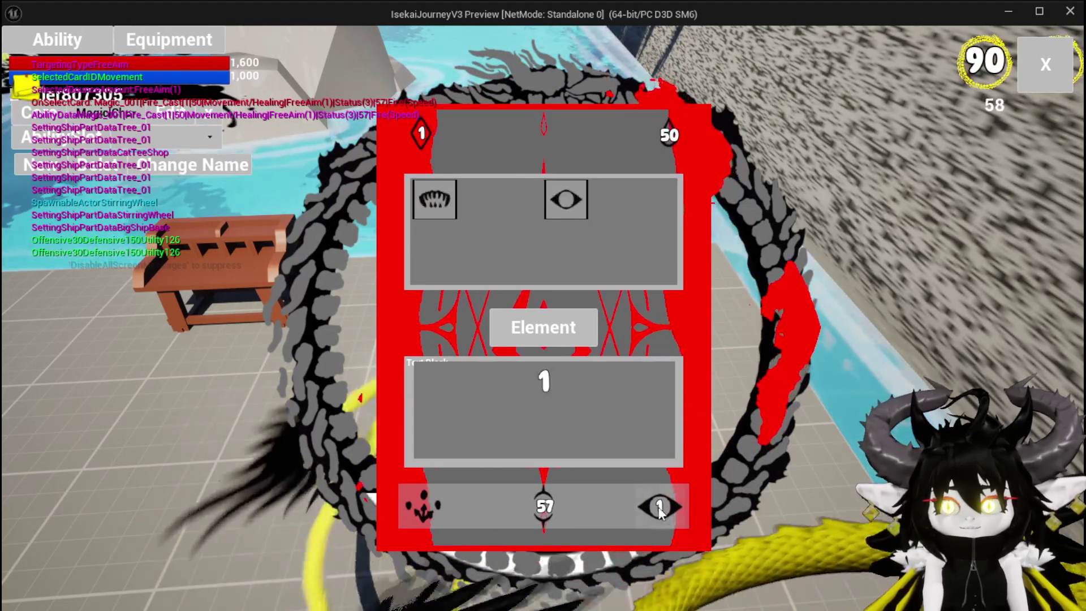
click(475, 243)
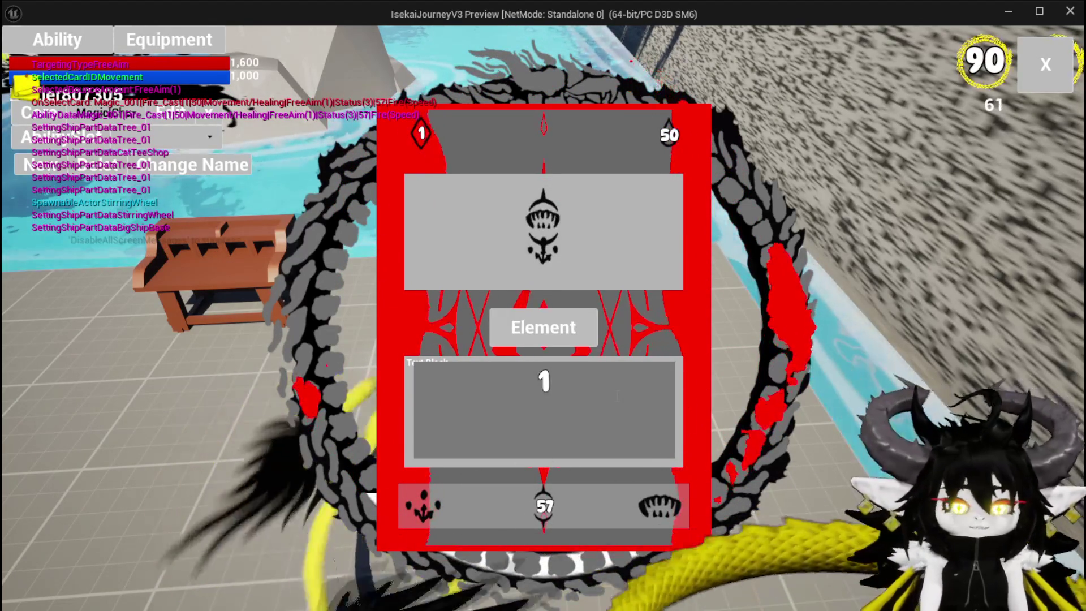
key(Escape)
click(26, 59)
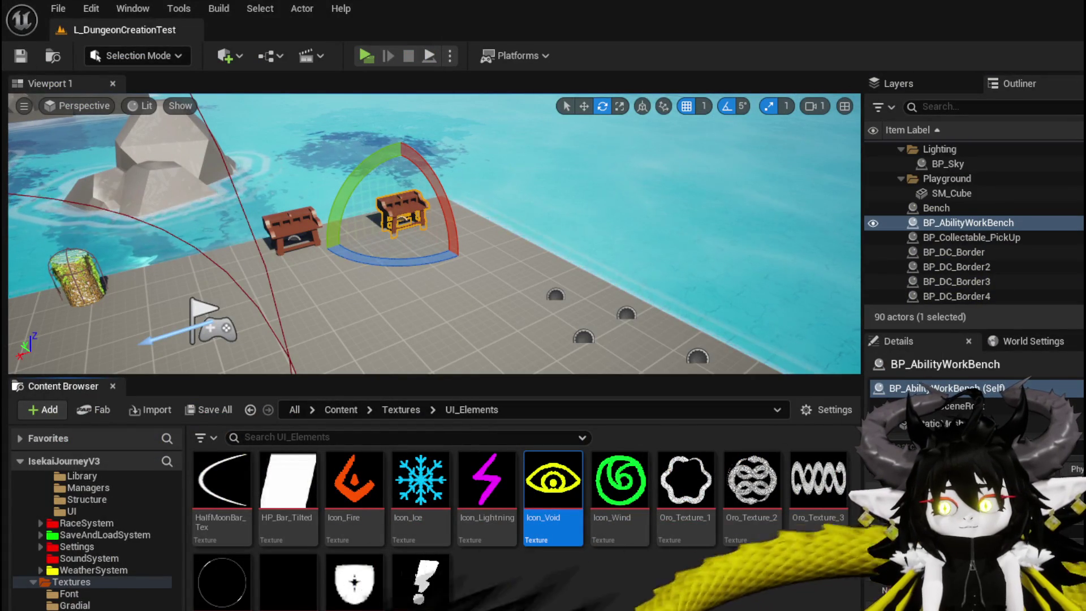
Open the SelectButtonFromGrid function graph with its Branch and Set Visibility nodes in view.
key(alt+Tab)
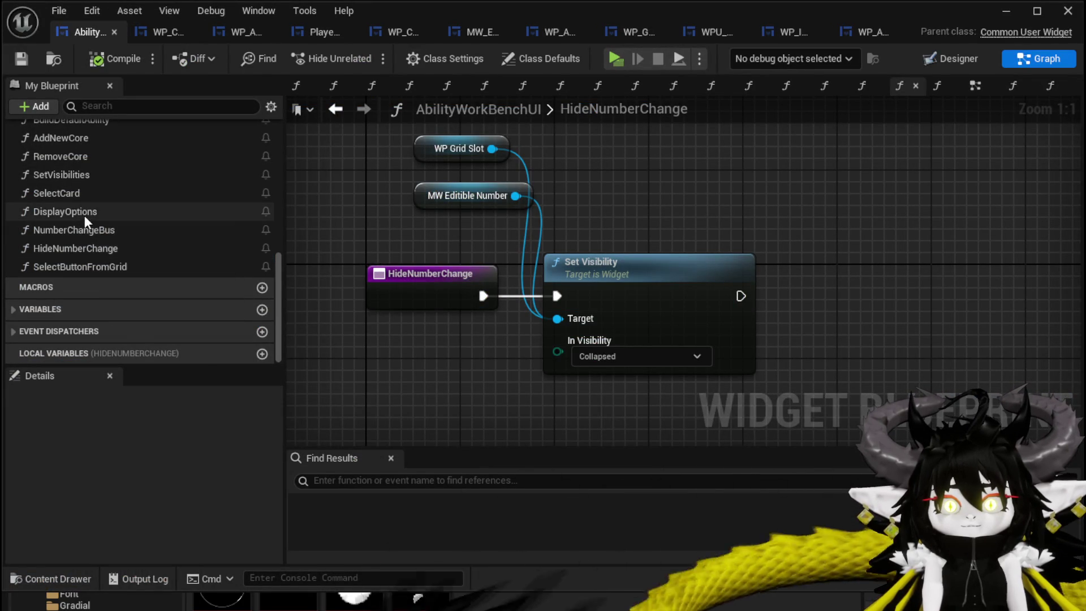
double_click(83, 214)
double_click(59, 230)
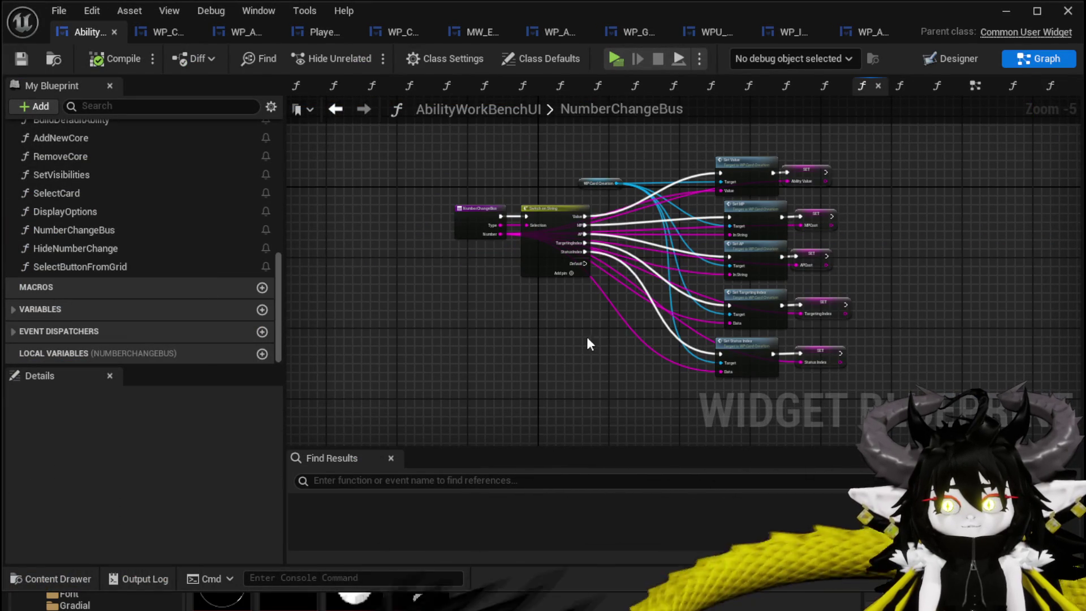
double_click(131, 247)
double_click(125, 268)
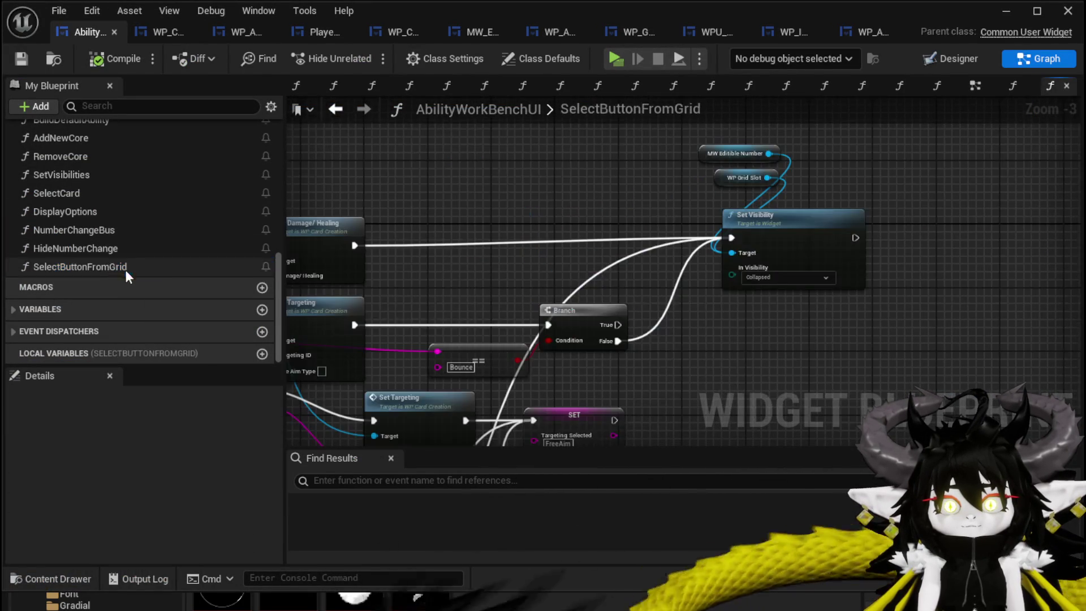
scroll(710, 308, down, 3)
scroll(559, 312, up, 3)
mouse_move(684, 289)
mouse_down()
mouse_move(554, 358)
mouse_move(493, 76)
mouse_move(475, 189)
mouse_up()
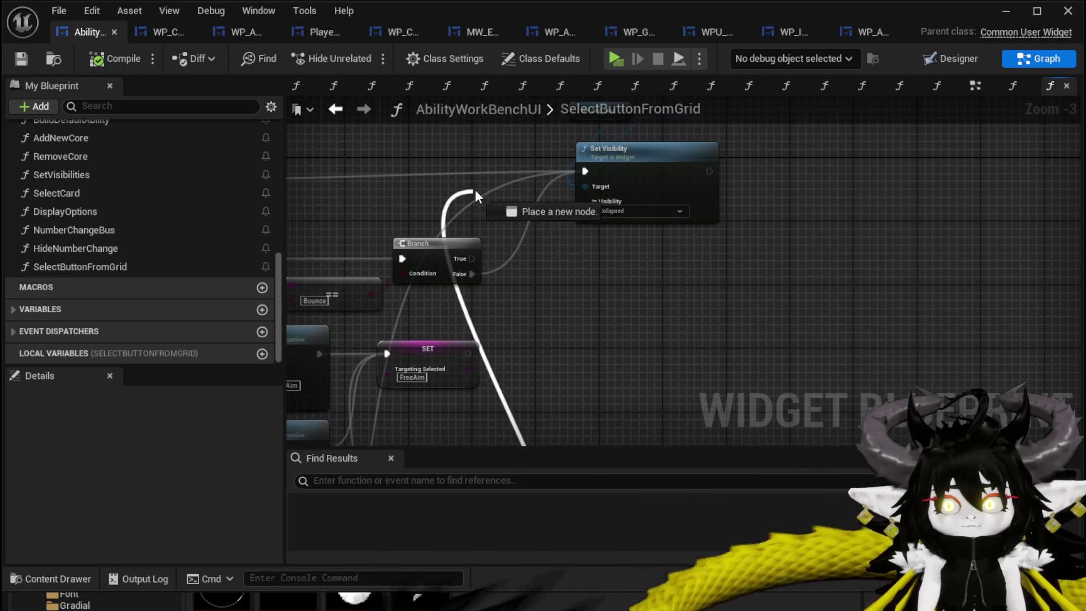
Wire the Branch exec into Set Visibility, then delete that stray Set Visibility node.
drag(585, 191, 584, 171)
scroll(601, 268, down, 3)
scroll(600, 268, up, 4)
click(599, 246)
key(Delete)
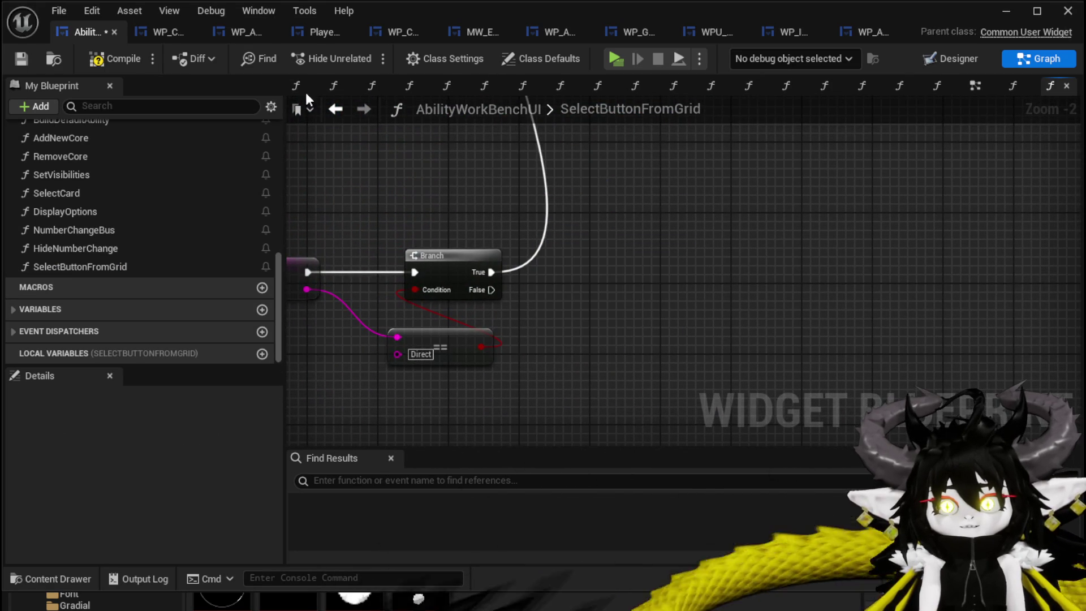
Compile and save AbilityWorkBenchUI, then return to the Designer layout.
click(24, 56)
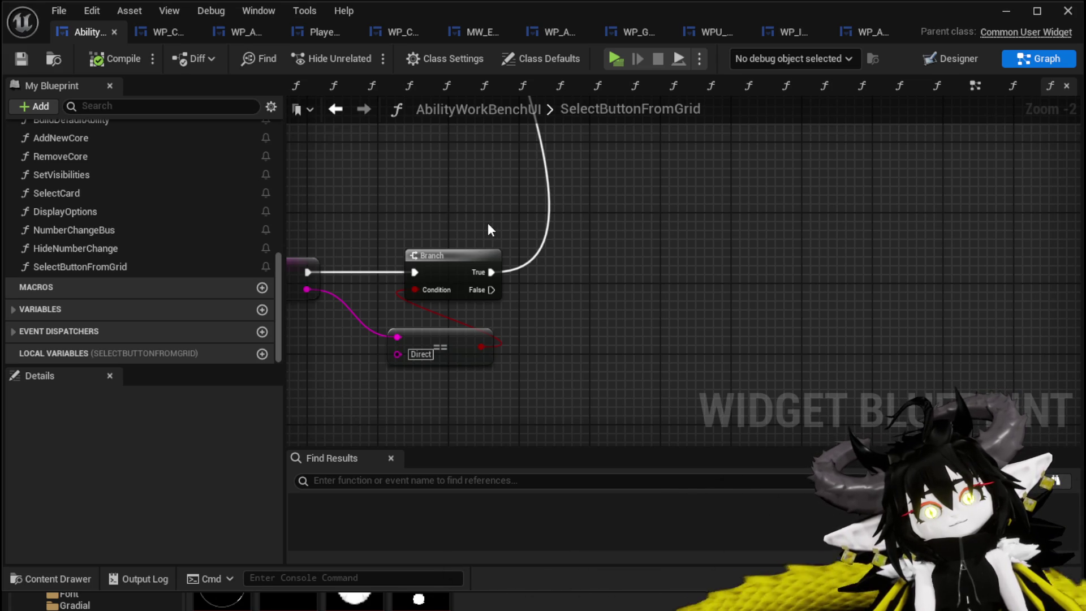
drag(438, 219, 756, 289)
scroll(757, 287, down, 3)
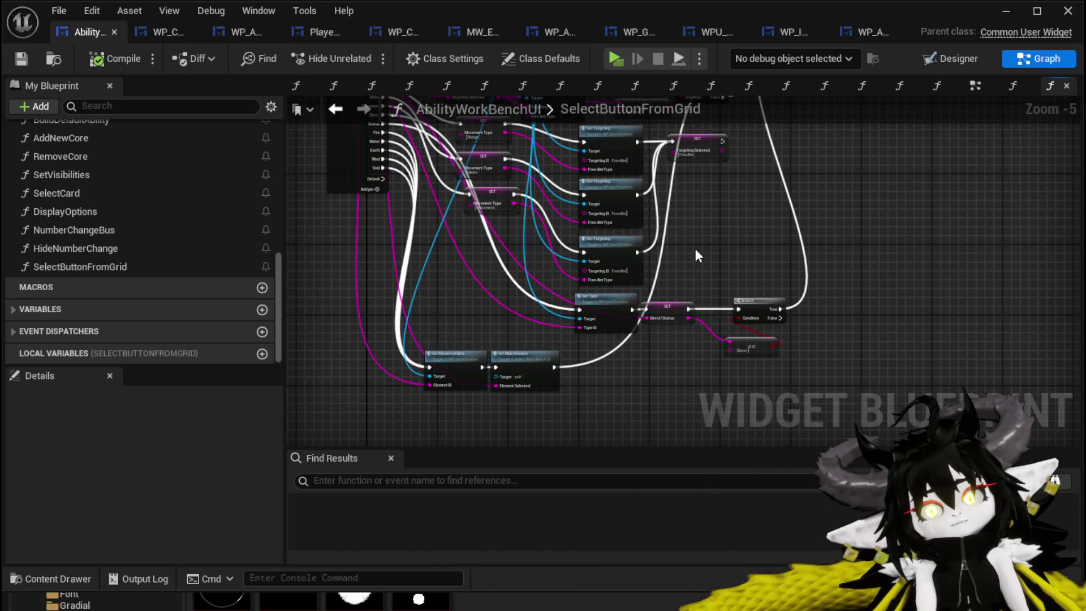
click(944, 62)
Search the Palette for 'Button' and drop a new Button_1 onto the canvas.
scroll(523, 300, up, 3)
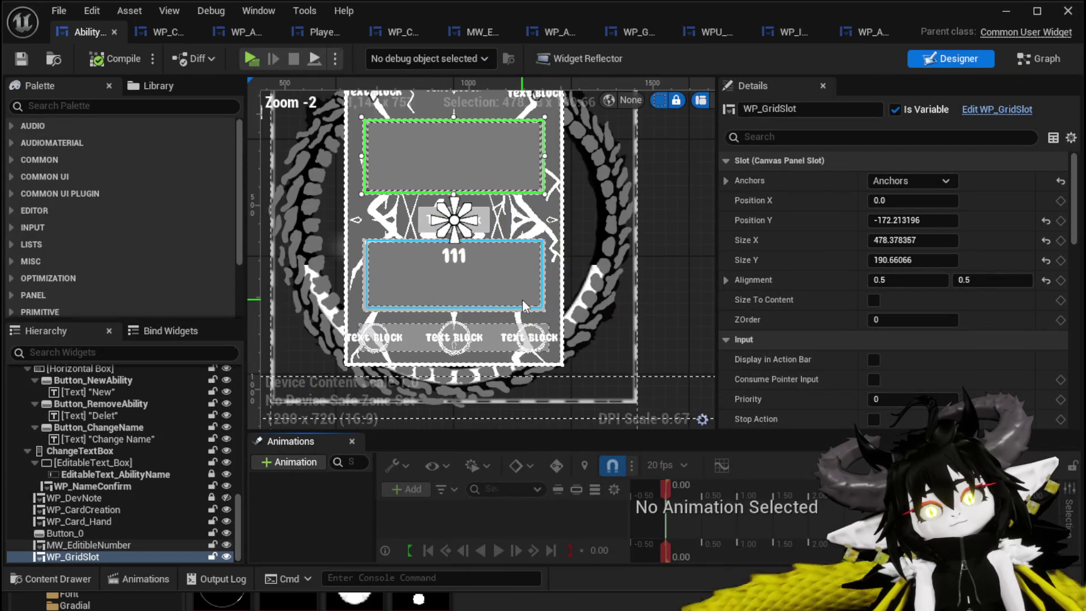
scroll(581, 319, down, 2)
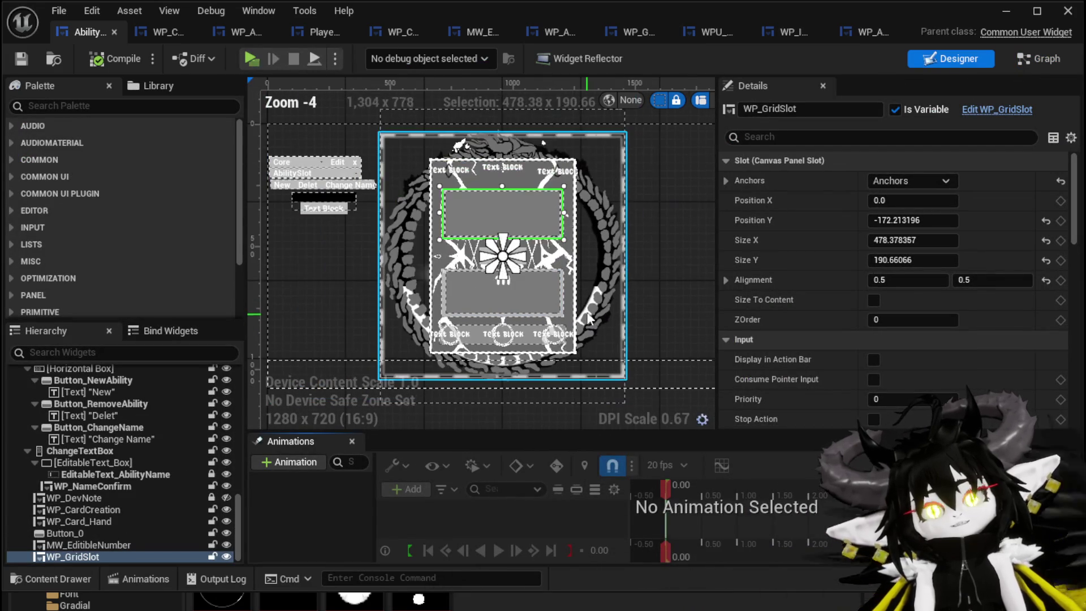
click(69, 105)
text(Button)
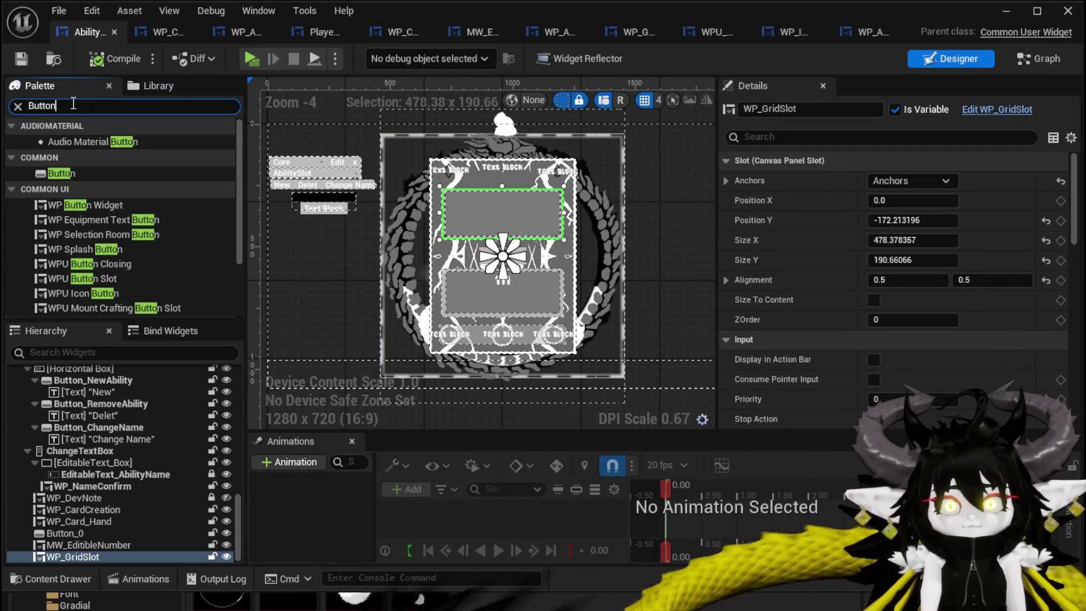
mouse_move(51, 173)
mouse_down()
mouse_move(269, 283)
mouse_move(310, 260)
mouse_up()
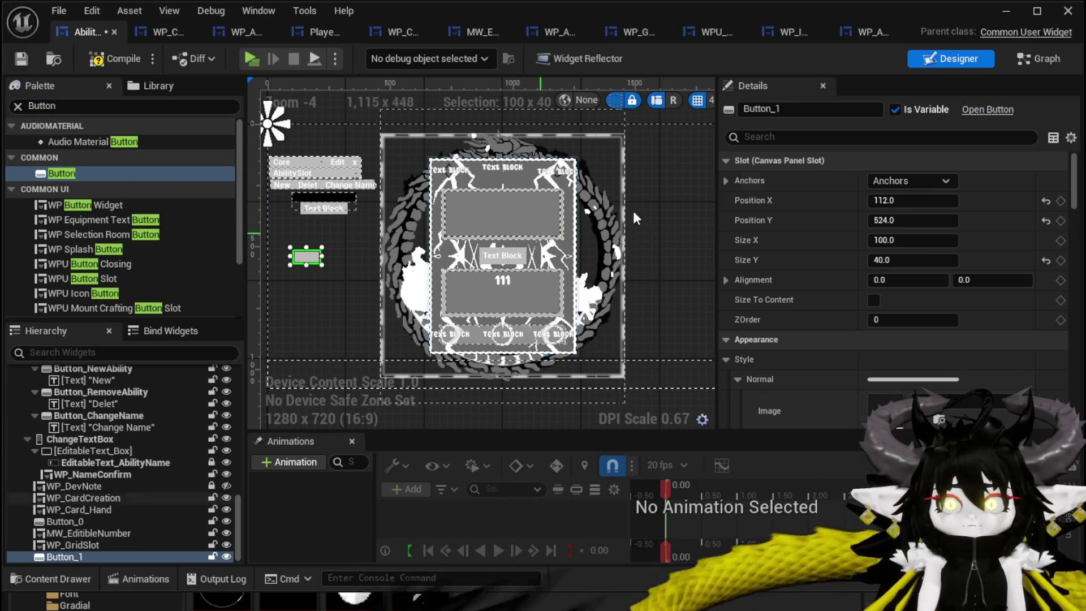
Re-anchor Button_1 and move it onto the left edge of the card art.
click(914, 179)
click(962, 256)
scroll(389, 273, up, 3)
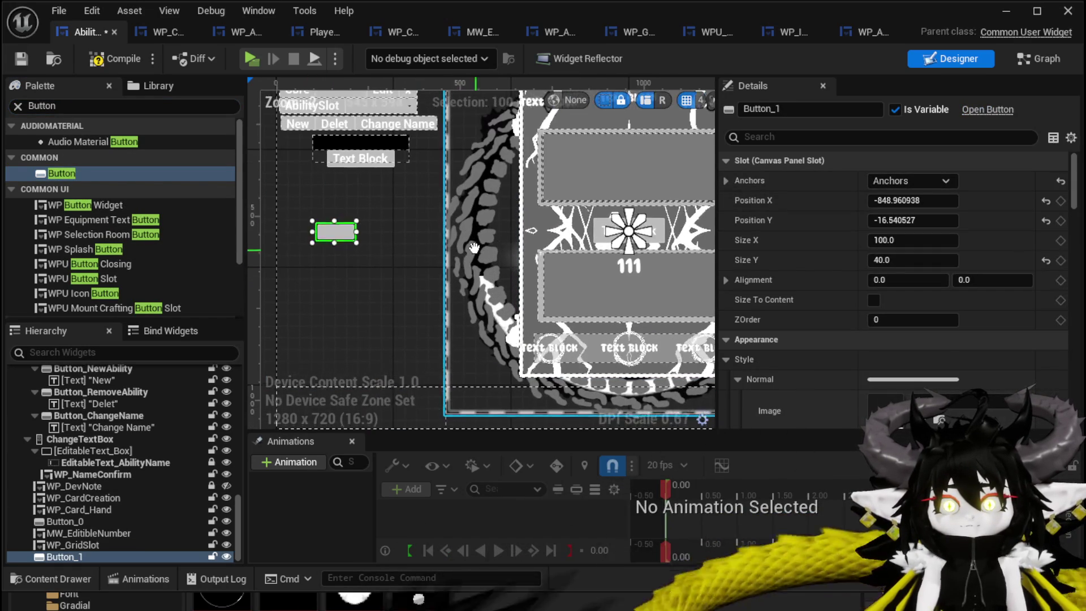
mouse_move(338, 232)
mouse_down()
mouse_move(421, 258)
mouse_move(476, 238)
mouse_up()
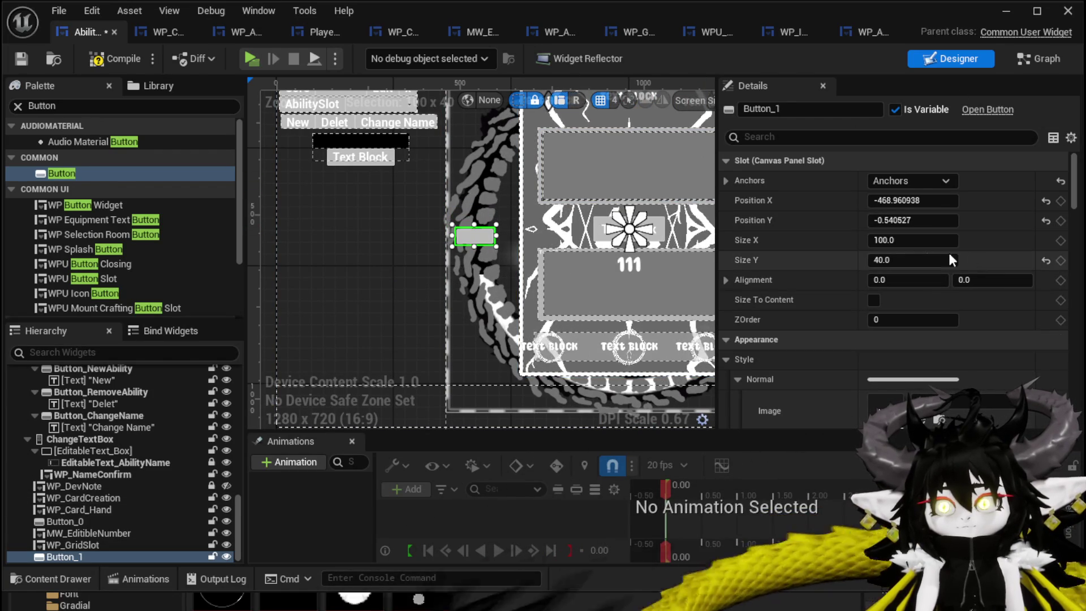
Make Button_1 100×100 with a purple tint, then compile and save.
click(914, 259)
text(0)
key(Return)
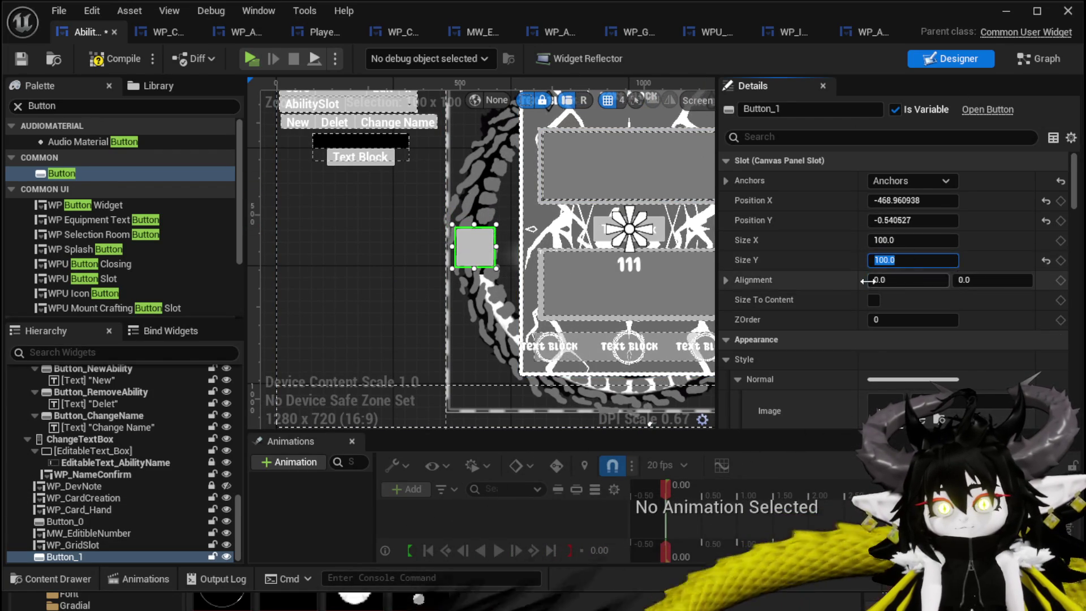
scroll(958, 320, down, 5)
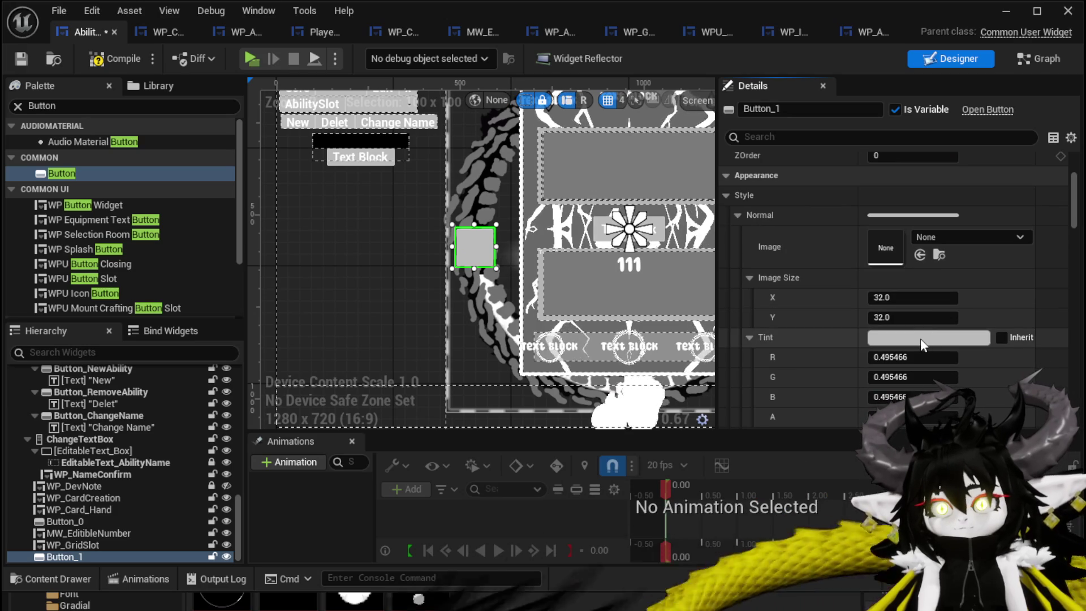
click(921, 338)
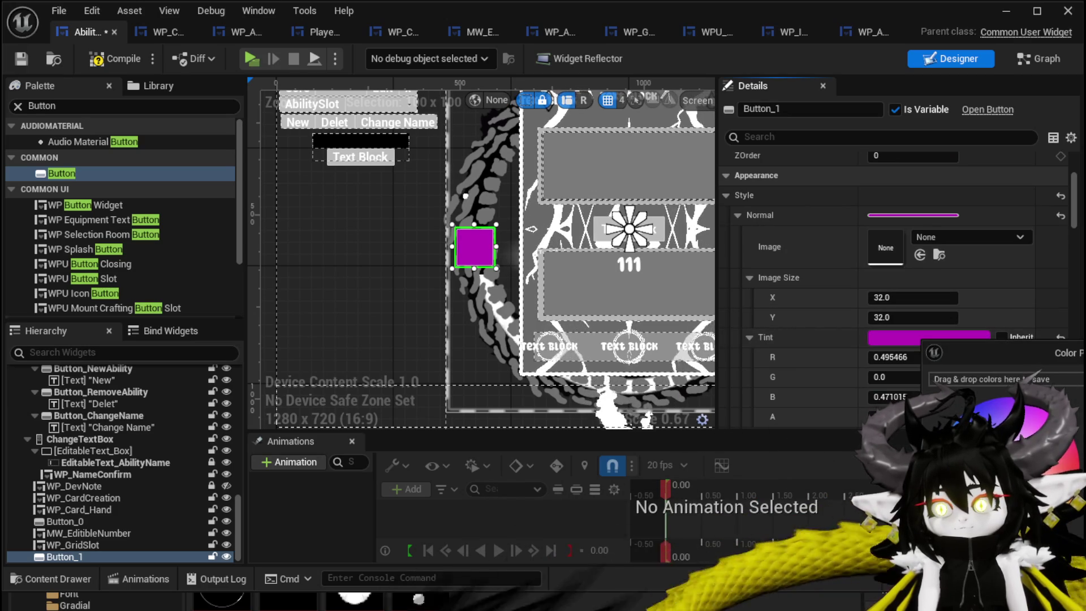
key(Return)
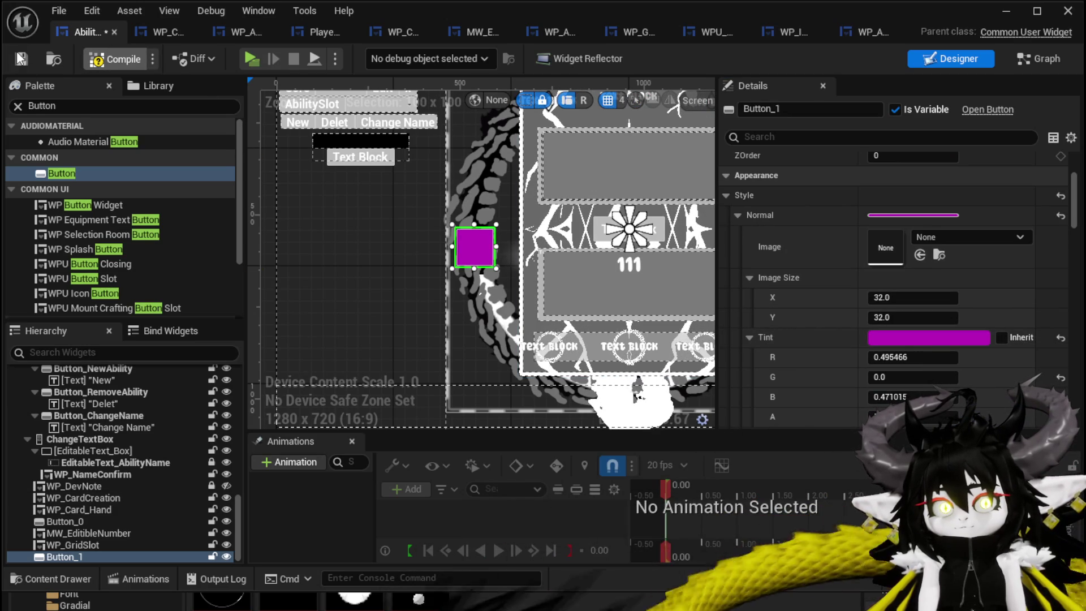
click(21, 58)
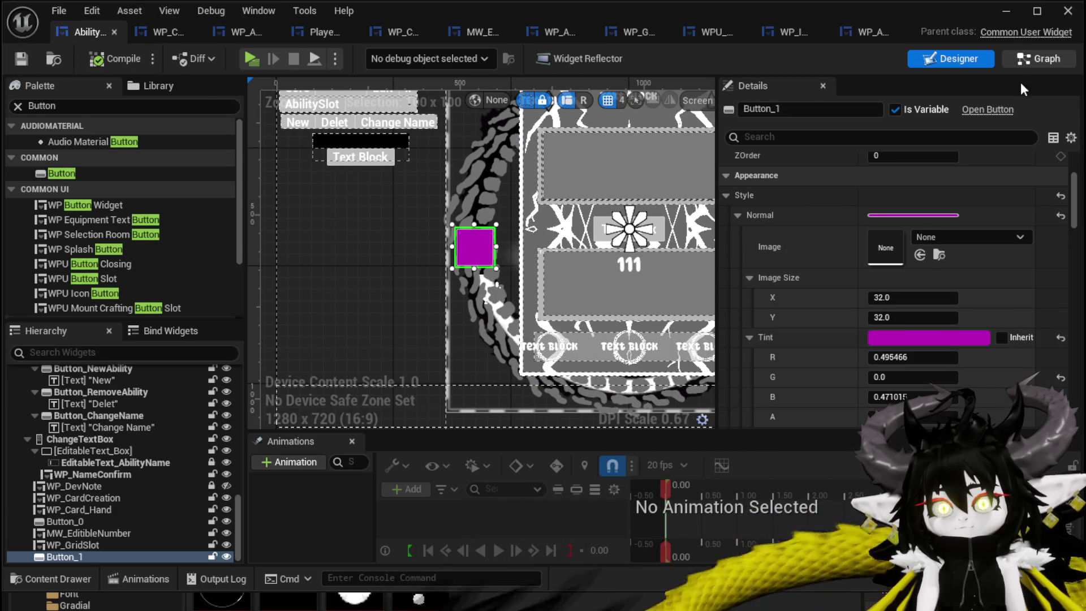
Check the blueprint graph, then go back to the Designer layout.
click(1038, 59)
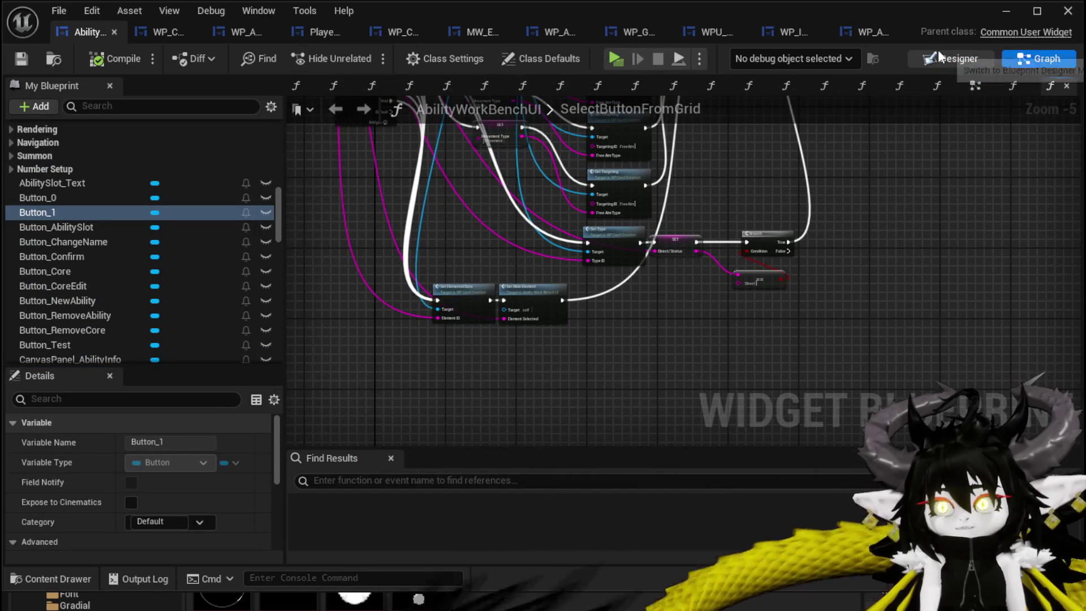
click(939, 54)
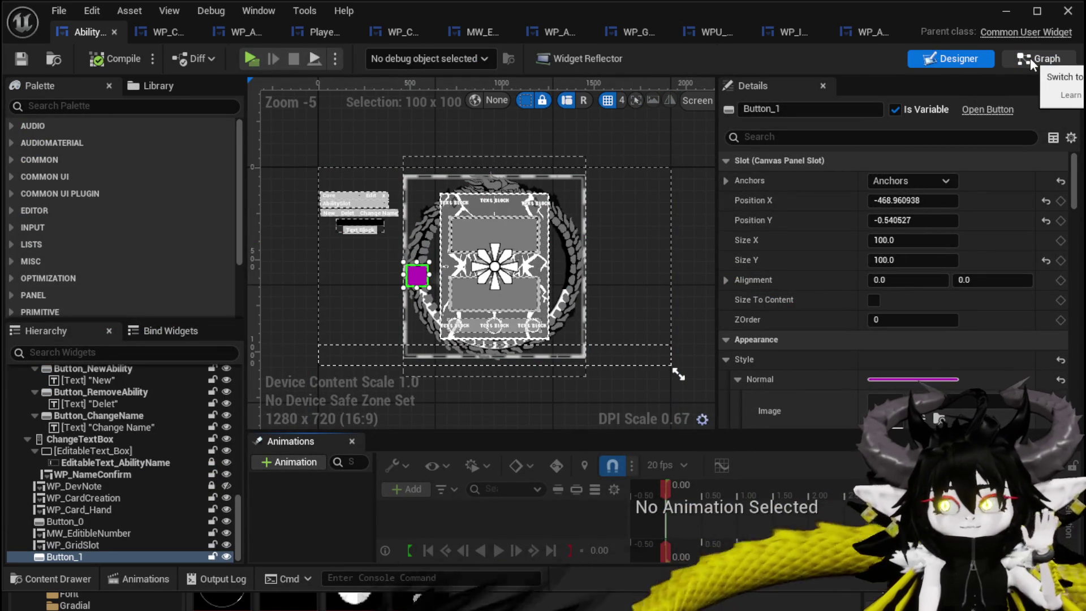
scroll(1027, 262, down, 6)
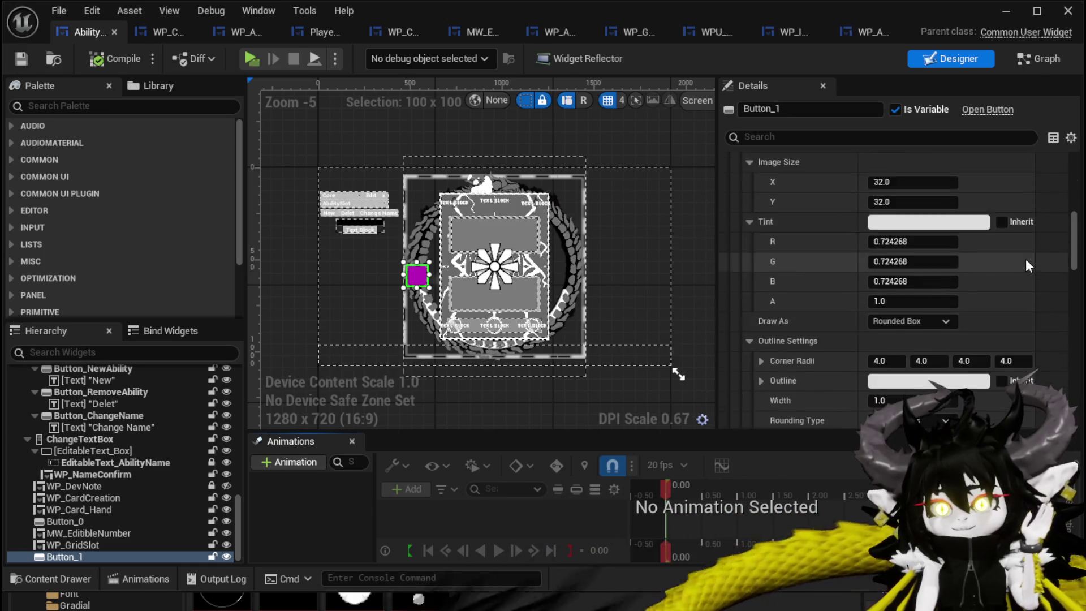
scroll(1026, 259, down, 15)
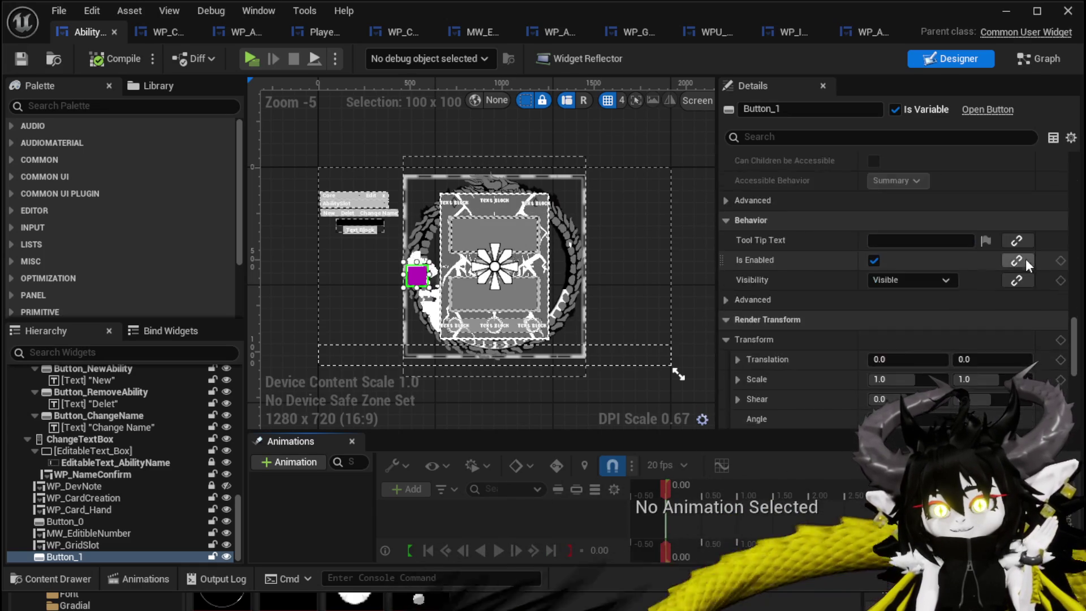
scroll(1026, 259, down, 12)
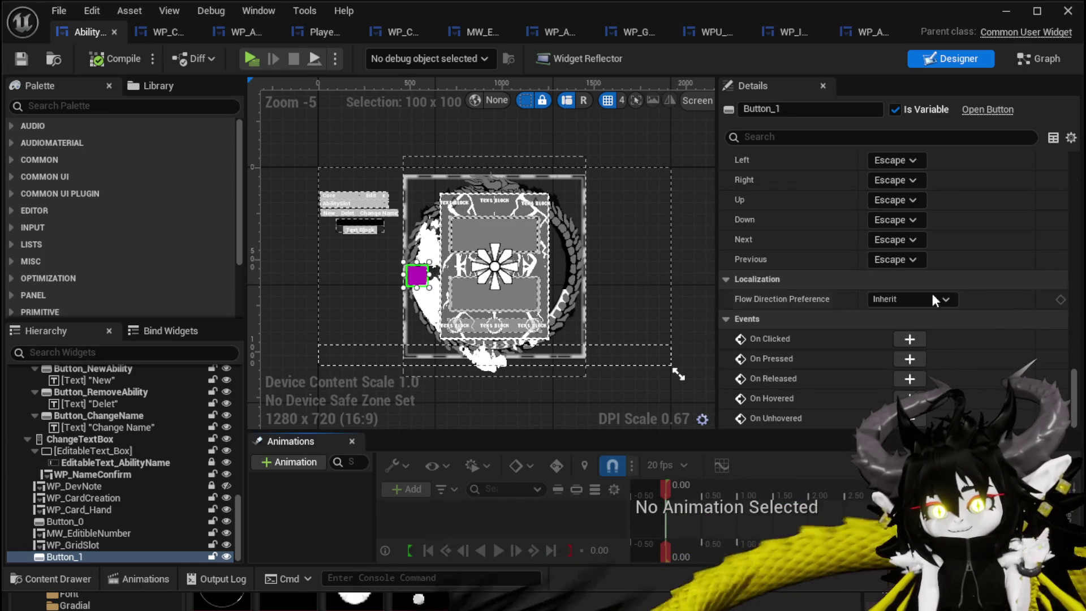
Add Button_1's On Pressed event and have it call Build Giga String.
click(911, 358)
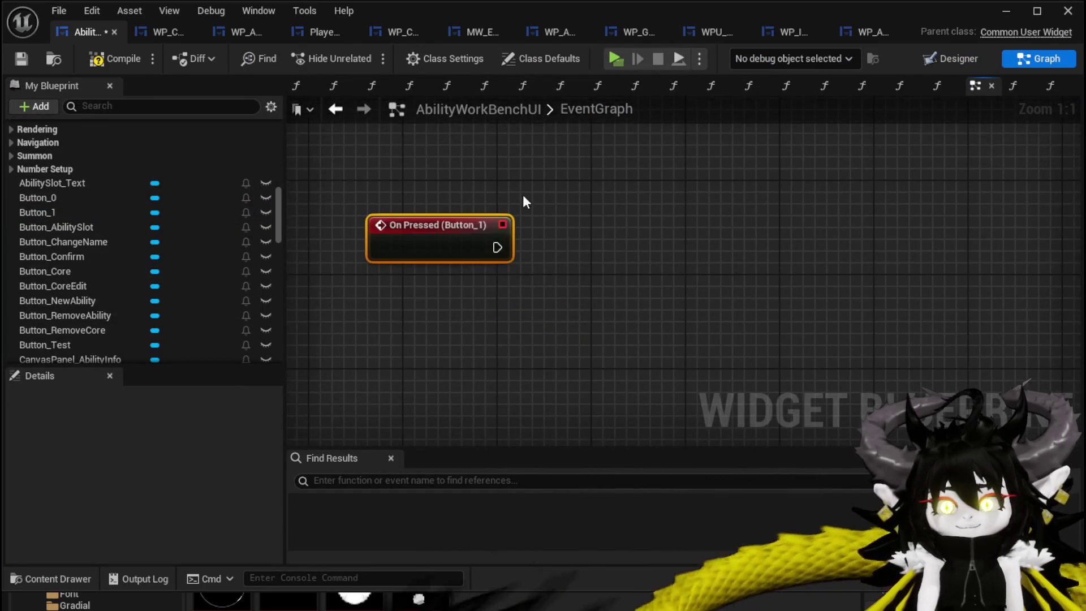
drag(497, 248, 632, 256)
text(B)
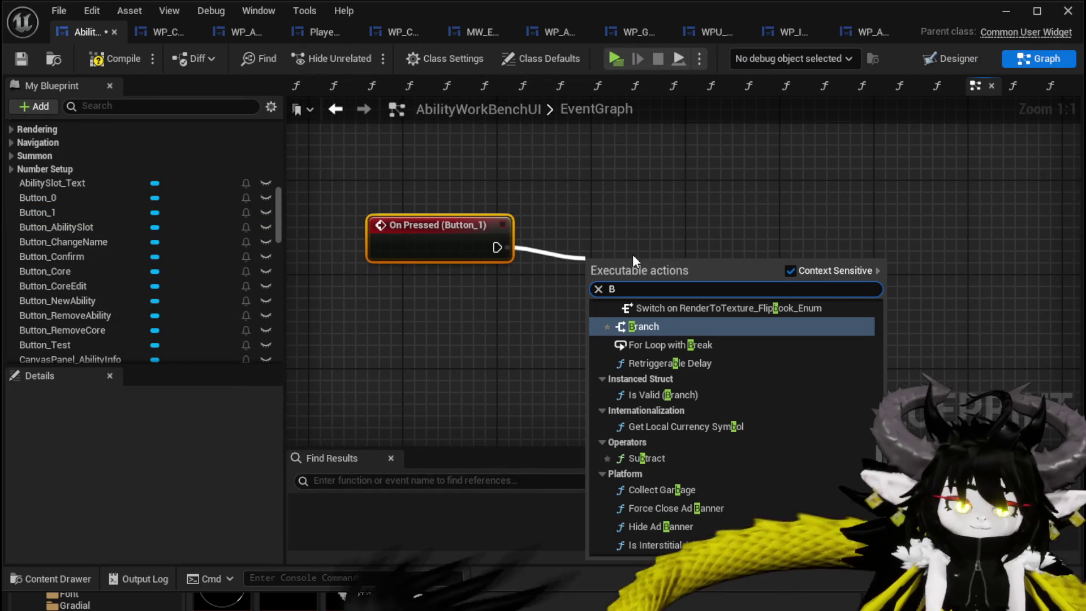
text(uild)
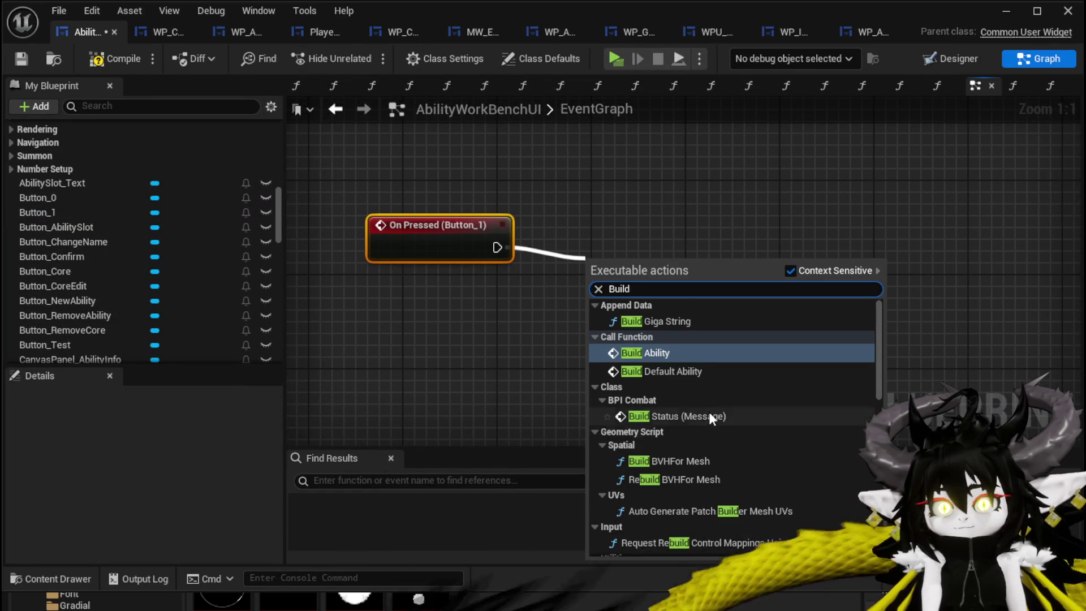
scroll(703, 405, down, 5)
scroll(757, 421, down, 10)
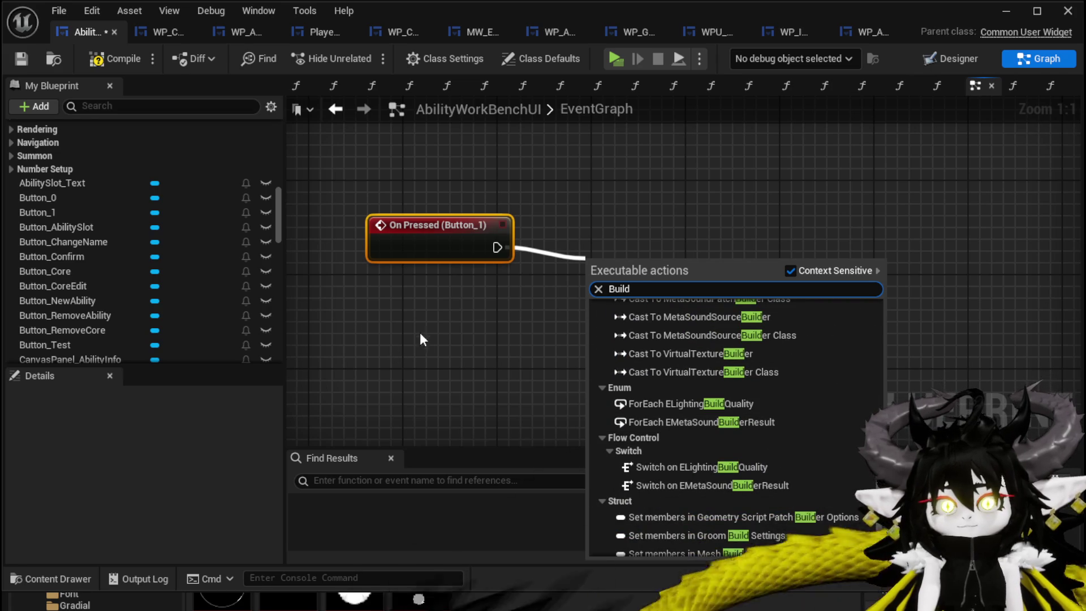
scroll(818, 362, up, 15)
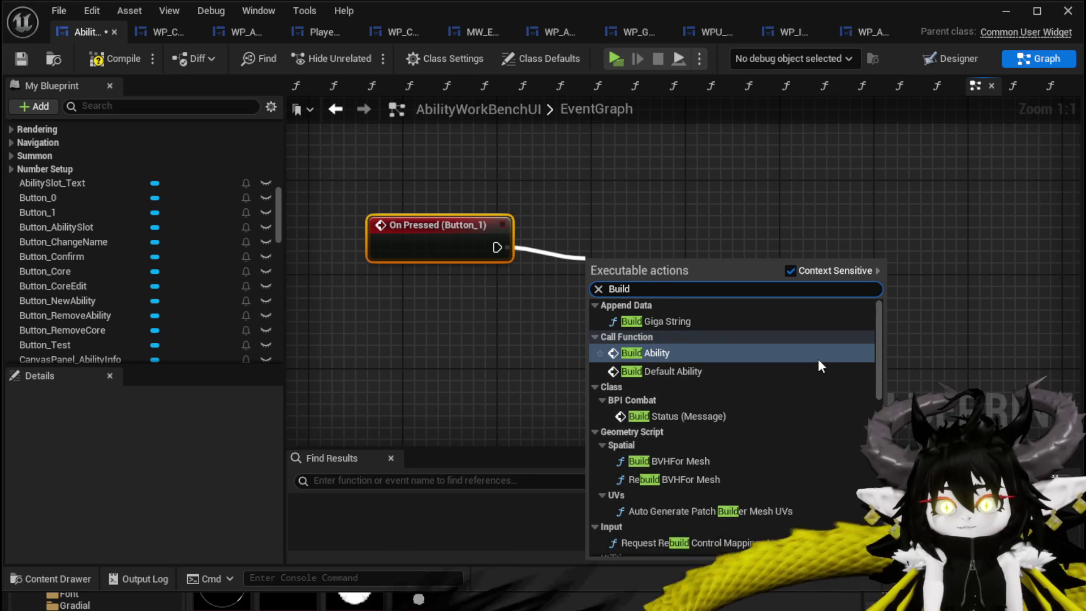
click(729, 320)
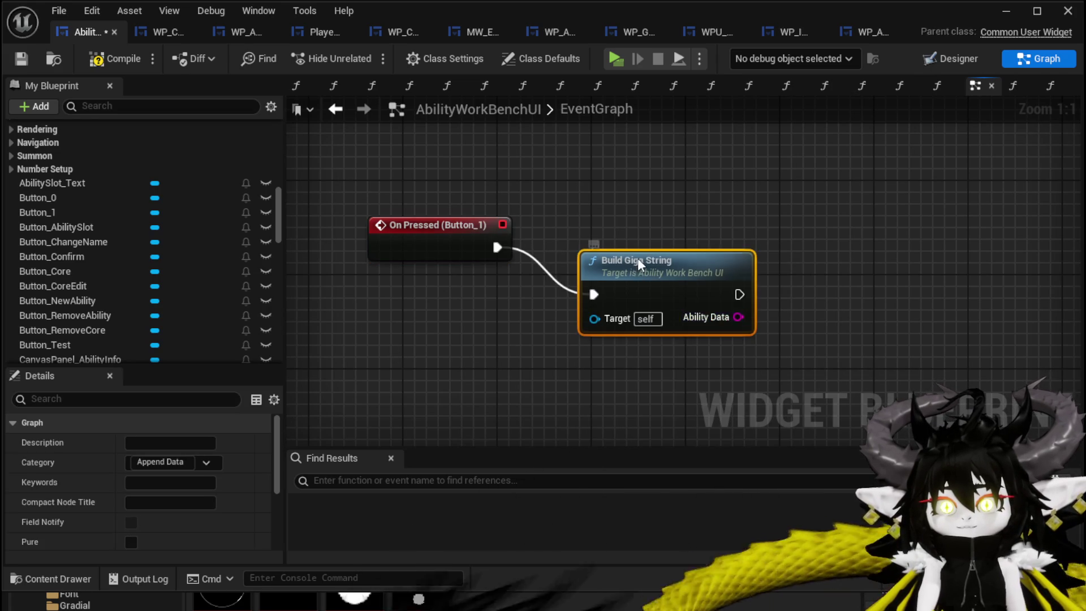
drag(637, 261, 626, 225)
Add a magenta Print String after Build Giga String that prints the Ability Data result.
drag(854, 264, 846, 270)
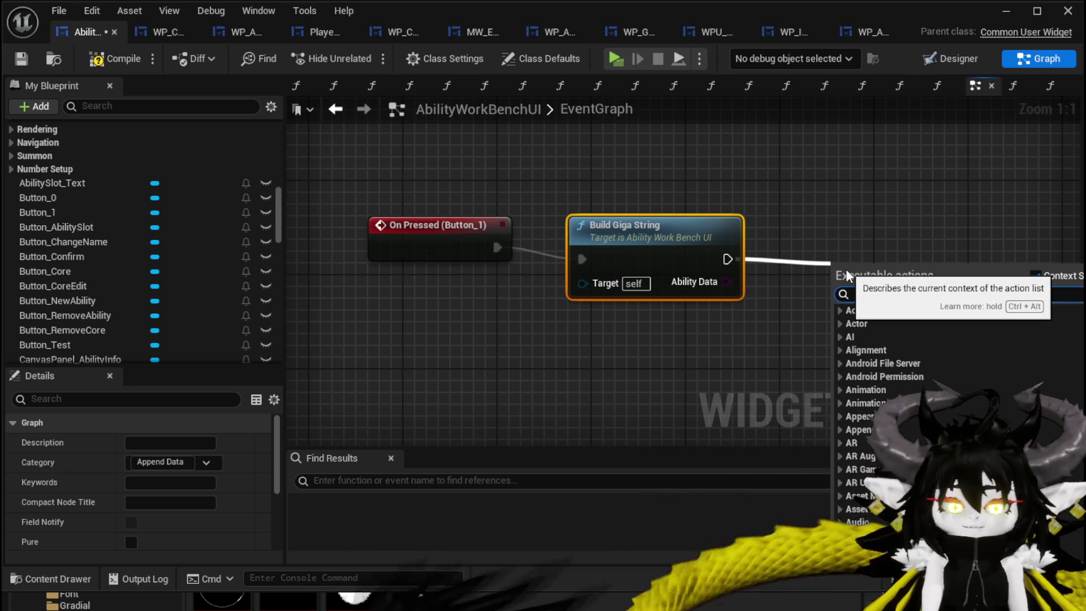
text(print str)
key(Return)
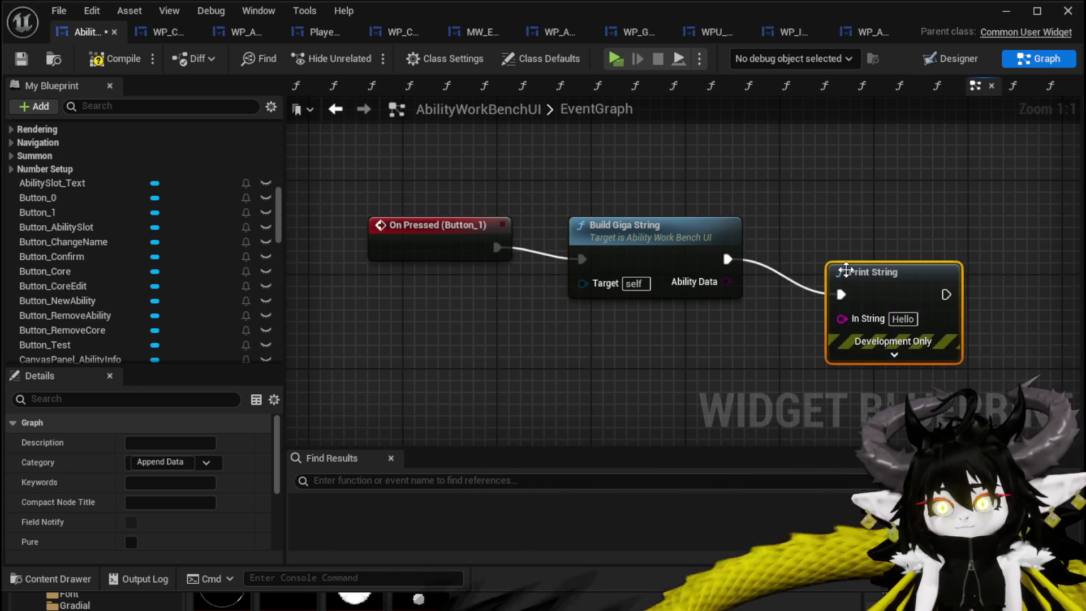
drag(830, 303, 839, 318)
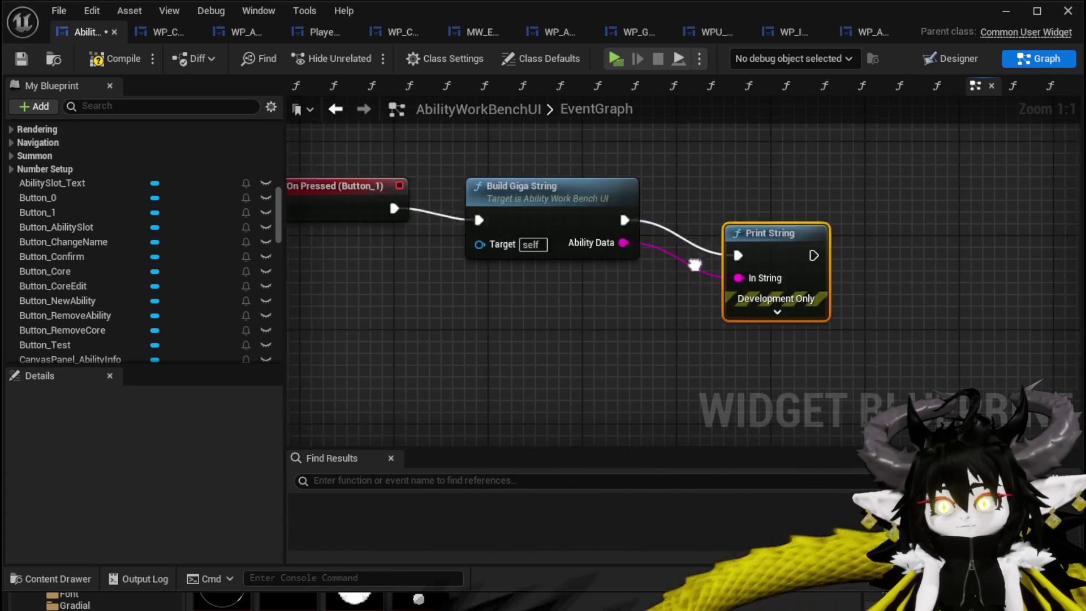
click(715, 281)
click(723, 313)
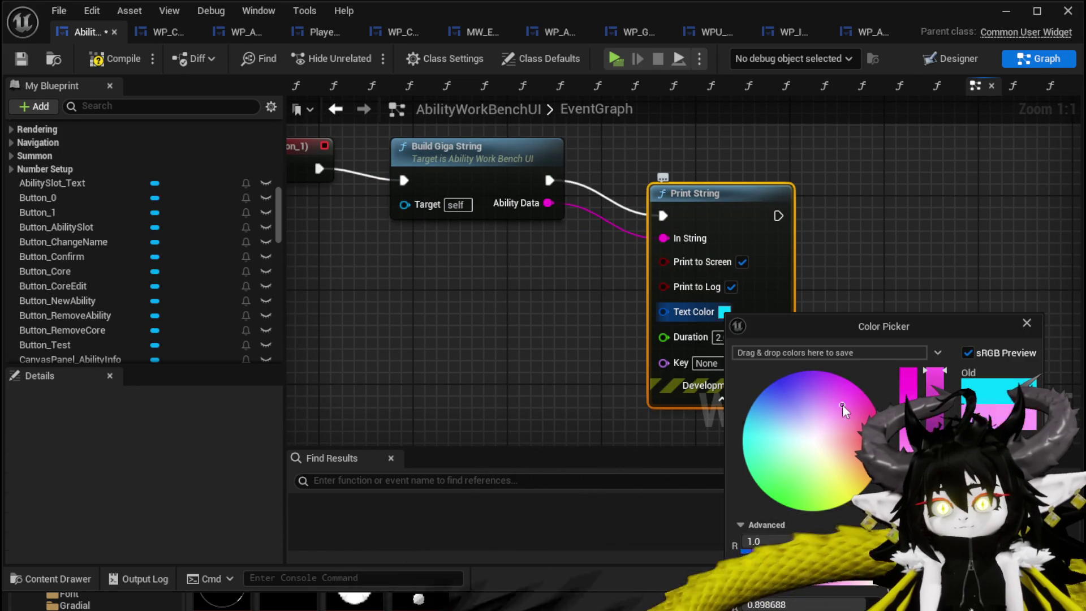
click(747, 352)
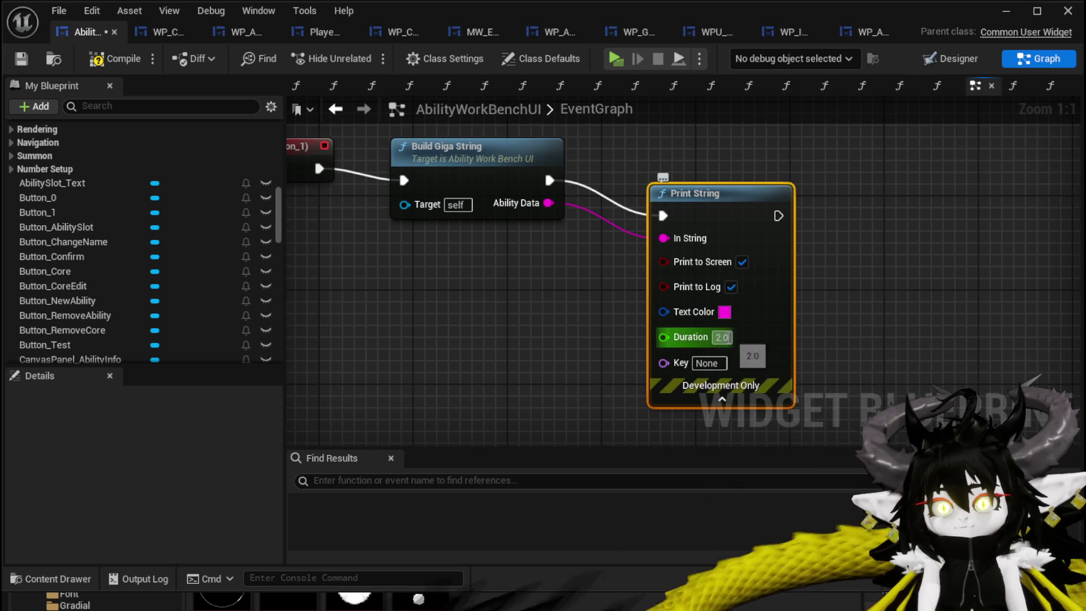
drag(718, 193, 778, 176)
Review the Build Giga String function graph, then compile and save.
double_click(461, 148)
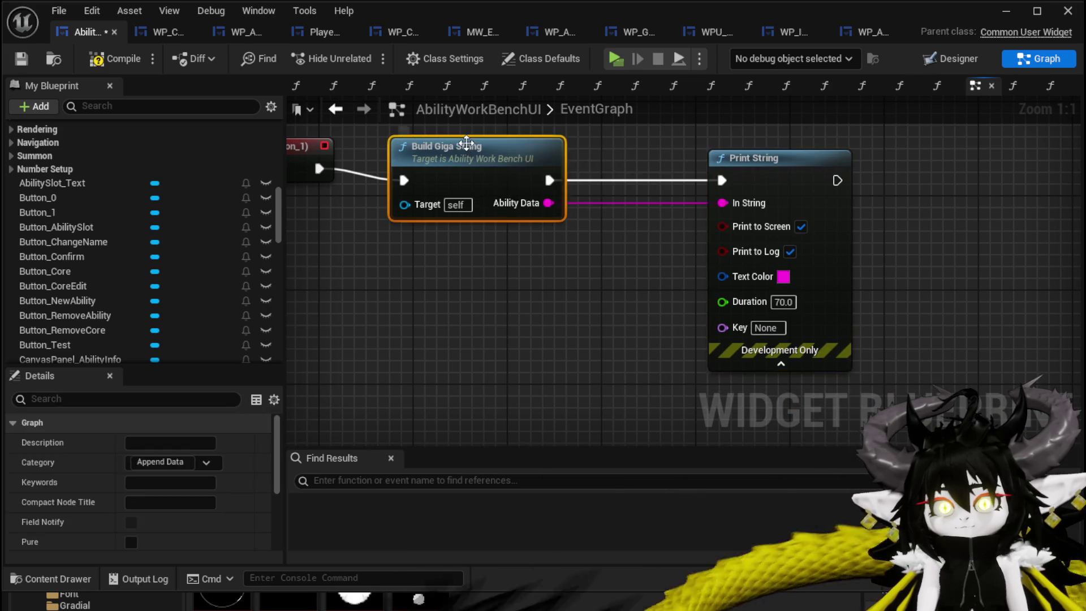
mouse_move(703, 275)
mouse_down()
mouse_move(677, 340)
mouse_move(629, 375)
mouse_up()
mouse_move(633, 302)
mouse_down()
mouse_move(407, 317)
mouse_move(770, 317)
mouse_move(867, 293)
mouse_move(654, 181)
mouse_move(620, 255)
mouse_move(669, 273)
mouse_up()
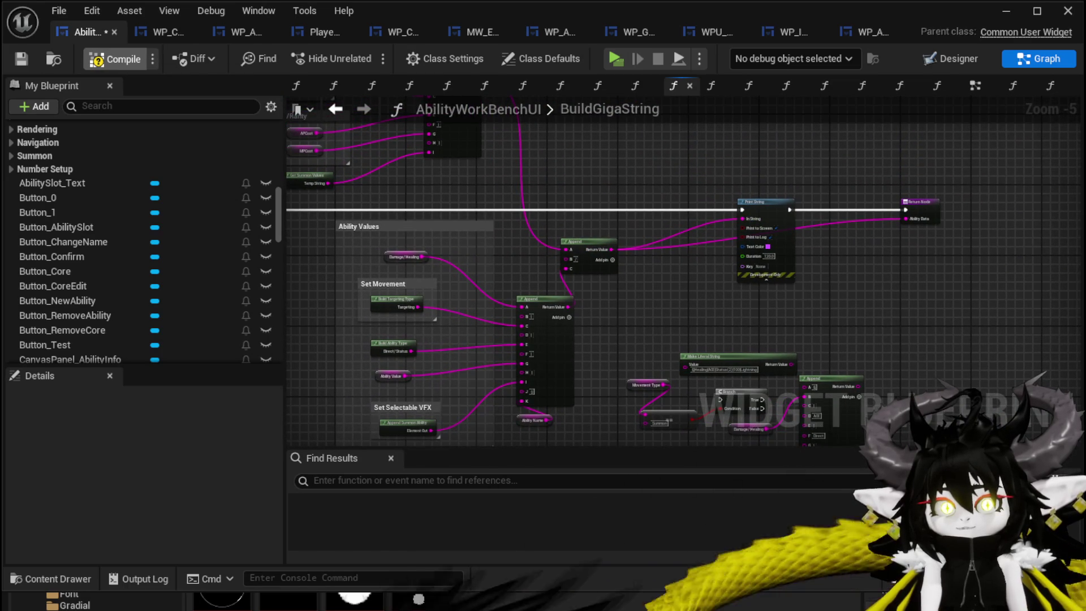
click(16, 59)
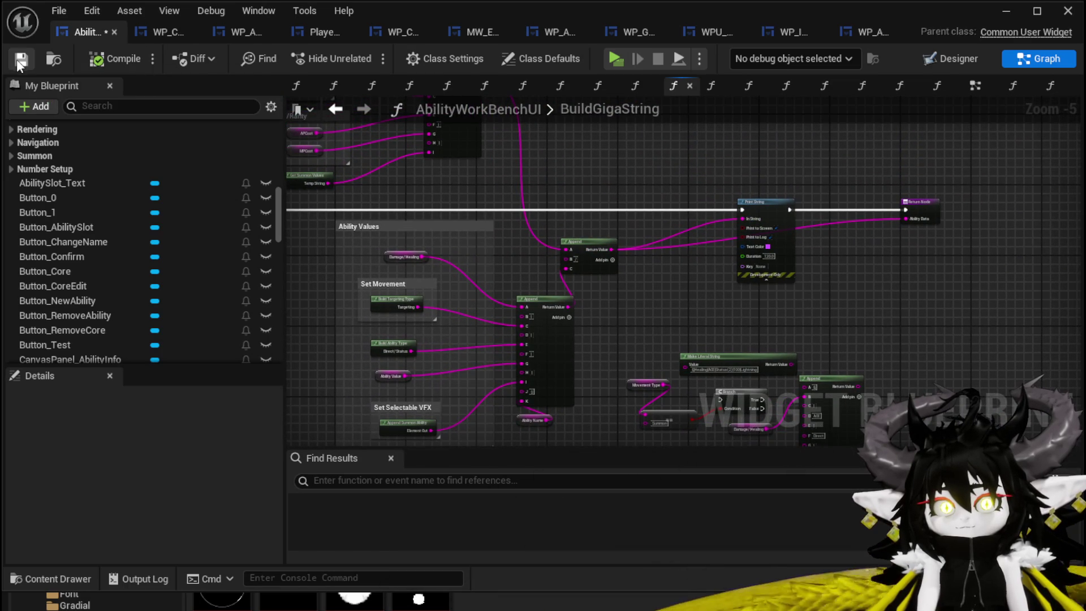
Delete the test Print String from the event graph, compile and save, and return to the Designer.
click(336, 108)
key(Delete)
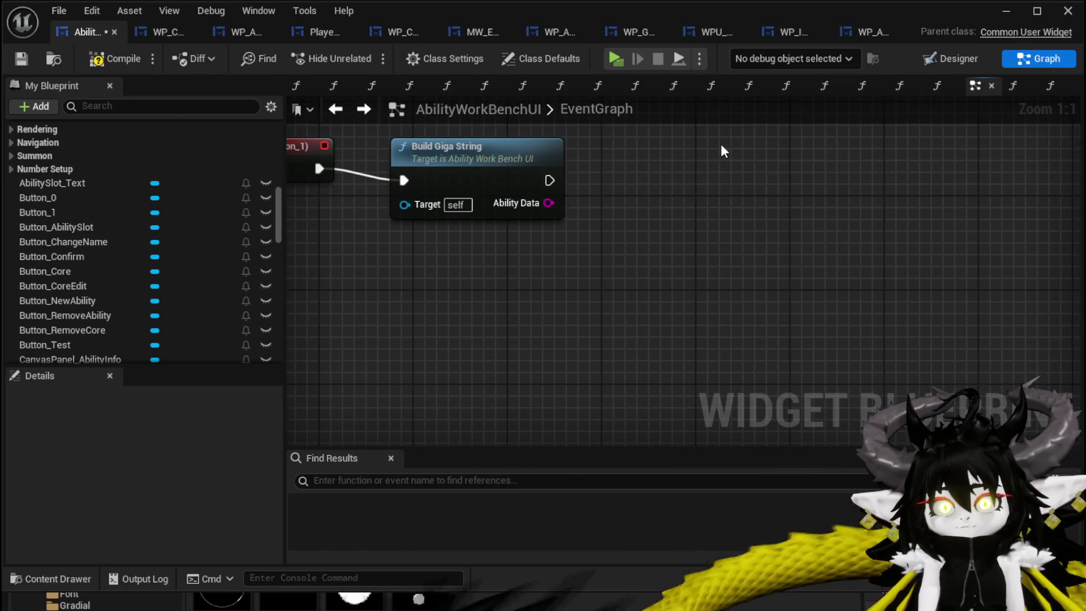
scroll(664, 340, down, 5)
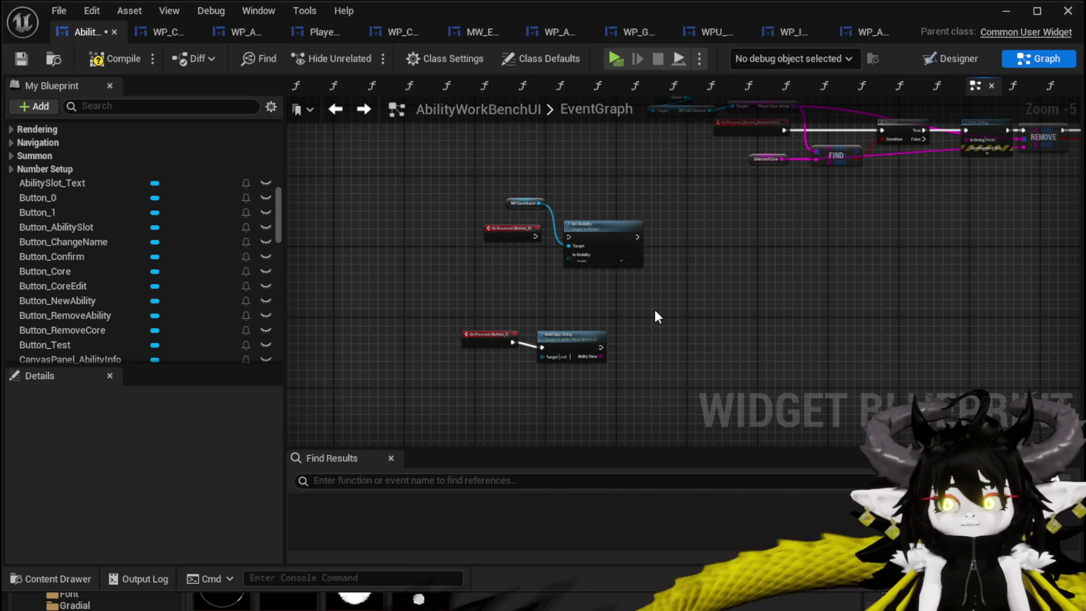
click(19, 62)
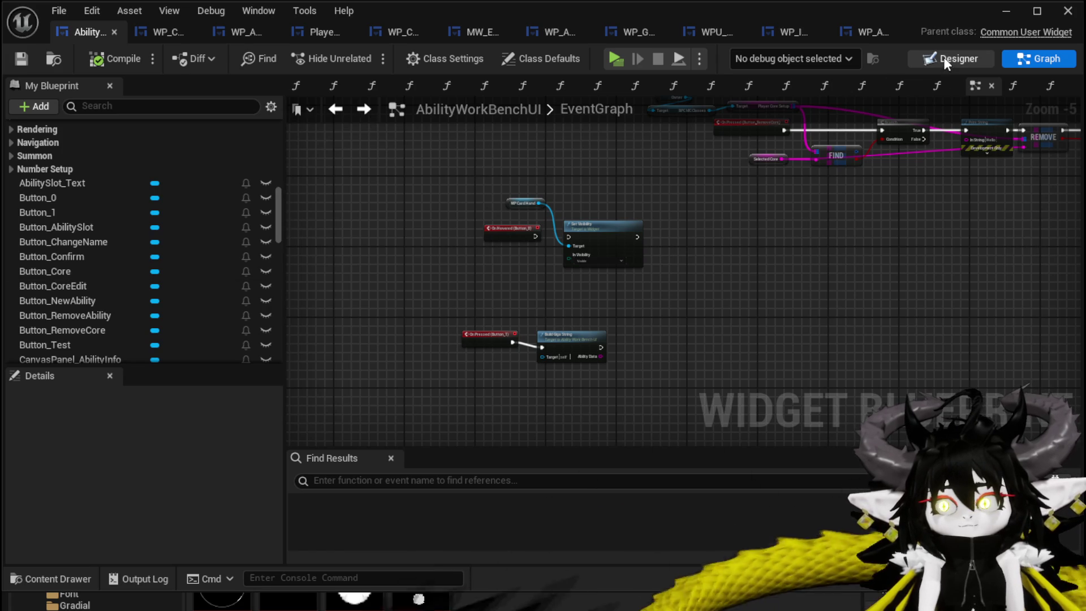
key(shift+F4)
Search the Palette for 'MW' and drop an MW_Text widget above the card at 876, 76.
scroll(574, 227, up, 4)
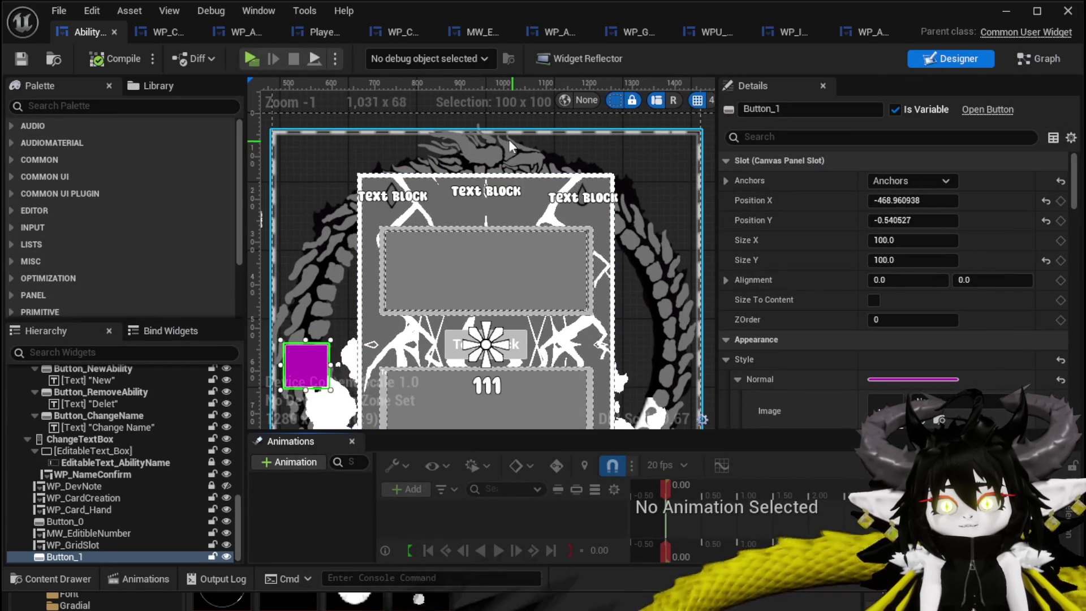
click(94, 106)
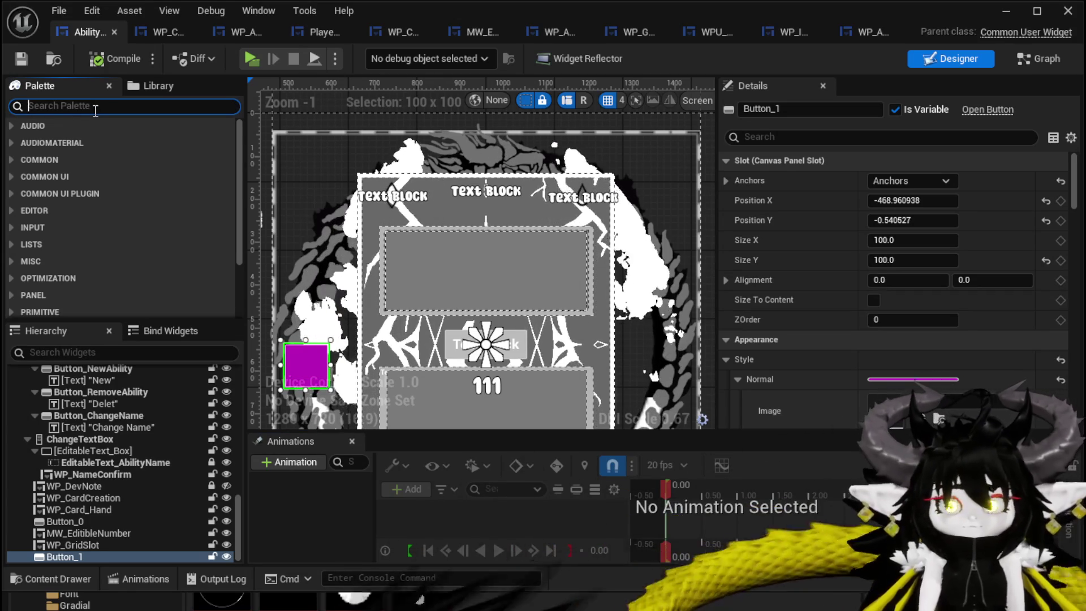
text(T)
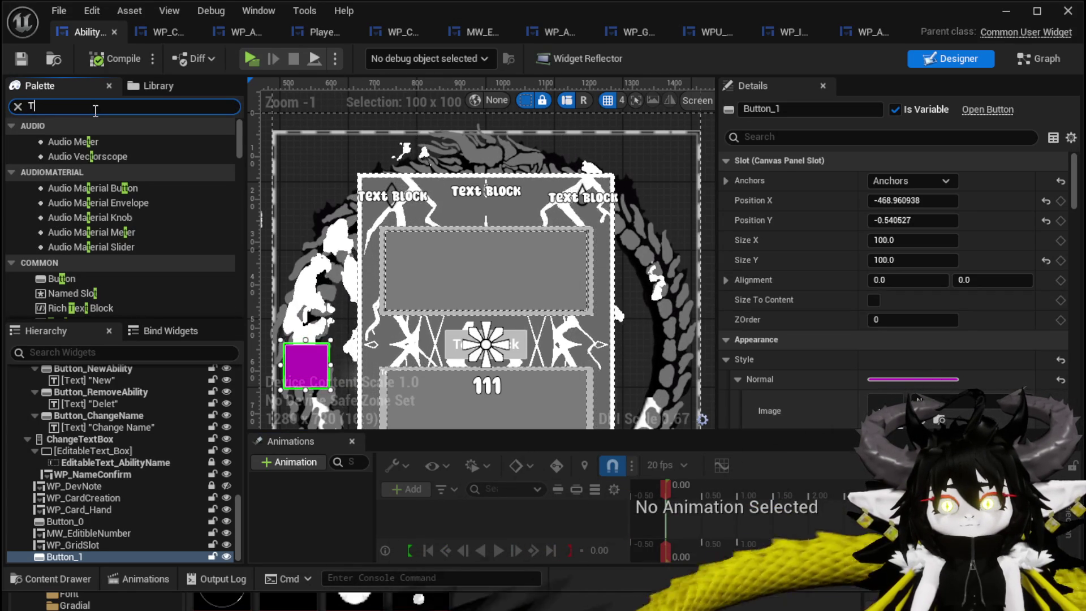
key(BackSpace)
text(W)
key(BackSpace)
text(MW)
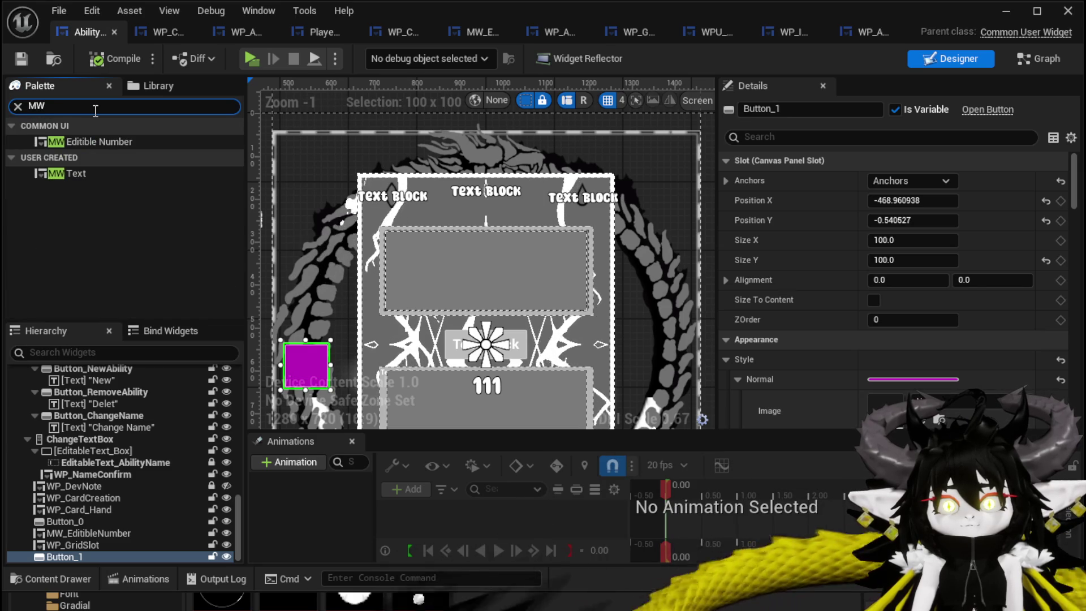
mouse_move(82, 168)
mouse_down()
mouse_move(71, 173)
mouse_move(478, 153)
mouse_move(451, 151)
mouse_up()
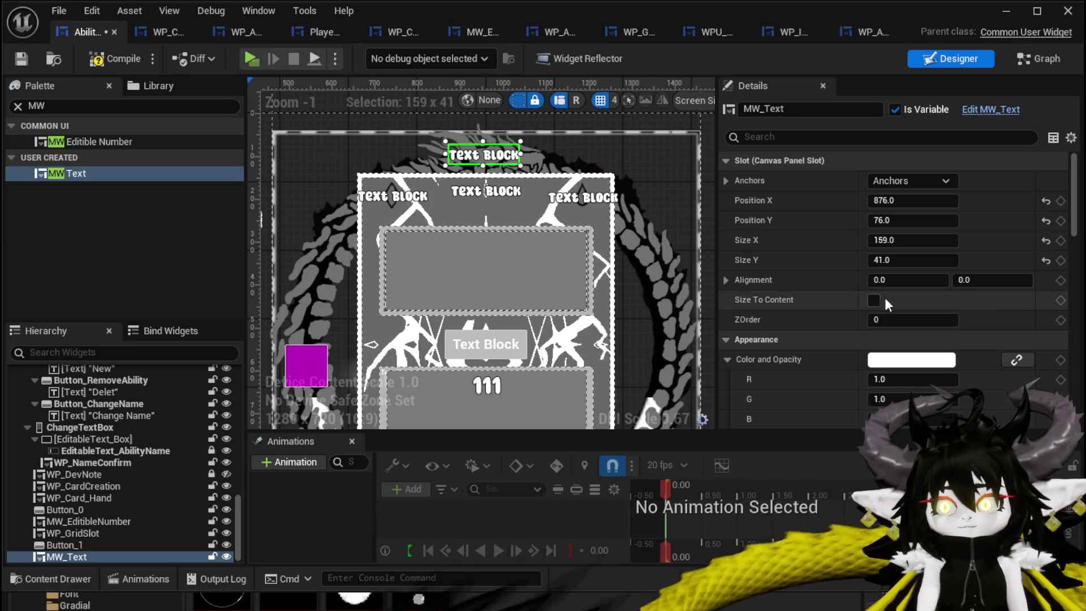
Wrap the MW_Text widget in a Border using Wrap With > Border.
right_click(483, 157)
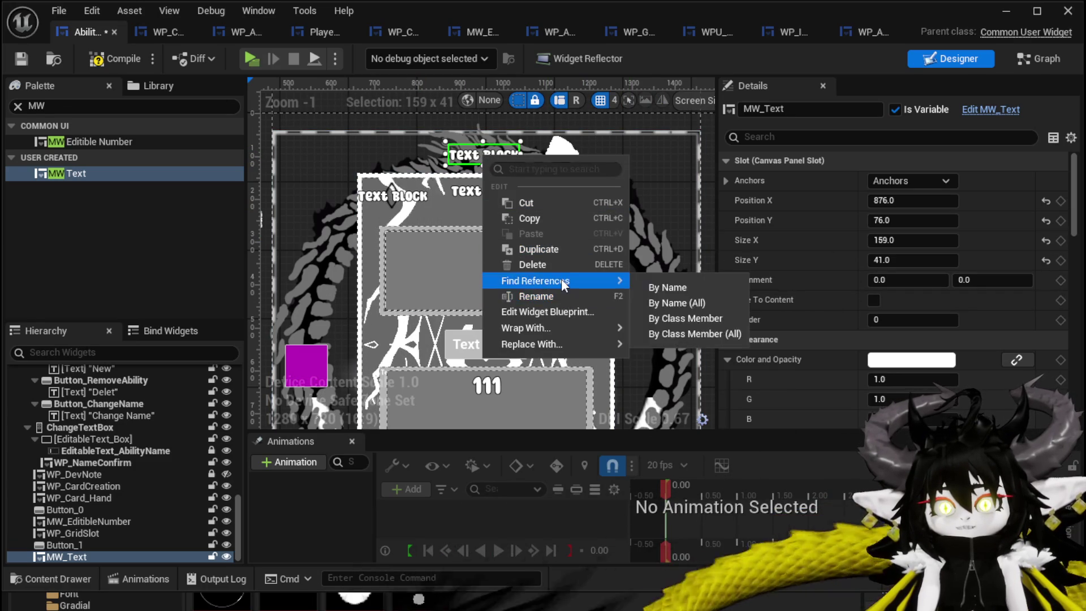
mouse_move(552, 327)
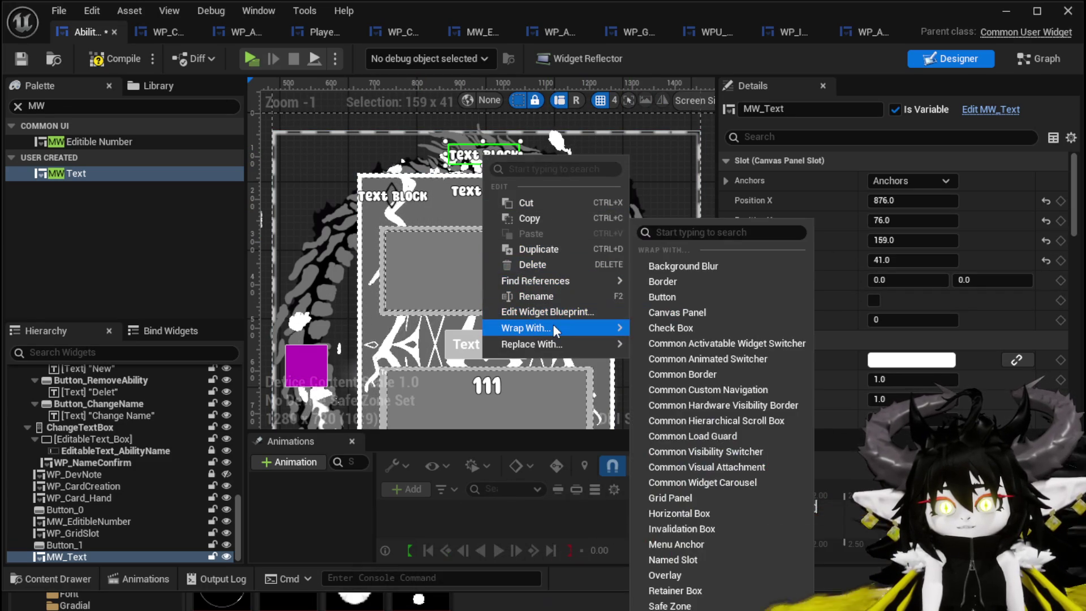
click(685, 281)
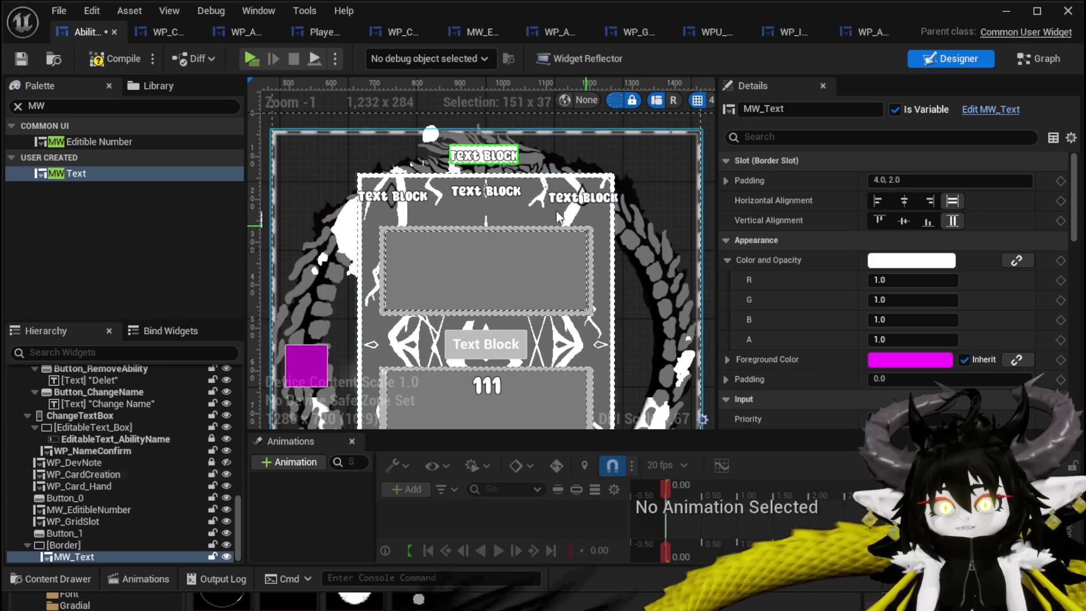
scroll(498, 187, up, 1)
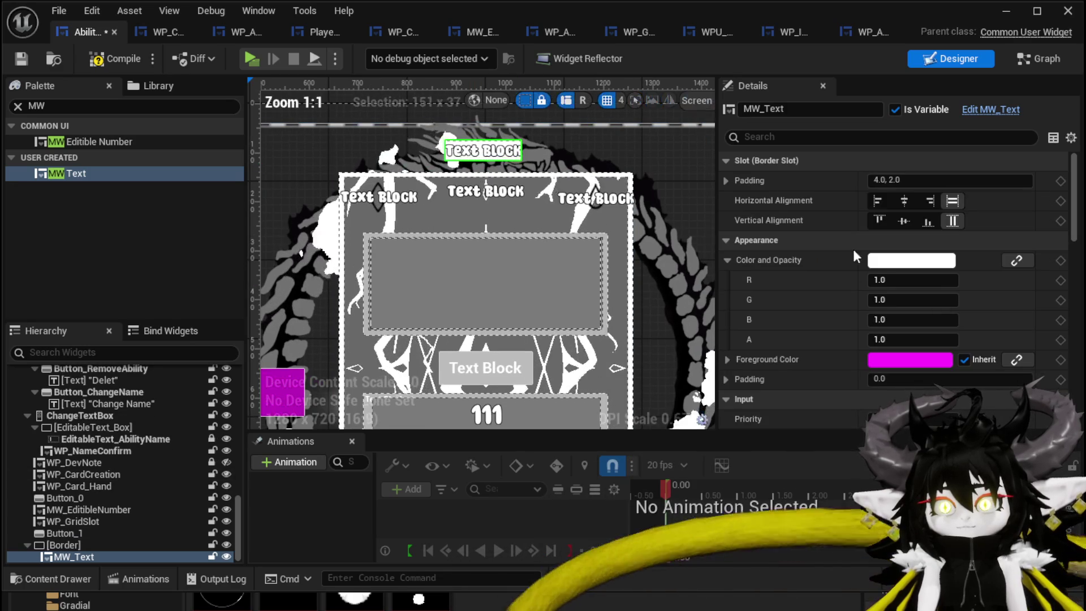
click(882, 263)
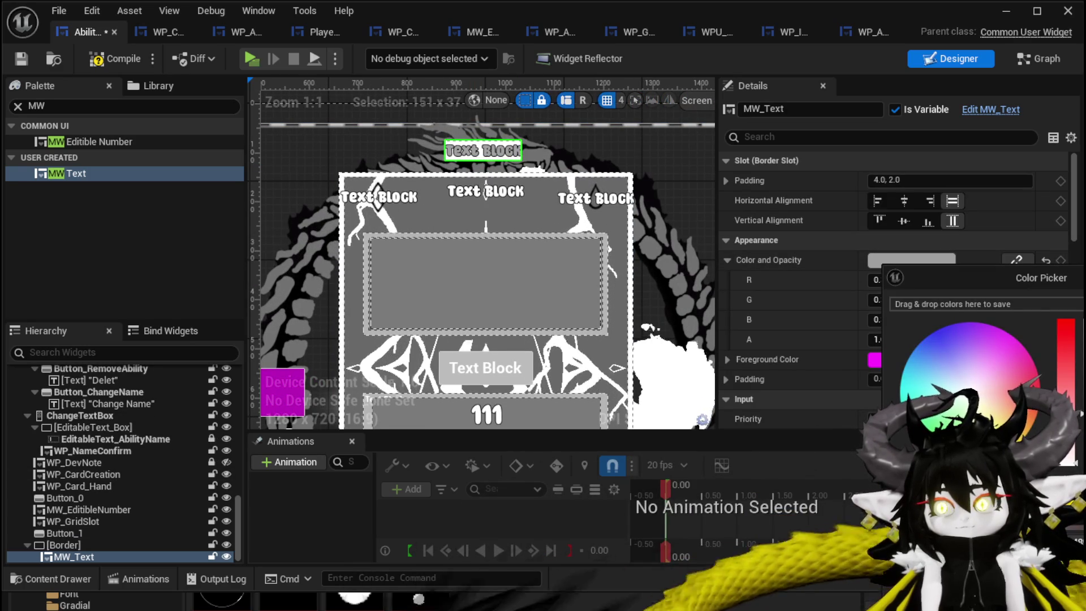
key(Escape)
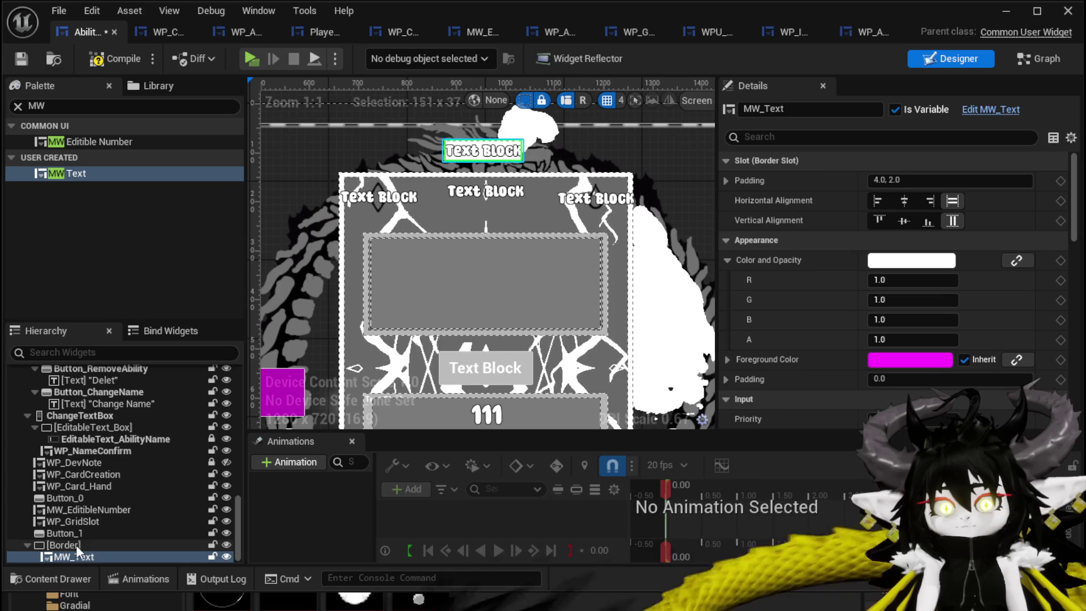
Give the new border a grey Brush Color and save the widget blueprint.
click(77, 545)
scroll(836, 386, down, 2)
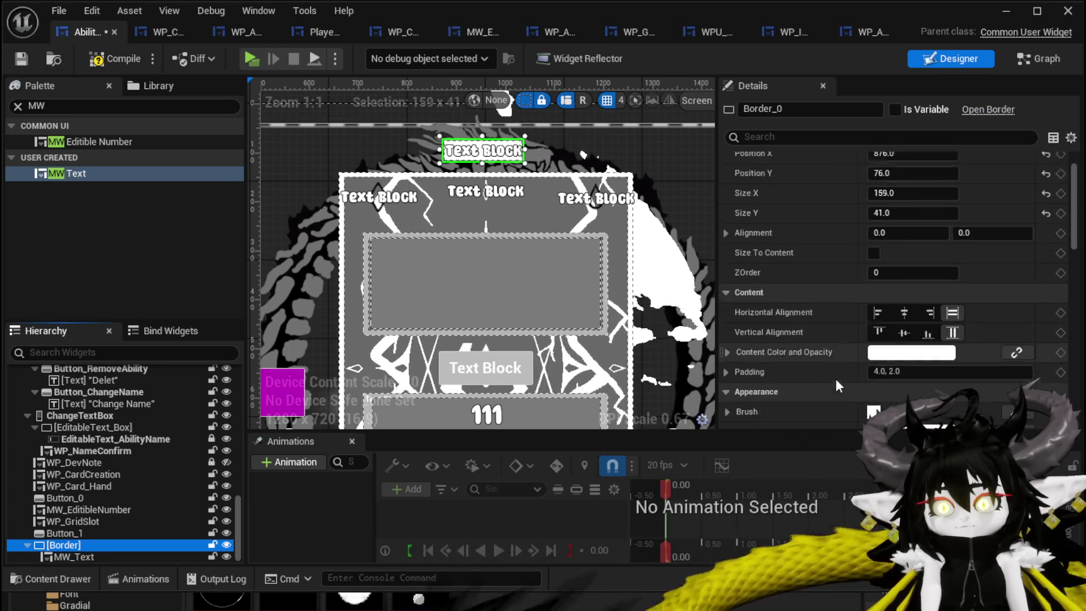
scroll(836, 379, down, 2)
click(886, 384)
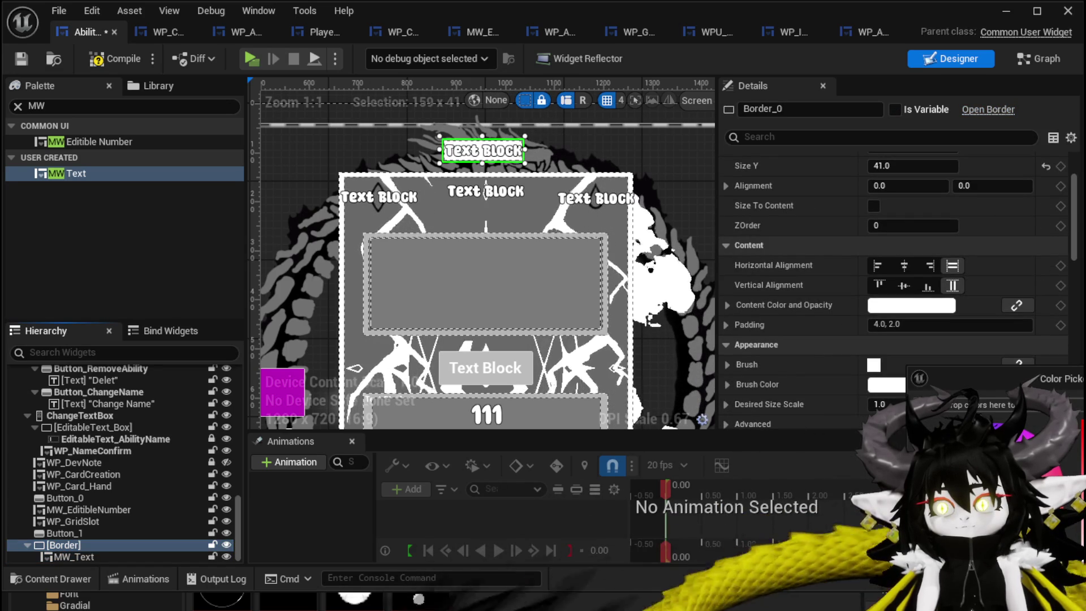
drag(961, 441, 961, 464)
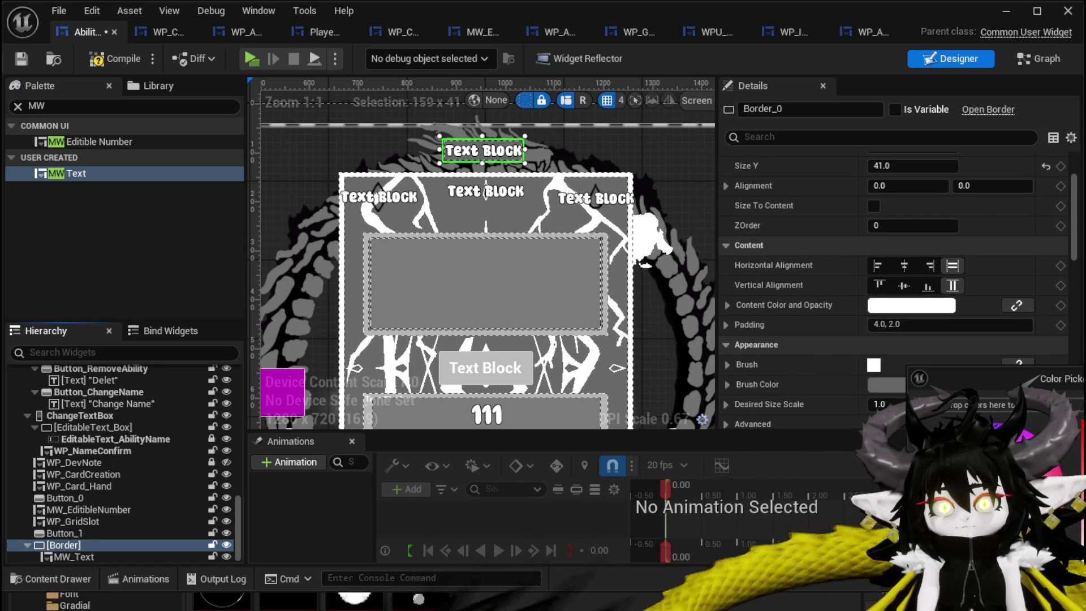
scroll(509, 218, up, 3)
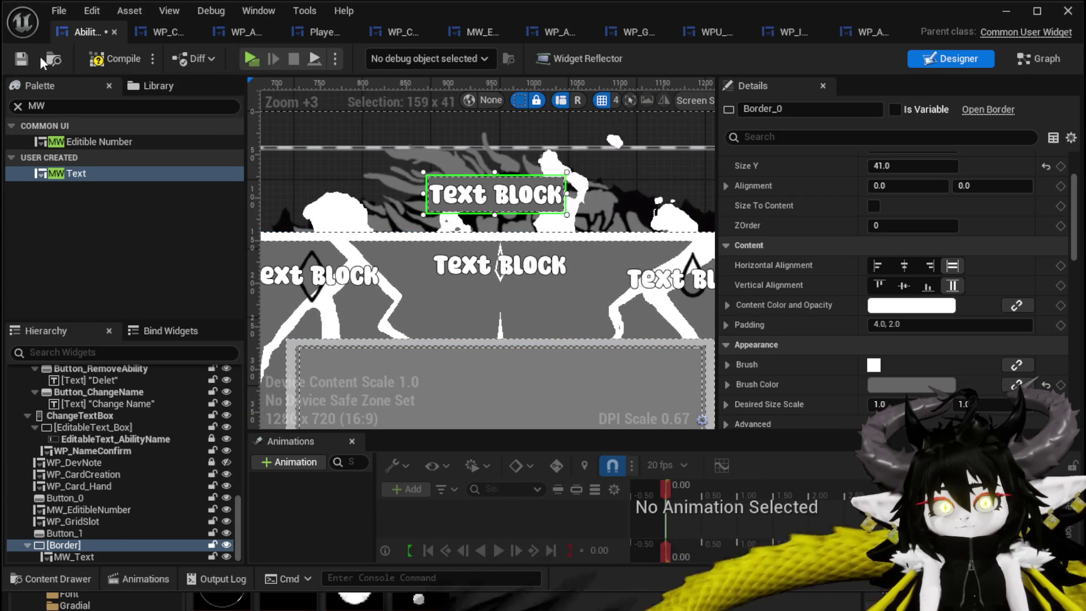
click(21, 60)
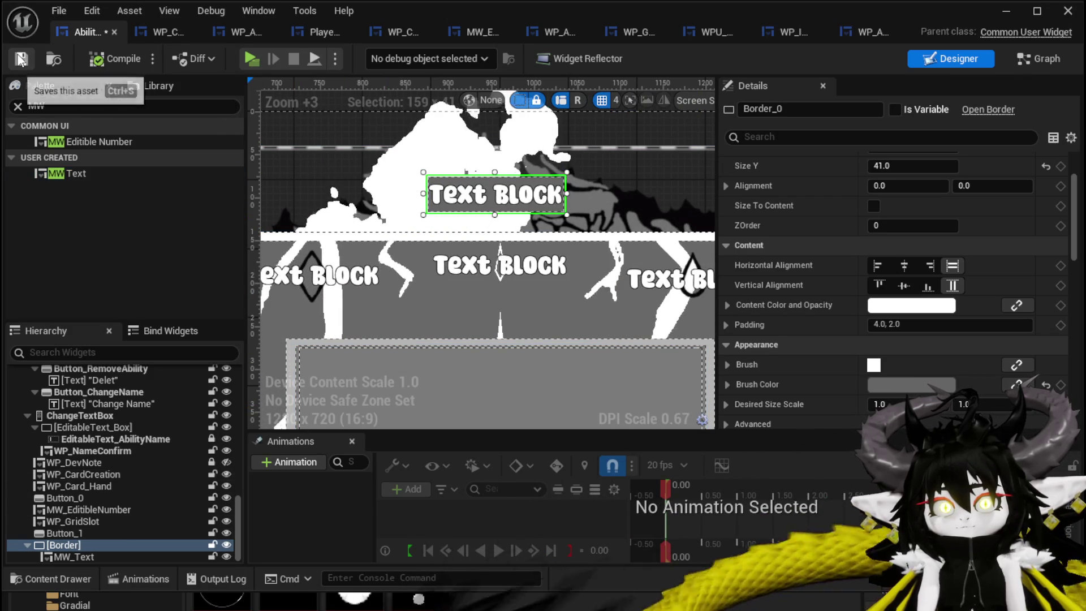
Rename the border to Border_PC and save the widget blueprint.
double_click(780, 109)
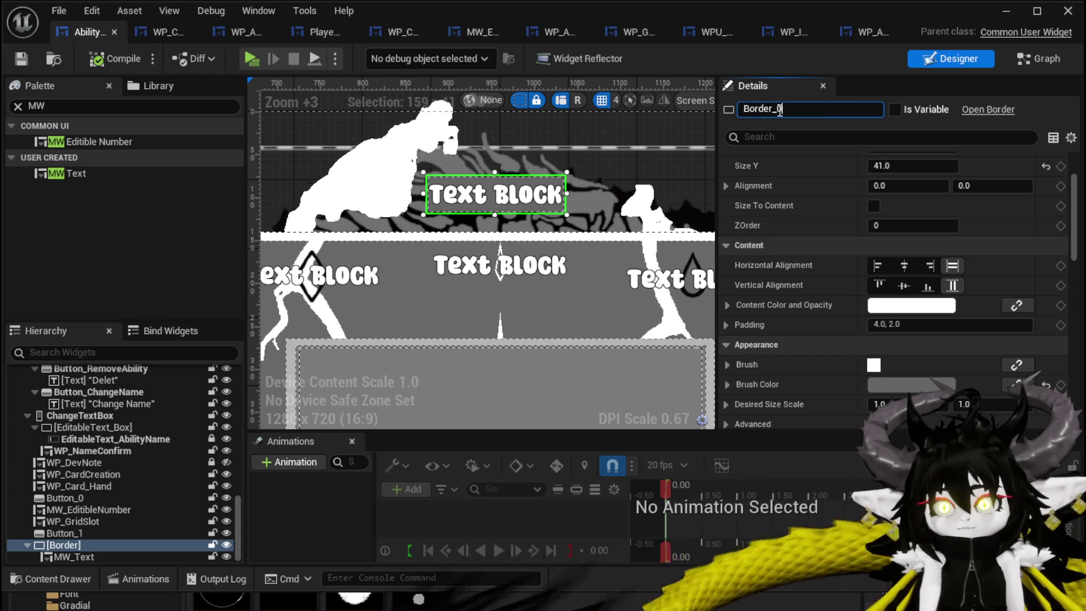
text(Po)
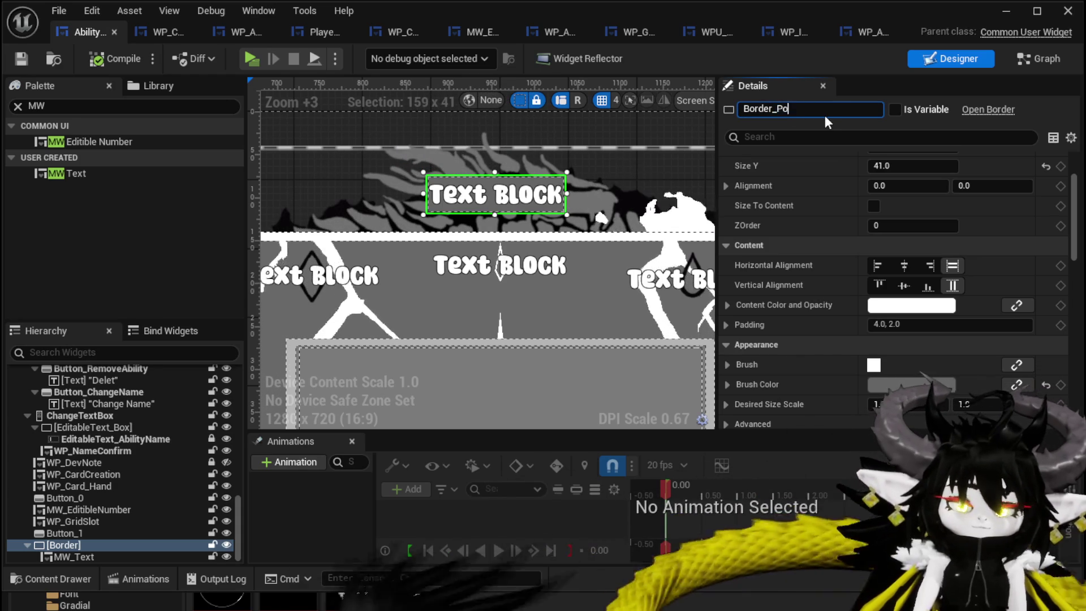
text(intCost)
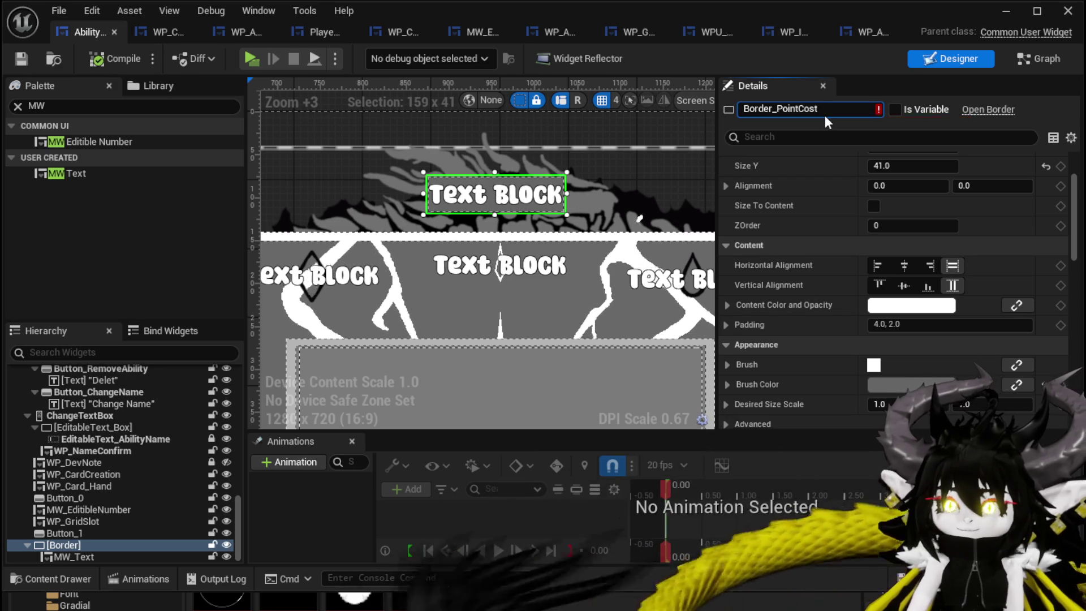
key(BackSpace)
key(BackSpace)
key(BackSpace)
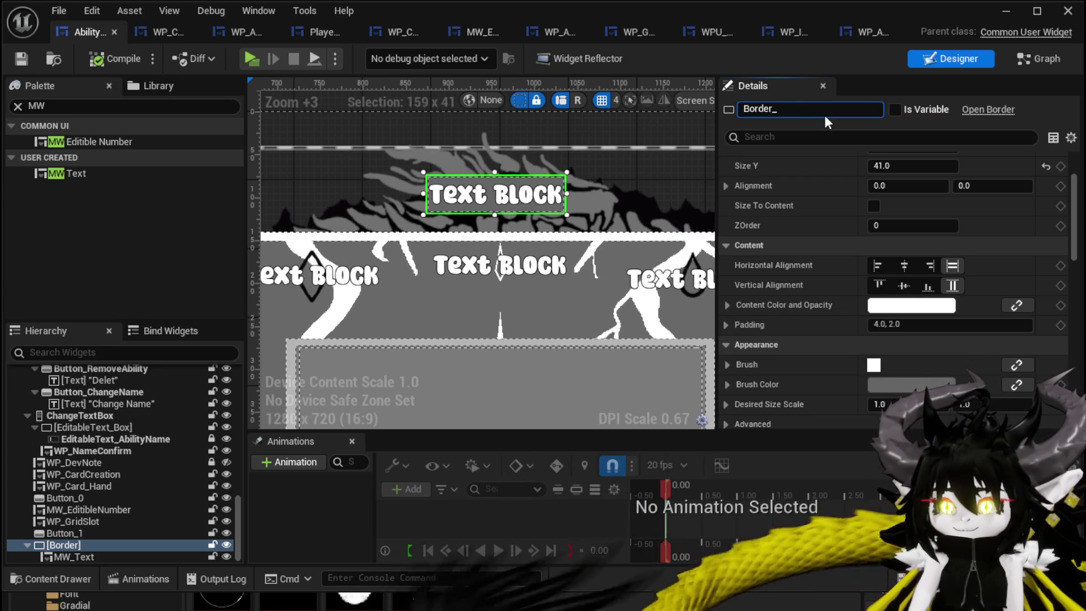
text(PC)
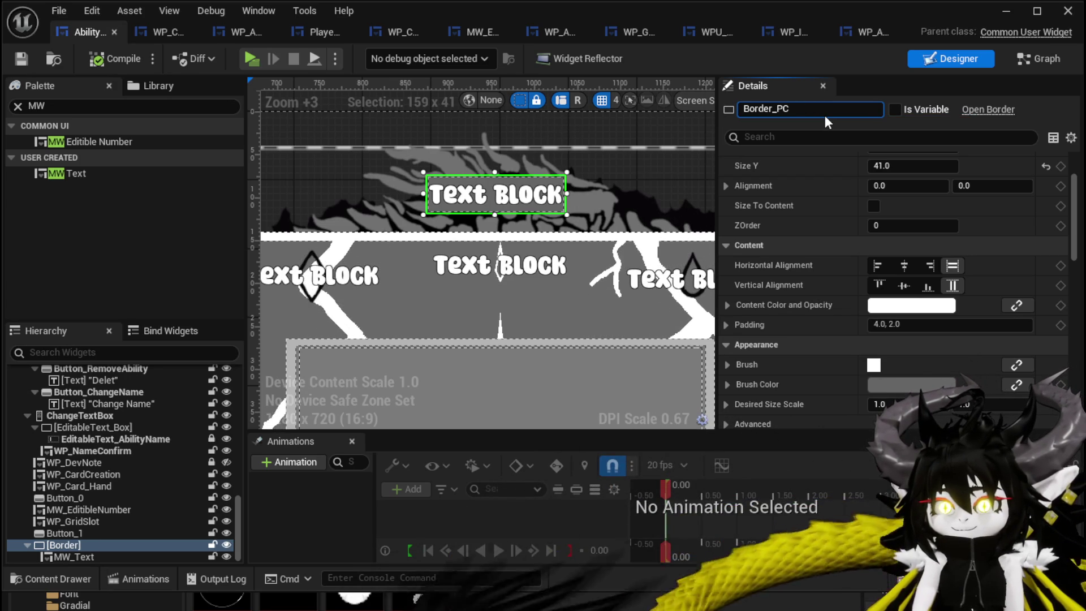
key(Return)
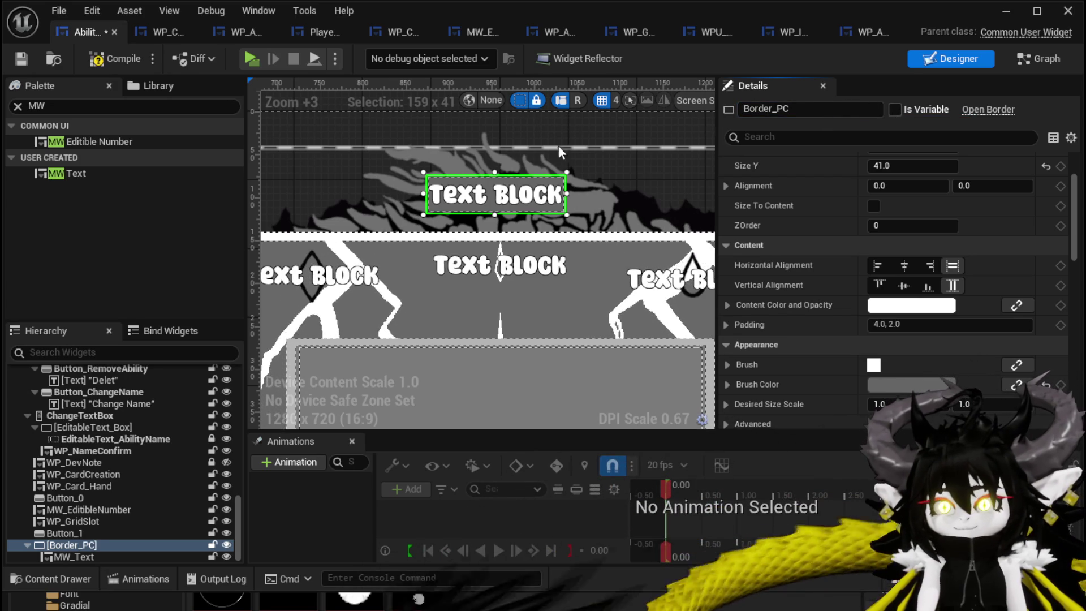
click(25, 60)
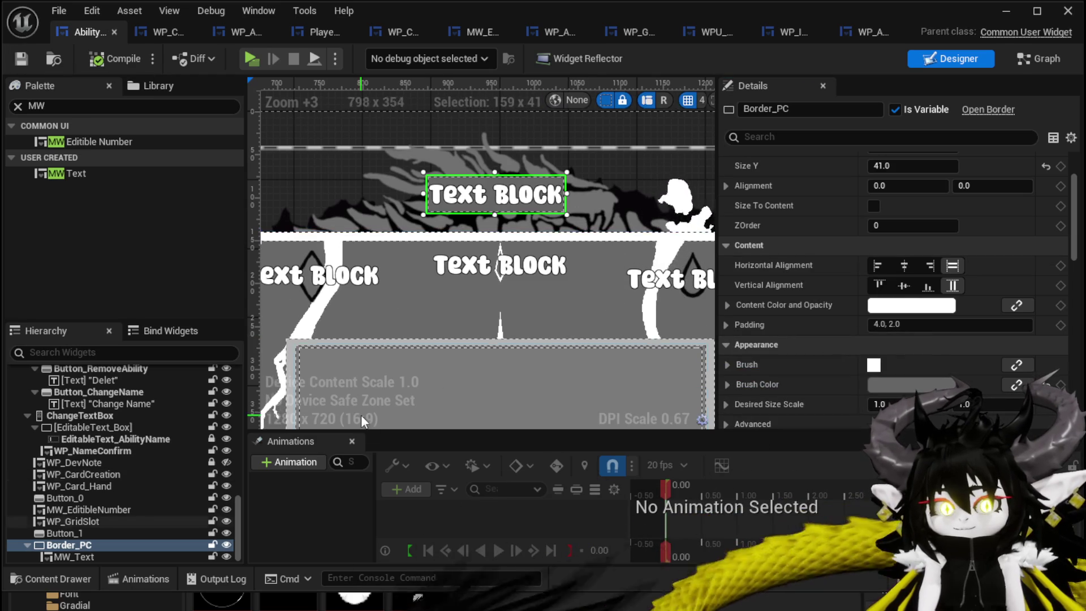
click(79, 556)
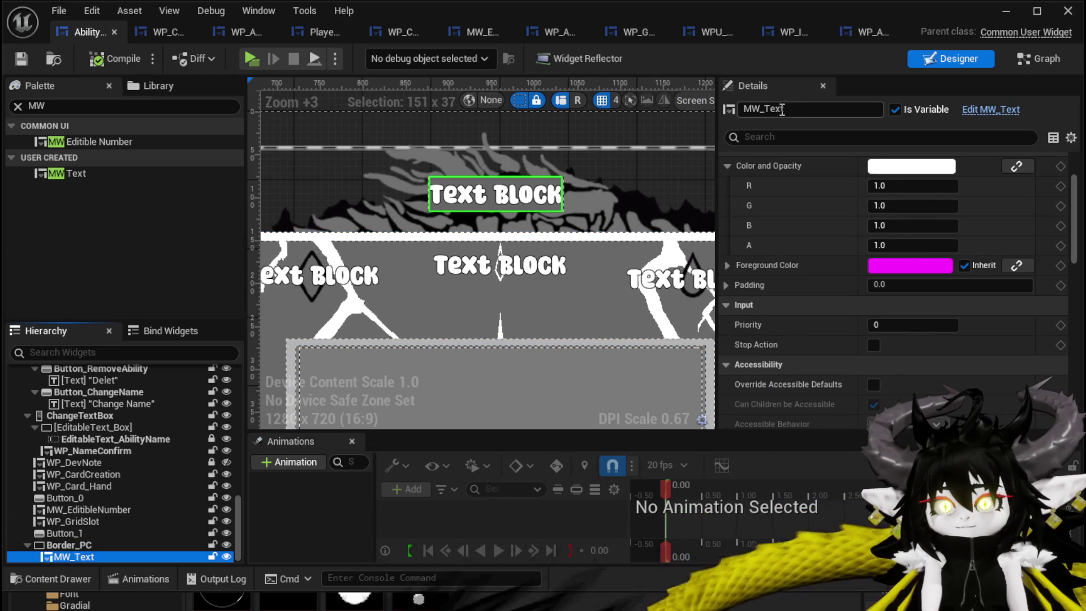
Rename the text widget to MW_PC, save, and reselect Border_PC.
double_click(767, 108)
text(MW_PC)
key(Return)
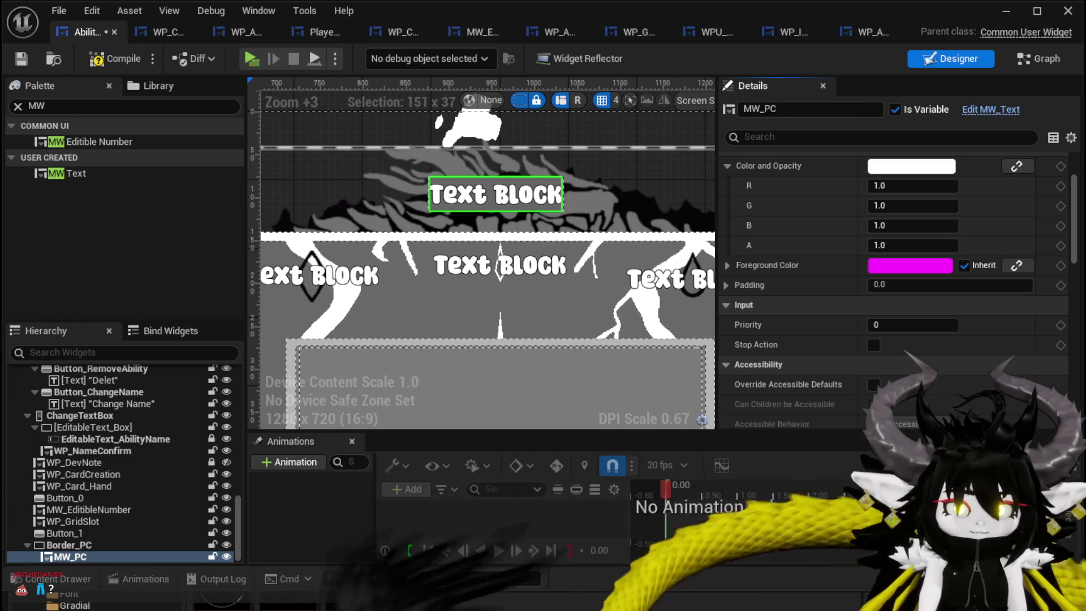
click(23, 59)
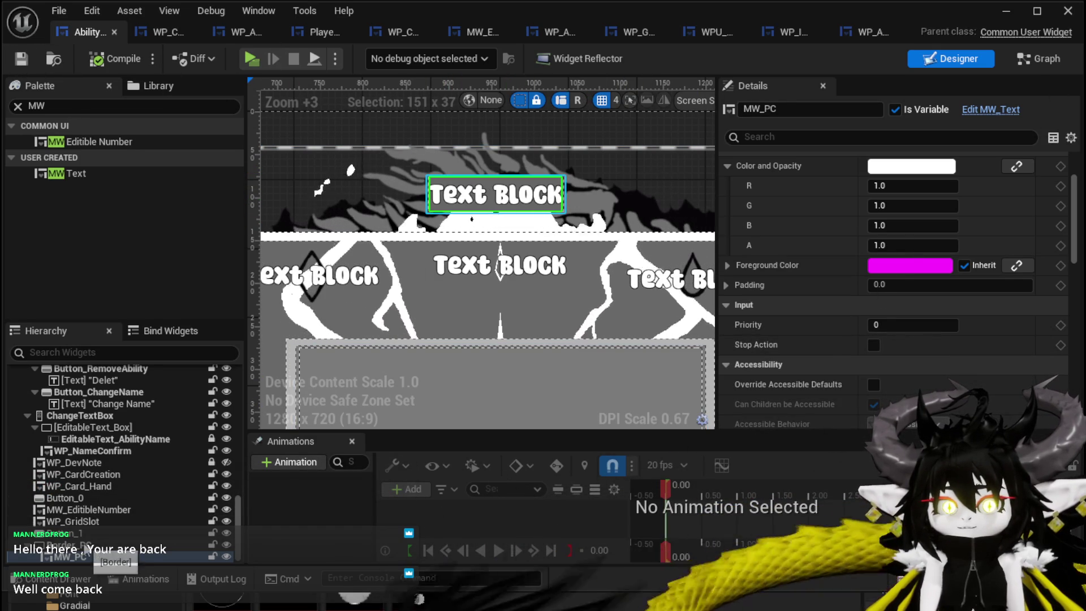
click(79, 546)
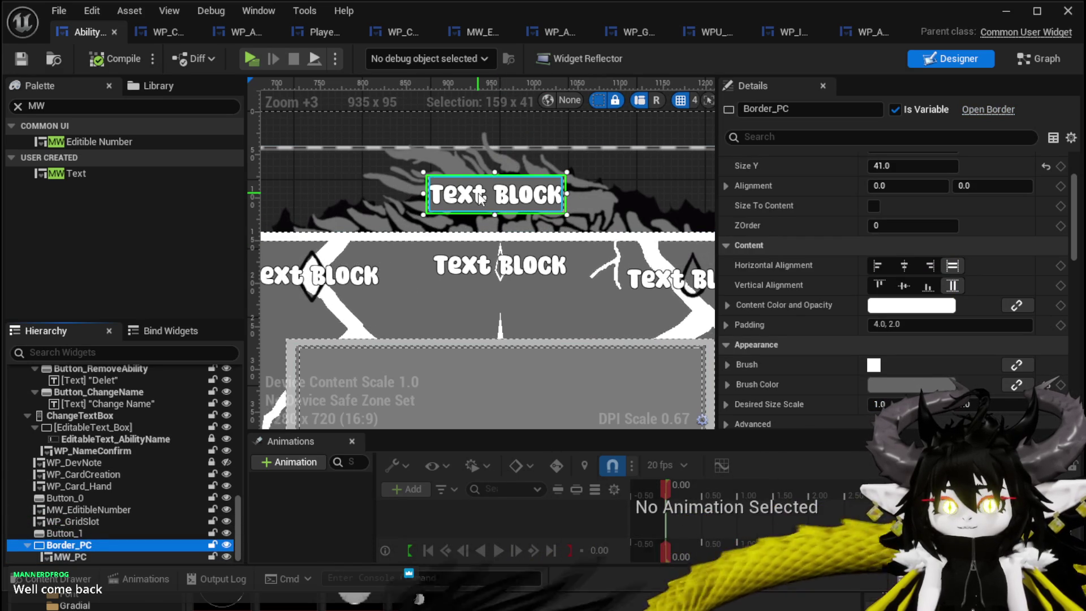
Set Border_PC's visibility to Collapsed and save the widget blueprint.
scroll(928, 192, down, 5)
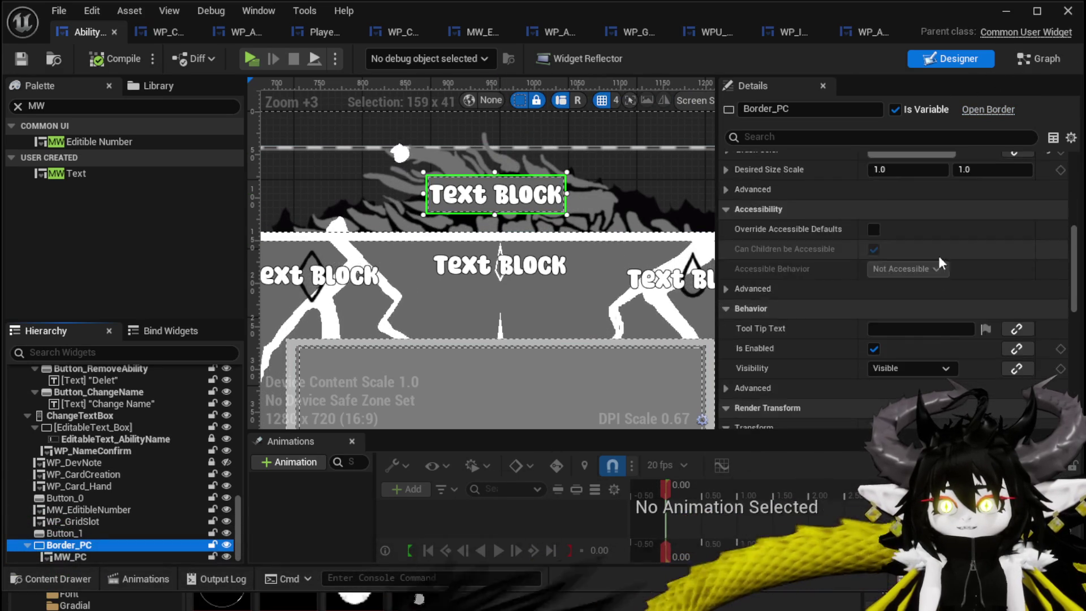
scroll(938, 256, down, 2)
click(891, 321)
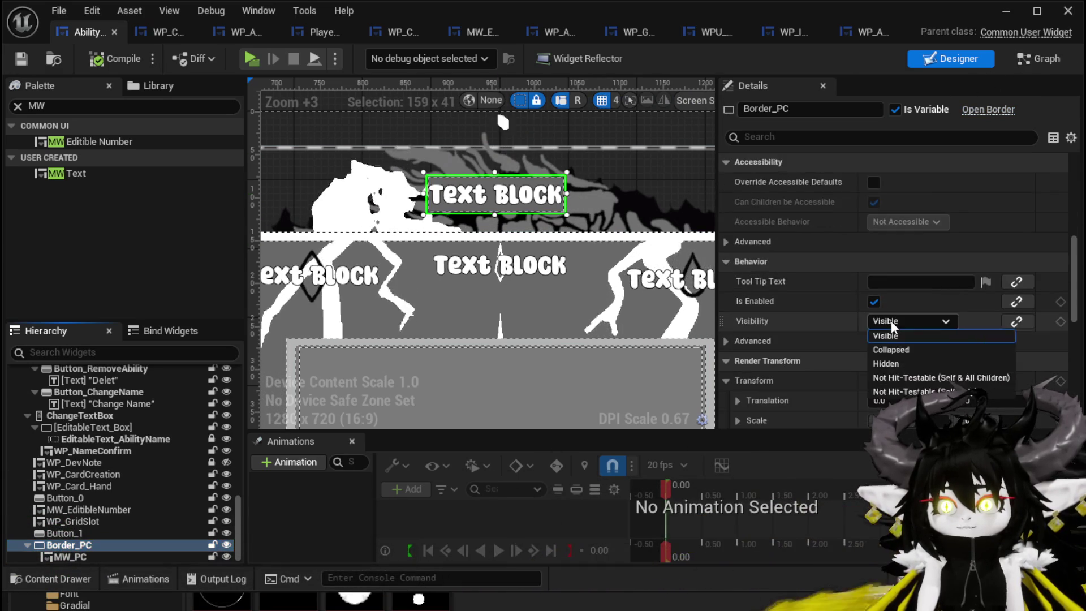
click(901, 350)
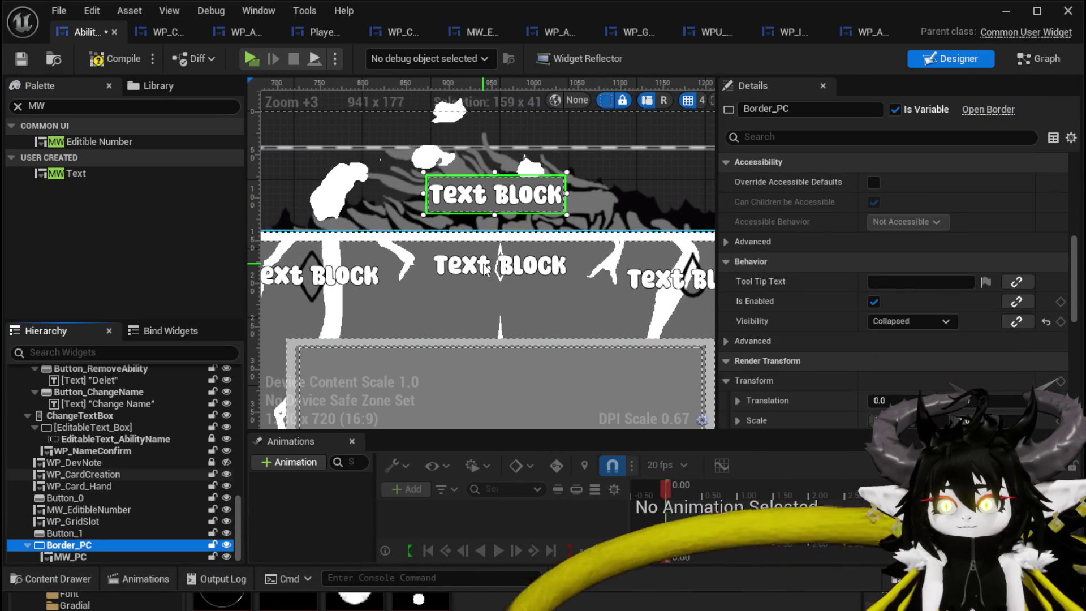
click(21, 59)
Anchor Border_PC to the centre preset, save, and switch to the EventGraph.
scroll(436, 231, down, 8)
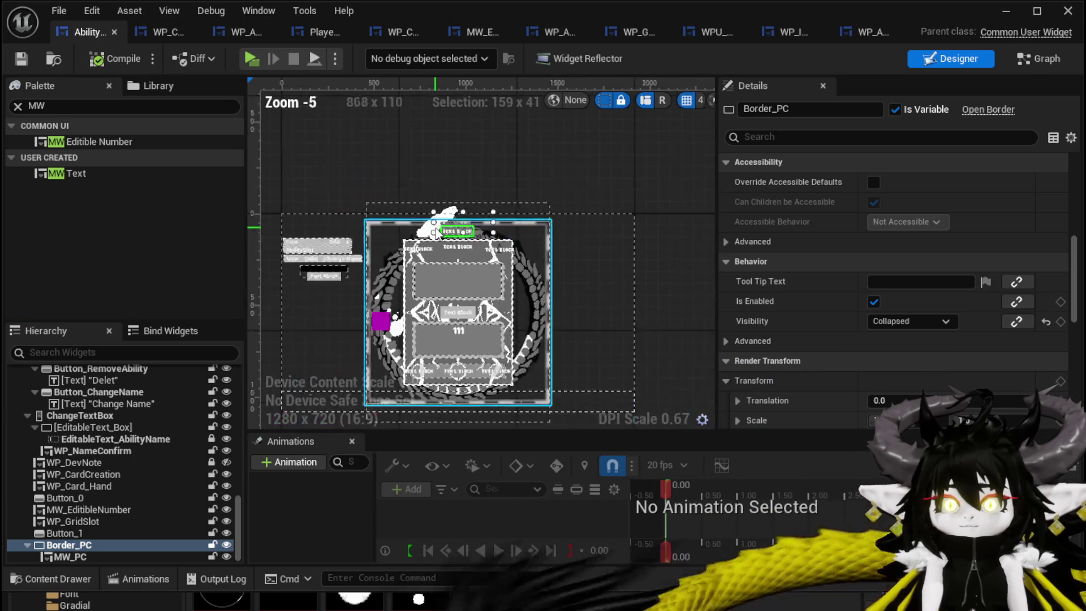
scroll(437, 231, down, 1)
scroll(887, 314, up, 5)
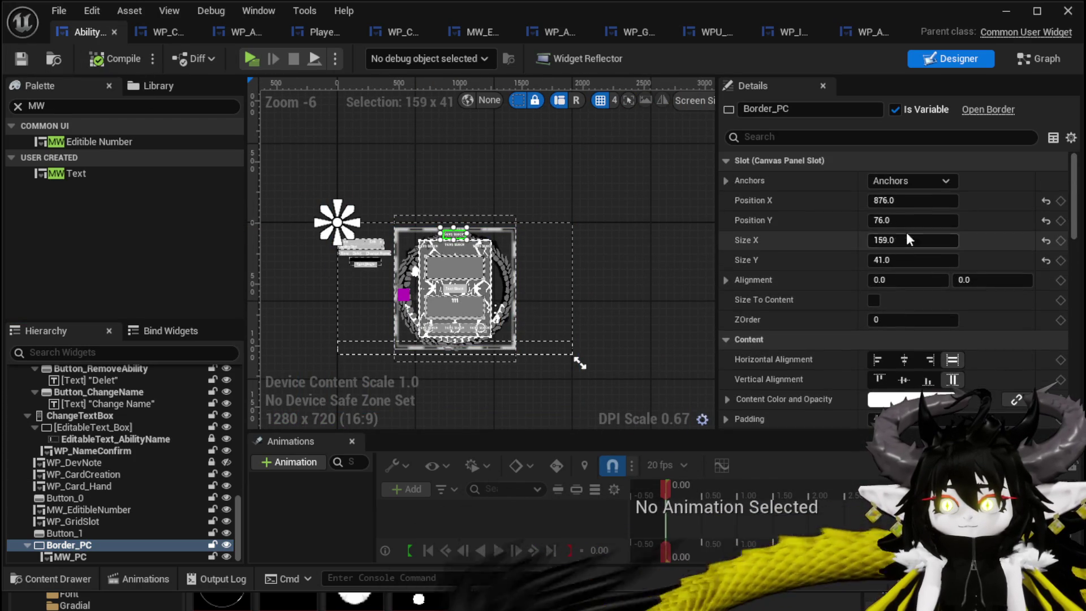
click(911, 180)
click(947, 278)
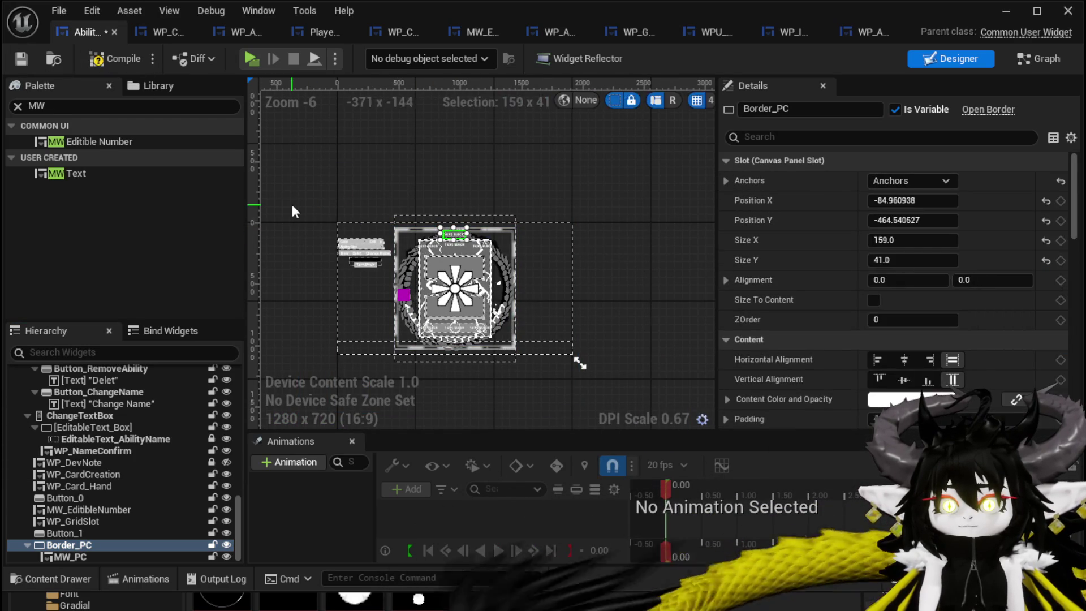
click(16, 63)
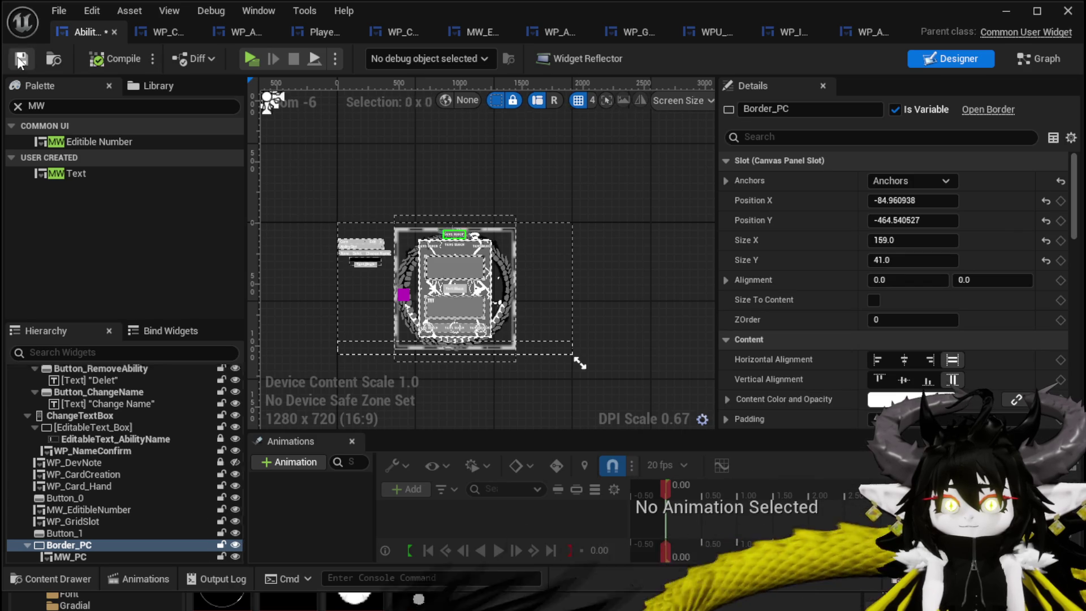
click(1038, 61)
scroll(90, 227, up, 15)
scroll(119, 227, down, 10)
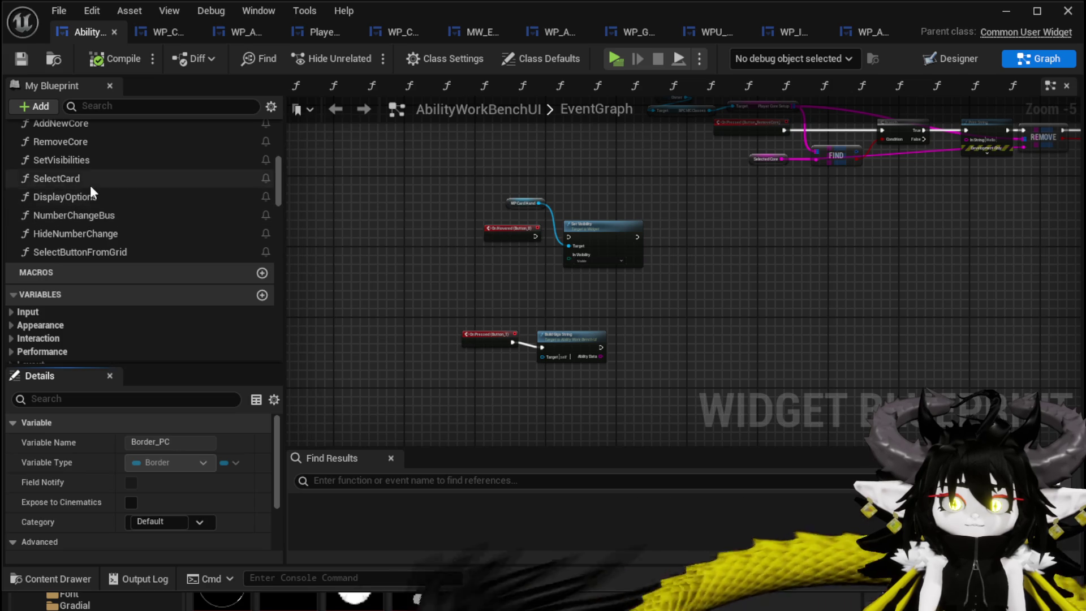
Open the SelectCard graph and filter My Blueprint by 'PC' to pick Border_PC.
double_click(57, 179)
scroll(891, 231, up, 2)
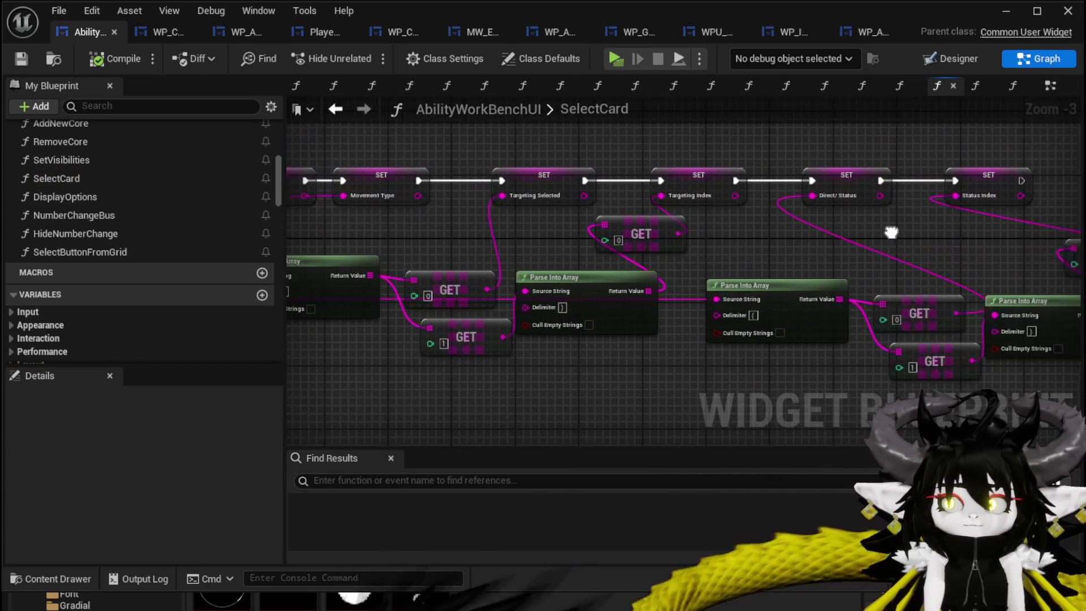
drag(891, 232, 468, 247)
scroll(146, 248, down, 10)
scroll(154, 245, down, 15)
scroll(154, 241, down, 12)
scroll(153, 240, up, 3)
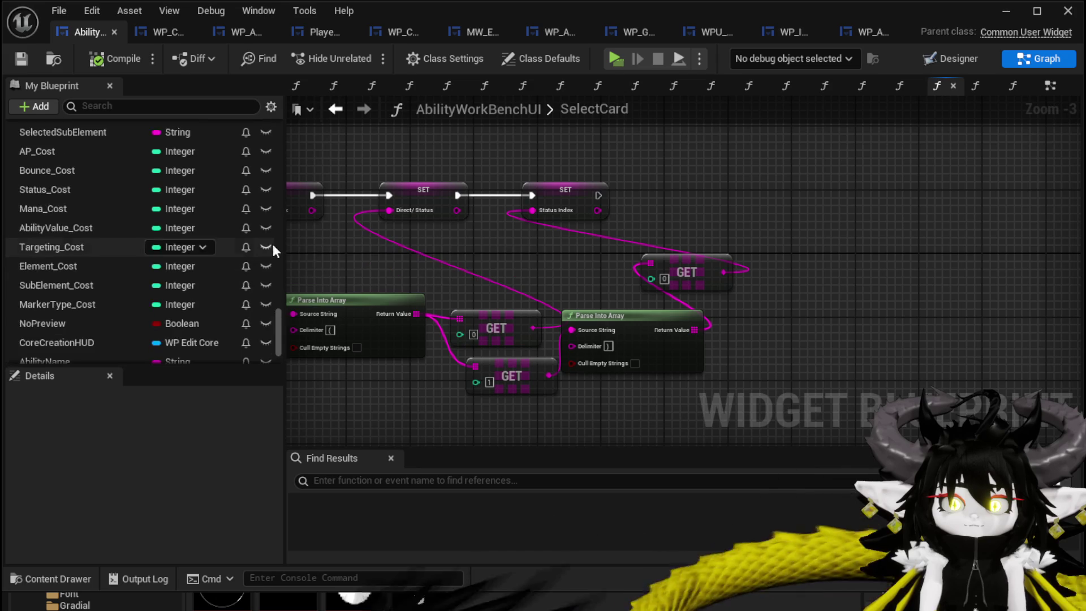
scroll(153, 170, up, 3)
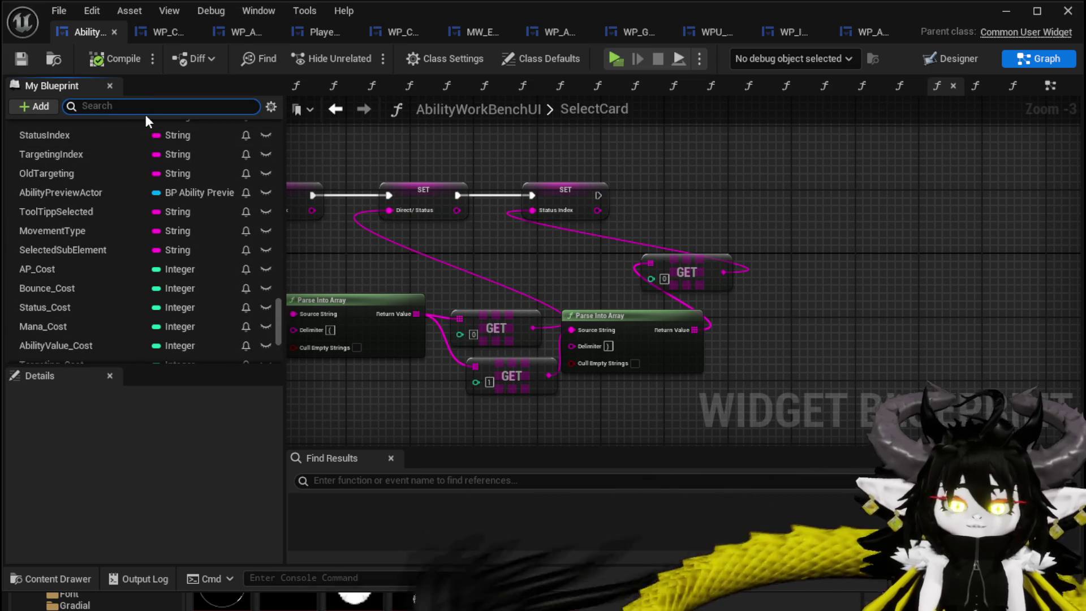
text(PC)
click(84, 221)
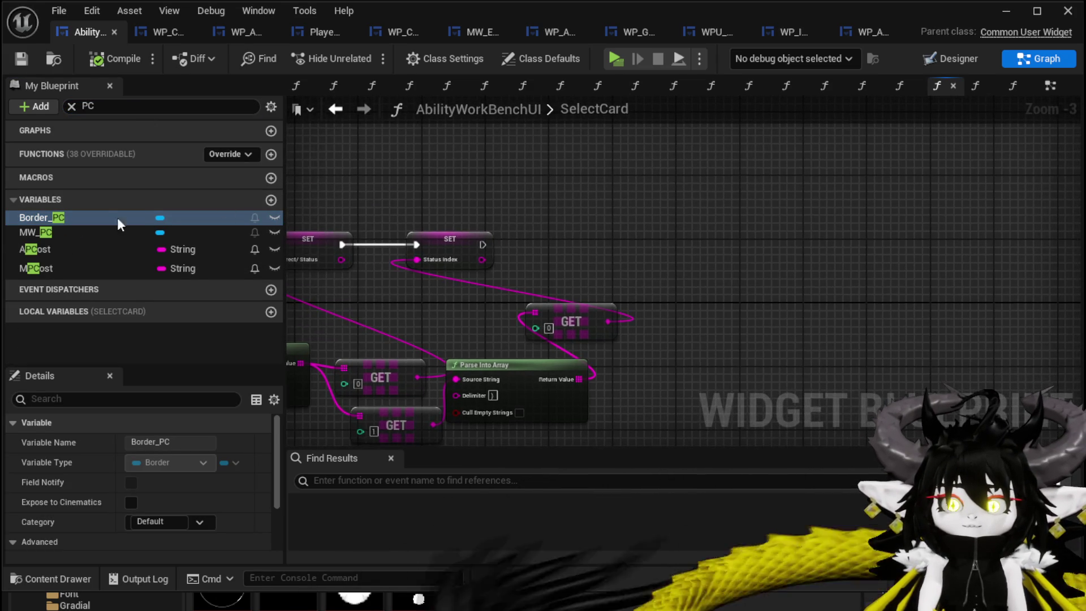
Drop Border_PC and MW_PC getter nodes into the SelectCard graph.
drag(117, 217, 341, 183)
drag(519, 142, 520, 141)
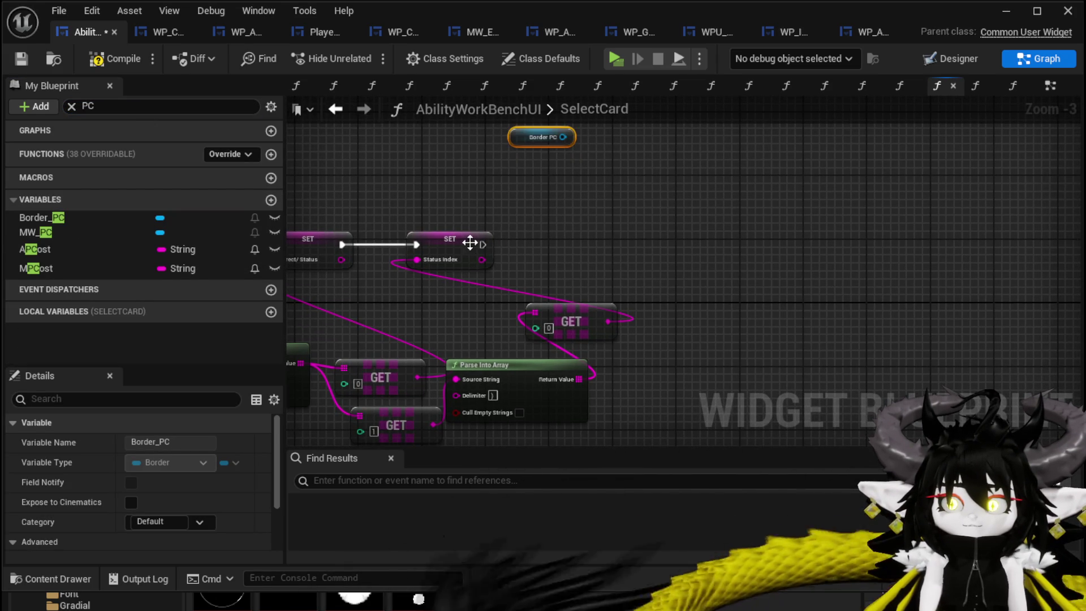
drag(70, 233, 664, 176)
click(674, 195)
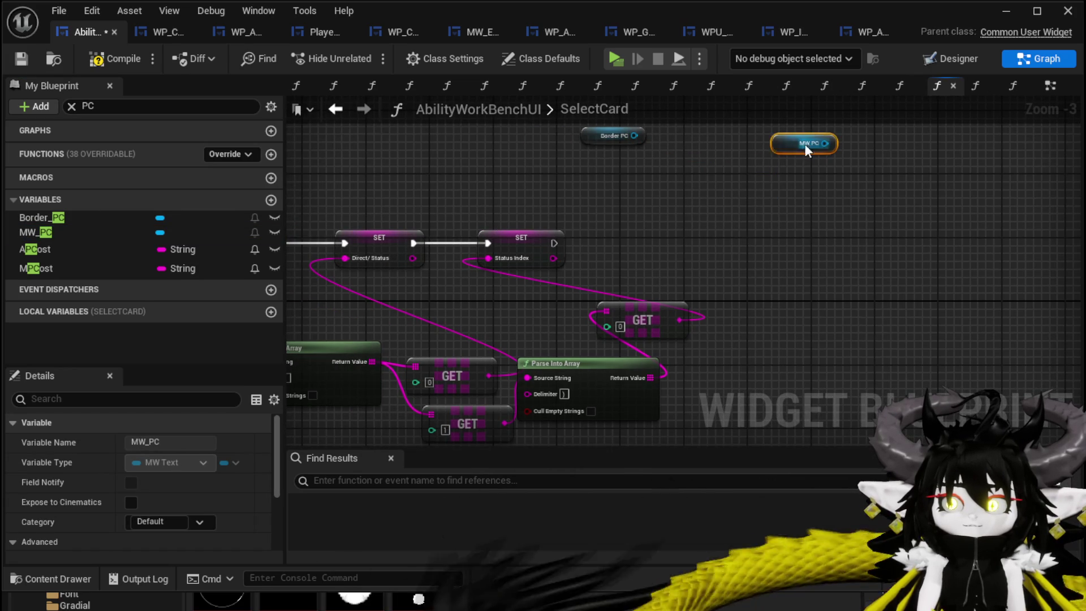
After SET Status Index, set Border_PC to Not Hit-Testable (Self & All Children), then save.
drag(636, 138, 710, 201)
text(set visi)
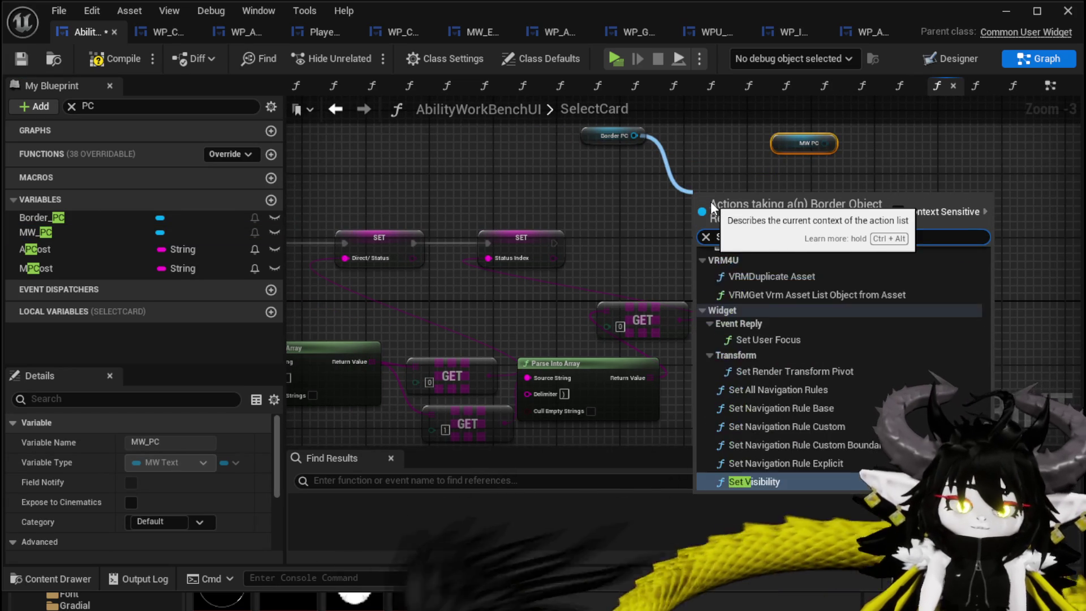
click(759, 313)
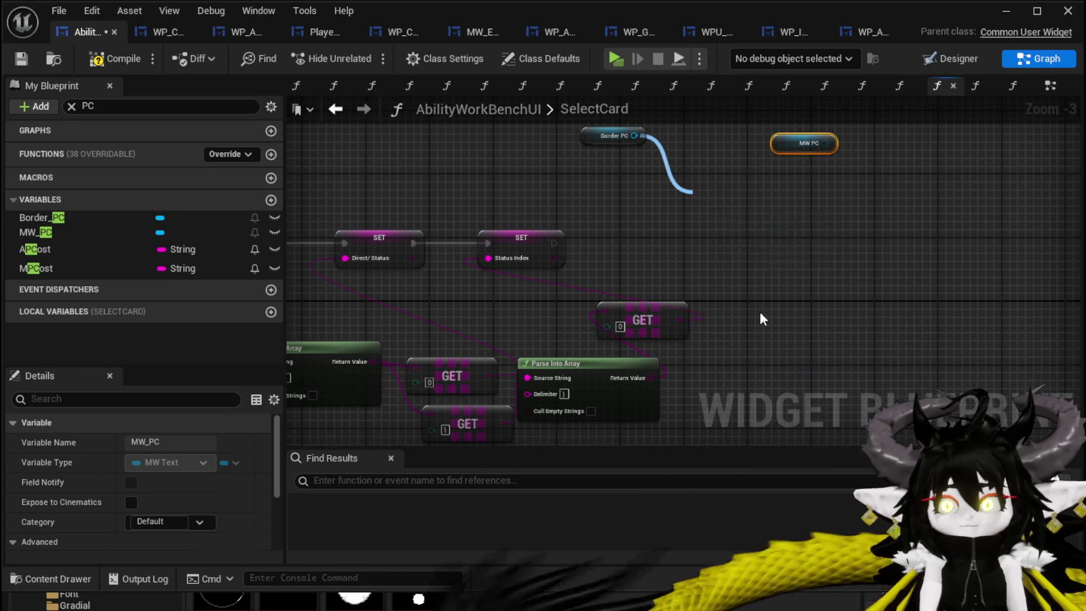
drag(553, 243, 703, 219)
drag(790, 228, 718, 196)
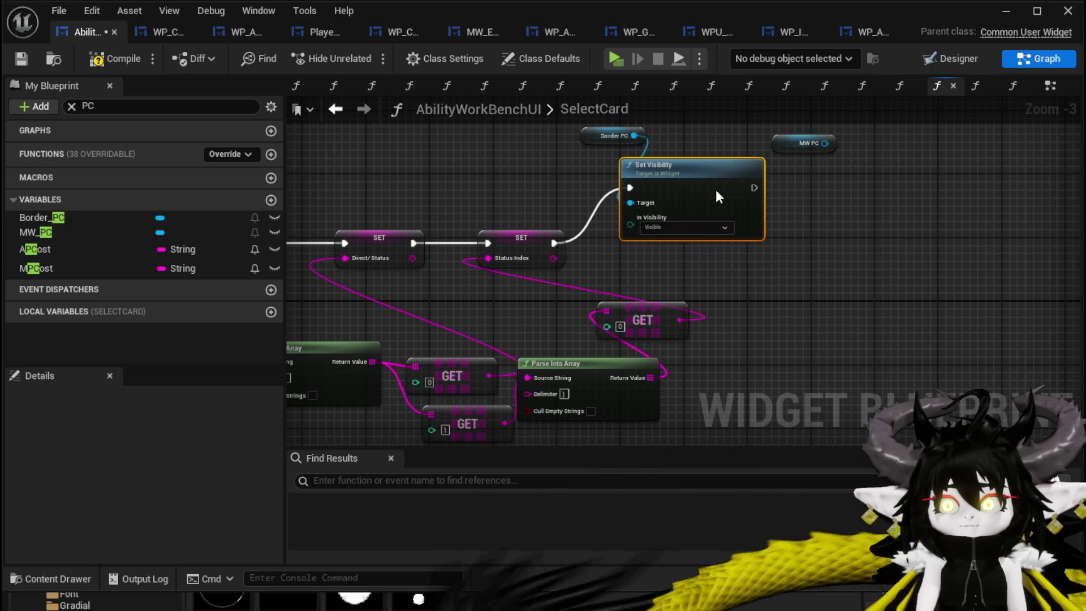
click(680, 228)
click(681, 266)
drag(908, 248, 757, 286)
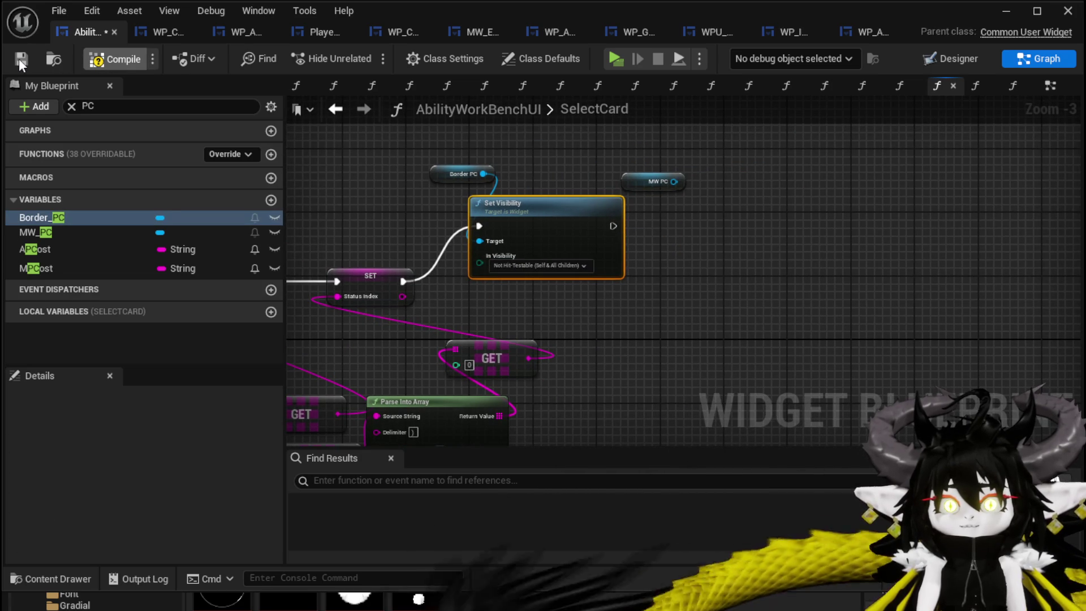
click(18, 59)
Reposition the MW_PC getter and start, then cancel, adding a Set Text node.
mouse_move(656, 181)
mouse_down()
mouse_move(631, 149)
mouse_move(713, 204)
mouse_up()
text(Set)
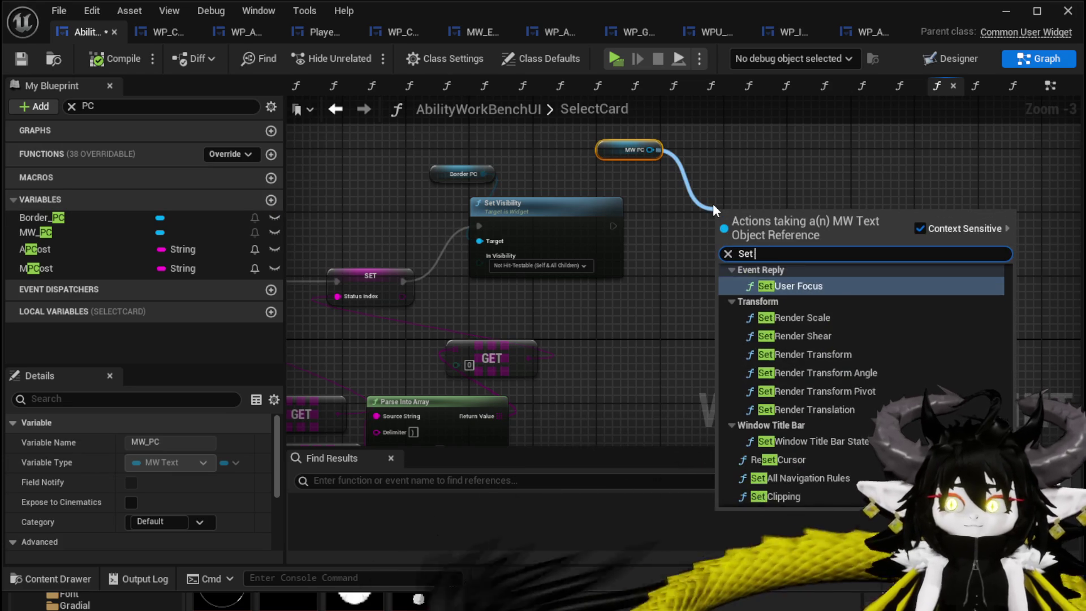
text( Text)
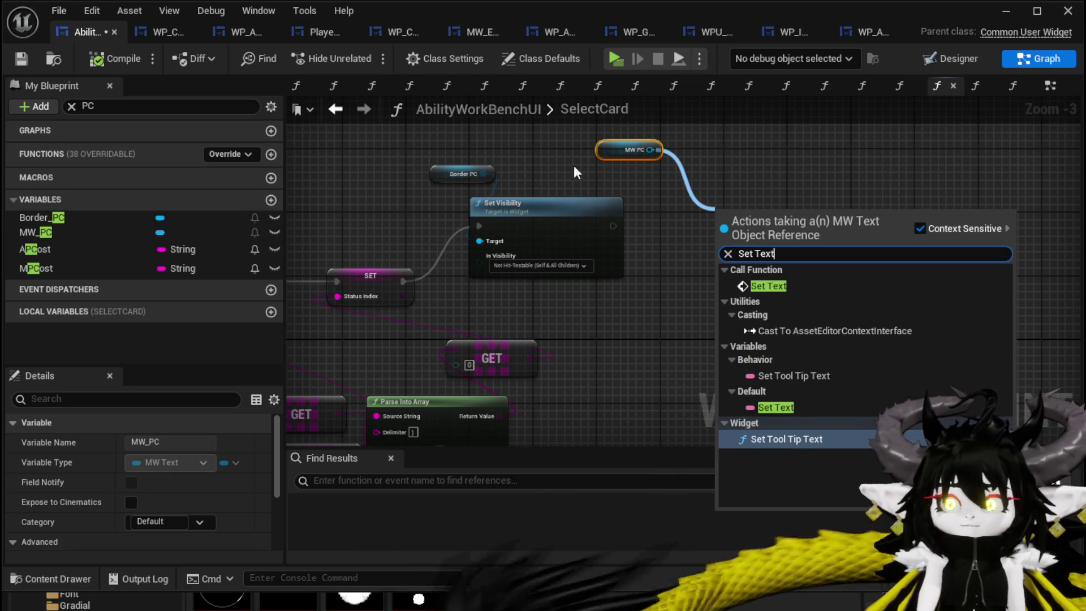
click(574, 167)
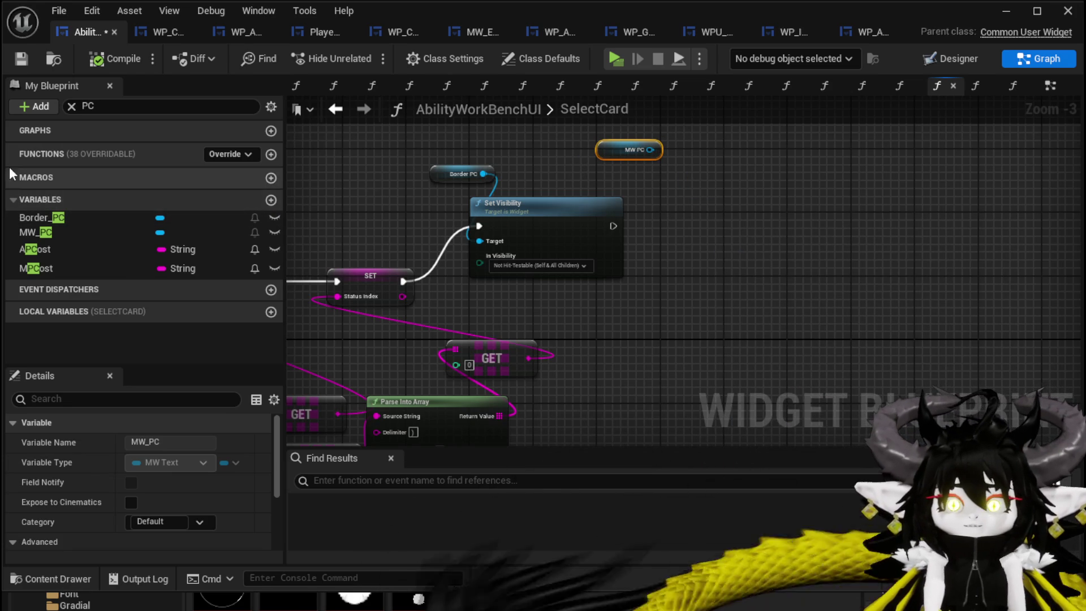
Drag SetPointsLeft from the Cost function category into SelectCard as a call node.
click(71, 106)
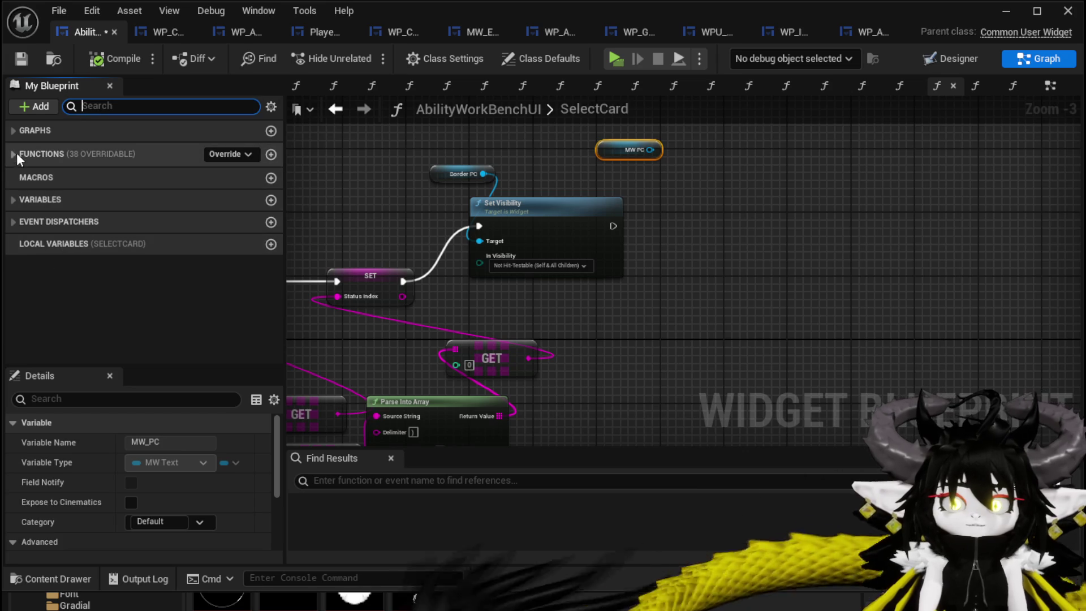
click(16, 154)
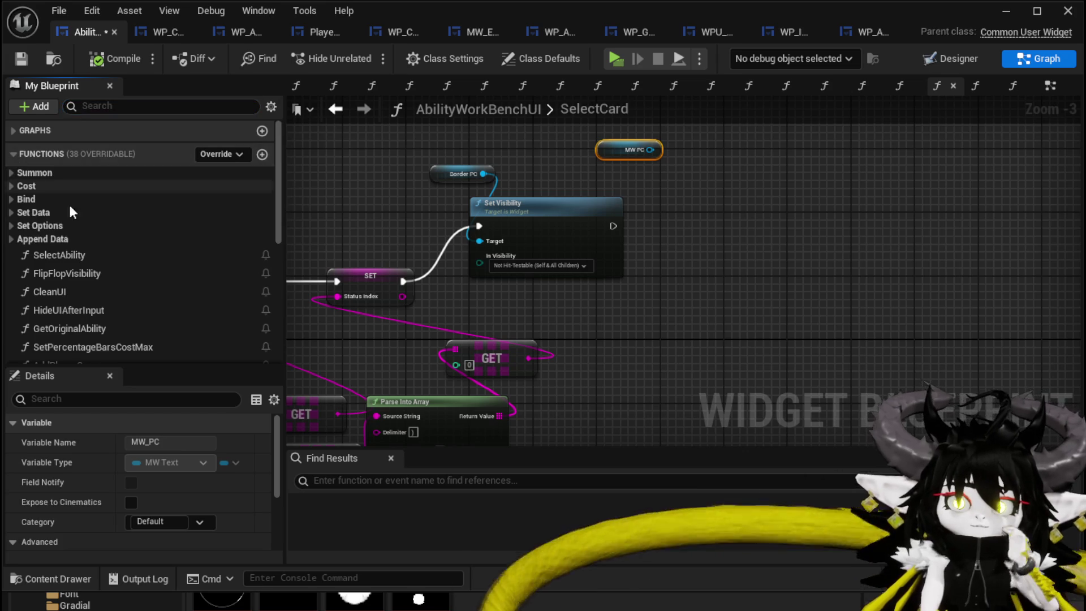
click(12, 184)
scroll(186, 219, down, 1)
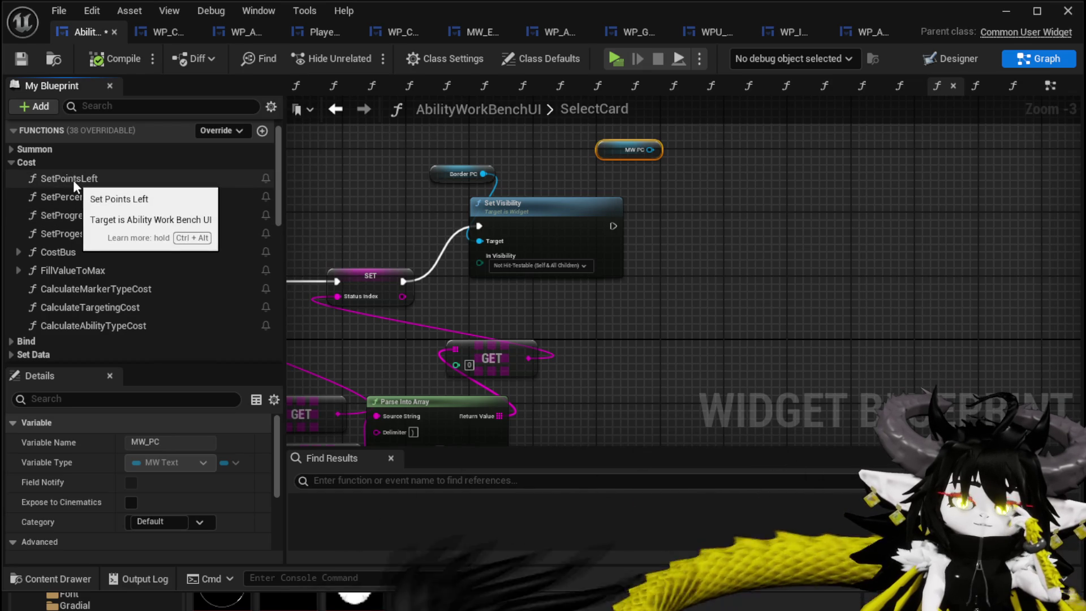
drag(73, 180, 716, 225)
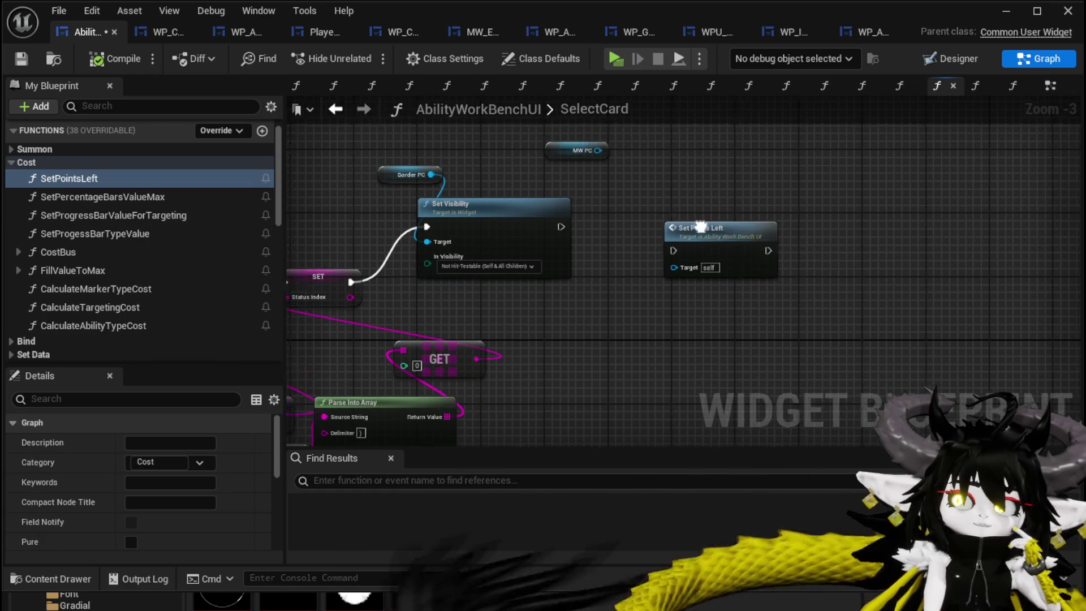
Reposition the Set Points Left node and open the SetPointsLeft function graph.
drag(552, 233, 512, 185)
click(421, 163)
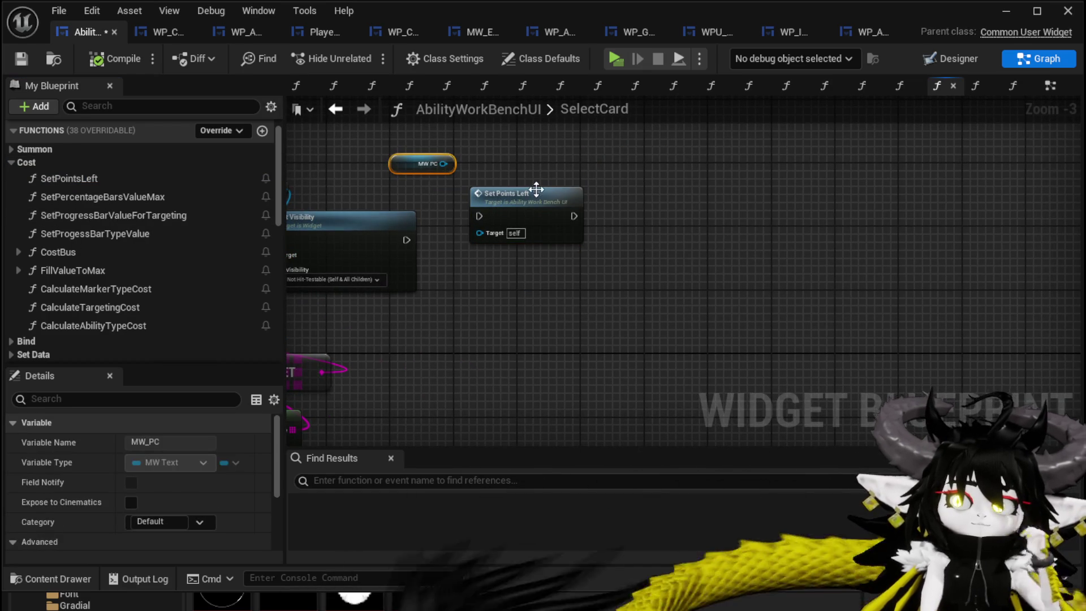
double_click(524, 189)
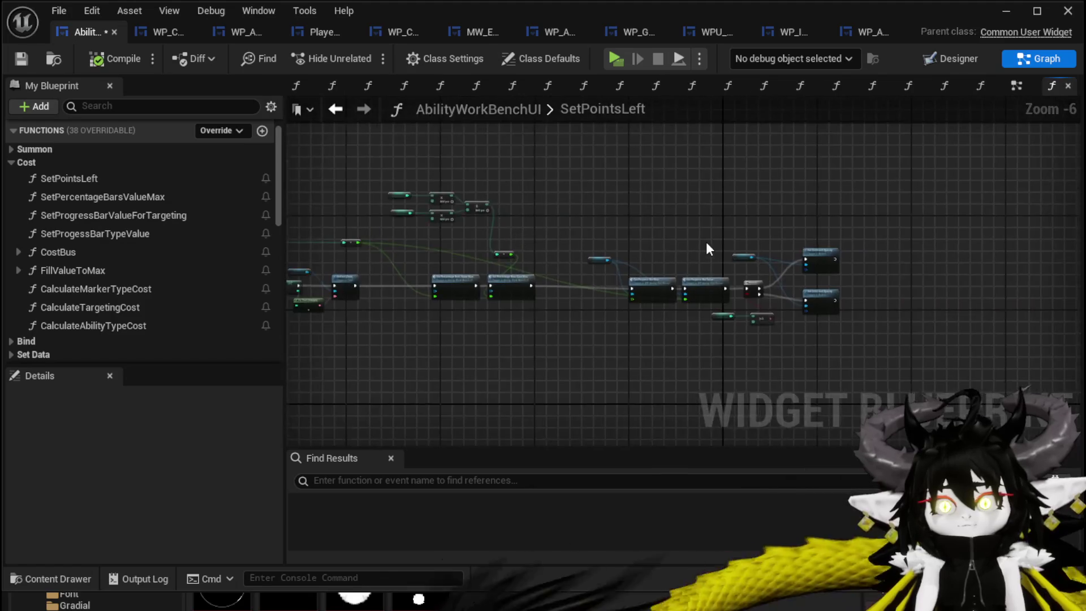
Paste an MW PC getter into SetPointsLeft and place it above Text Block Points Left.
scroll(706, 242, up, 4)
drag(452, 193, 423, 117)
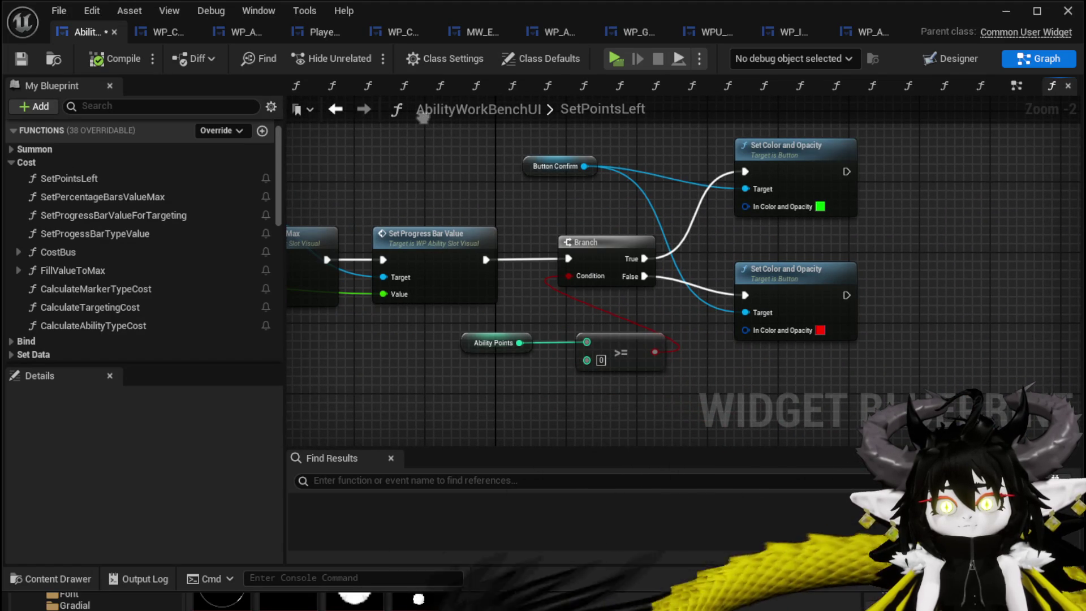
drag(423, 117, 642, 152)
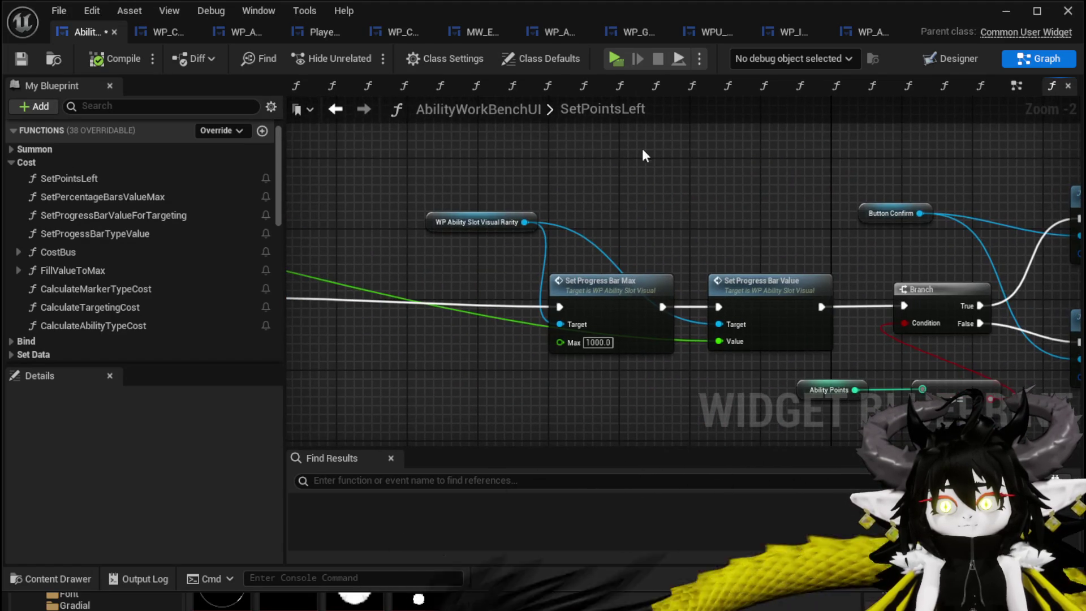
key(ctrl+v)
mouse_move(560, 184)
mouse_down()
mouse_move(665, 216)
mouse_move(692, 211)
mouse_up()
scroll(697, 215, down, 2)
drag(887, 223, 751, 223)
scroll(611, 226, up, 2)
mouse_move(601, 224)
mouse_down()
mouse_move(689, 315)
mouse_move(600, 251)
mouse_move(666, 189)
mouse_up()
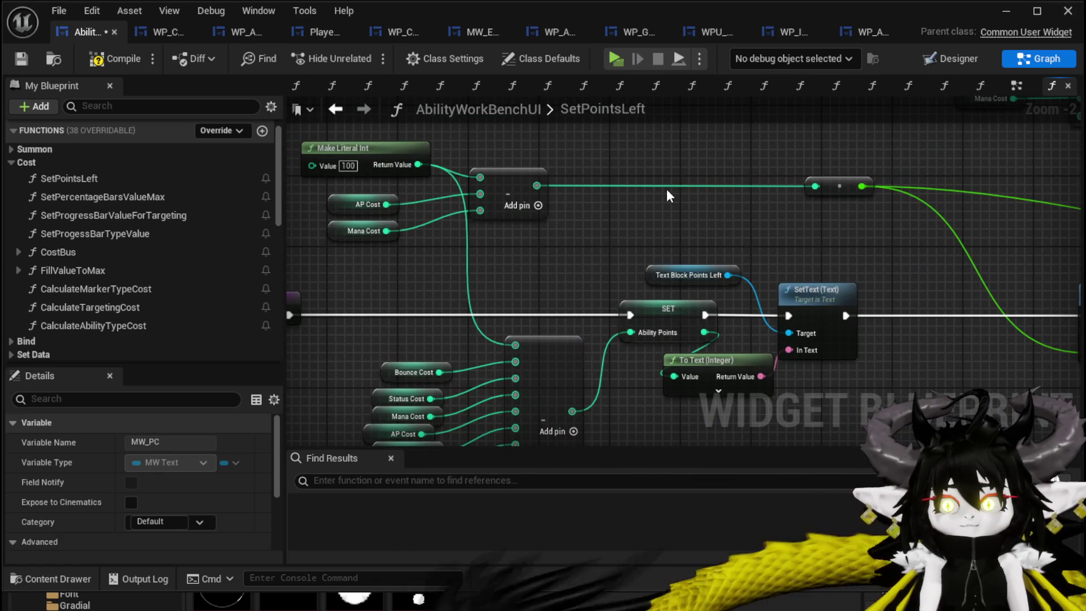
click(671, 274)
mouse_move(670, 258)
mouse_down()
mouse_move(866, 247)
mouse_move(817, 229)
mouse_up()
click(860, 188)
drag(860, 189, 537, 227)
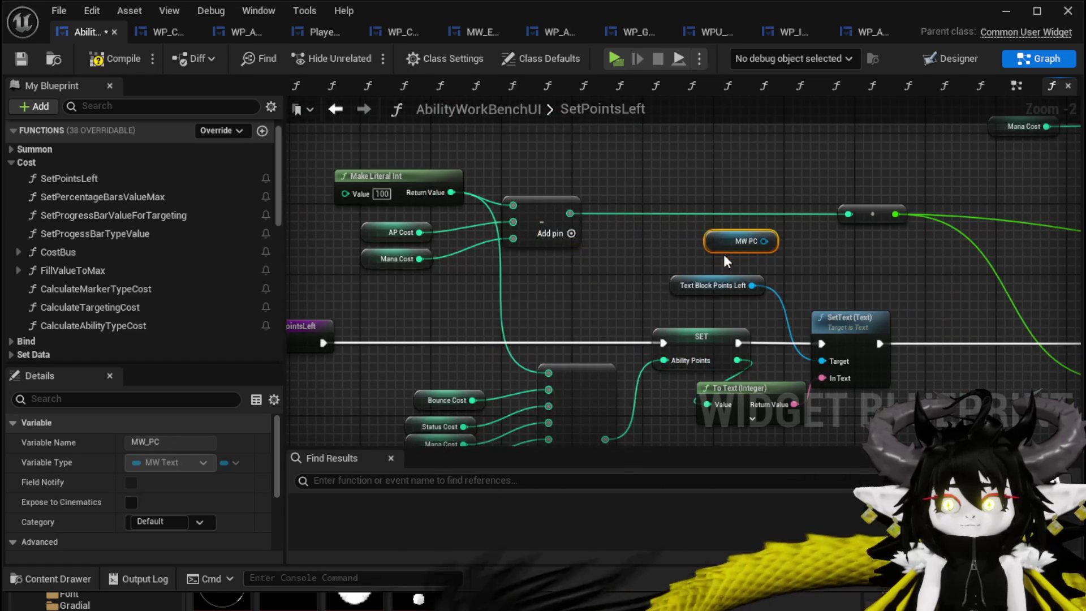
Add a Set Text on MW PC after SetText (Text), fed the Ability Points text, leading into Set Percentage Bars Value Max.
drag(755, 258, 818, 271)
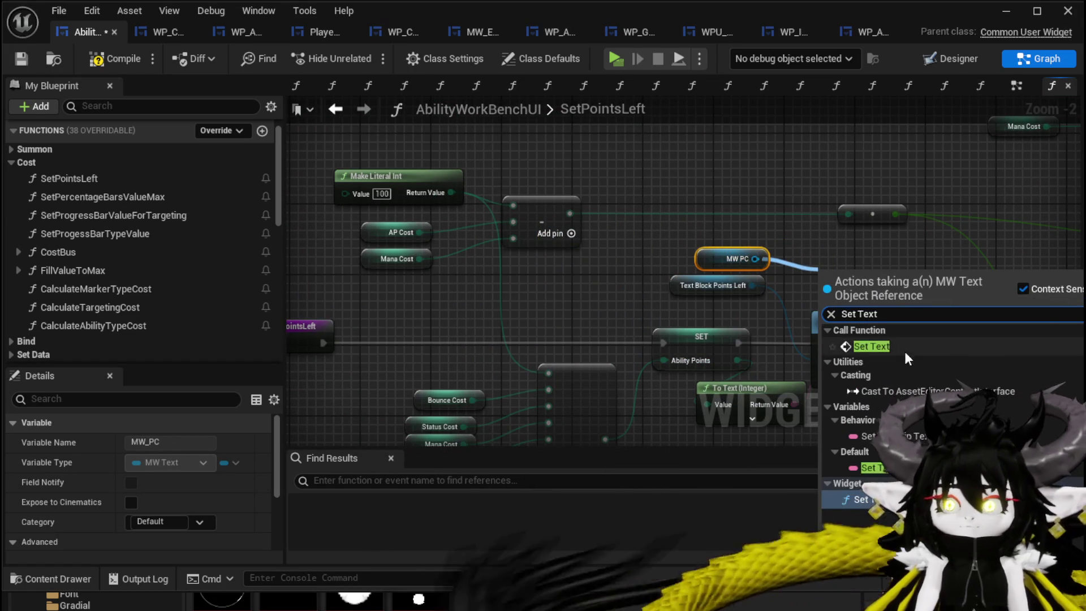
click(868, 345)
drag(640, 318, 743, 320)
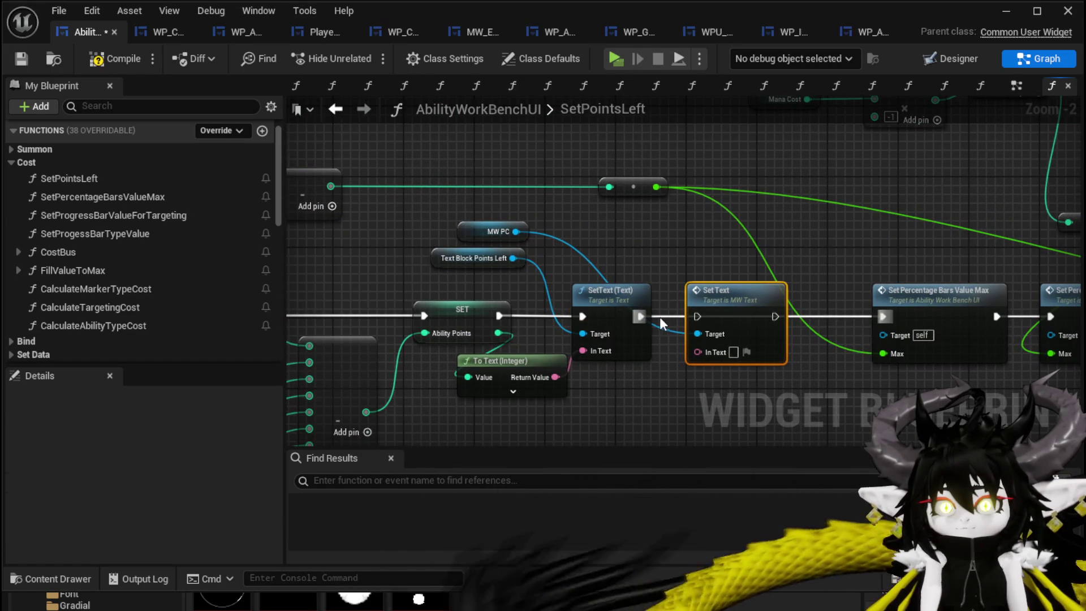
mouse_move(643, 317)
mouse_down()
mouse_move(710, 314)
mouse_move(697, 316)
mouse_up()
drag(775, 316, 800, 321)
drag(880, 316, 880, 316)
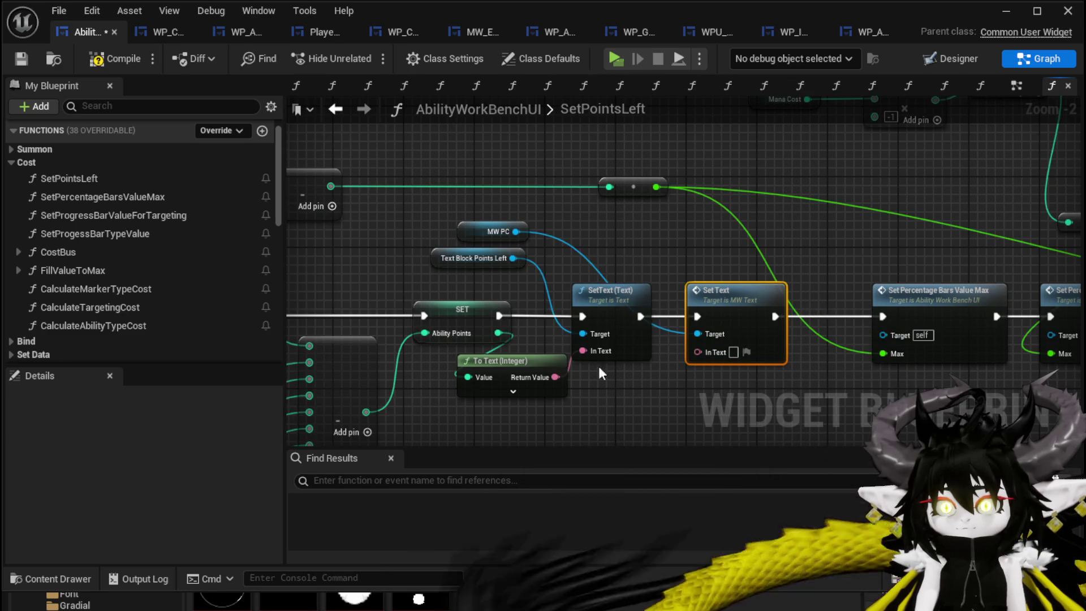
drag(556, 377, 708, 352)
scroll(708, 351, down, 2)
drag(462, 336, 681, 331)
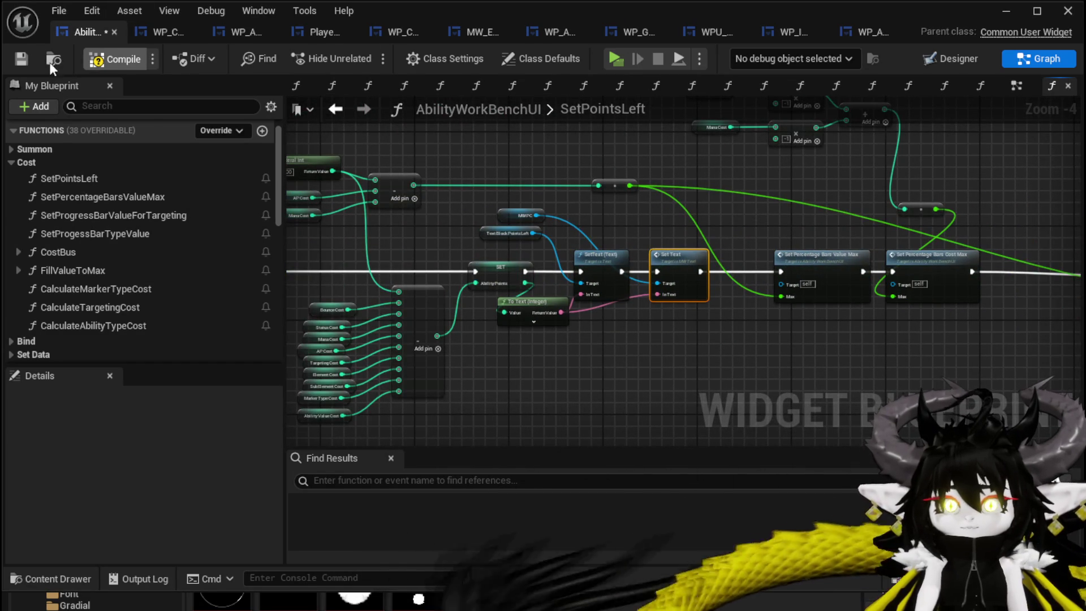
Save the blueprint and open the SelectCard function graph under Append Data.
click(21, 57)
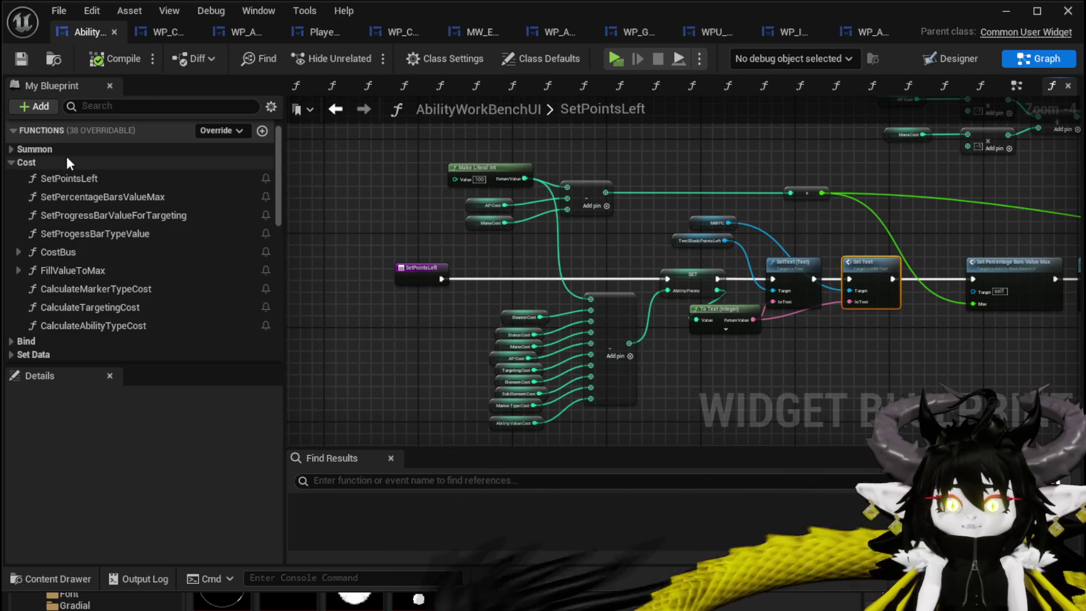
click(29, 162)
click(59, 216)
scroll(91, 249, down, 5)
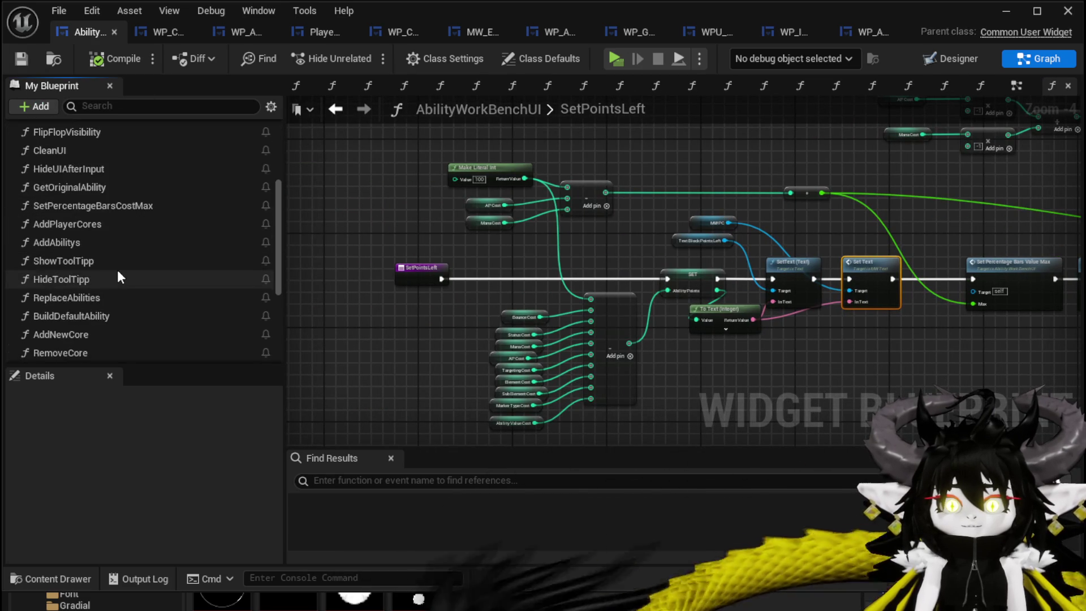
double_click(90, 251)
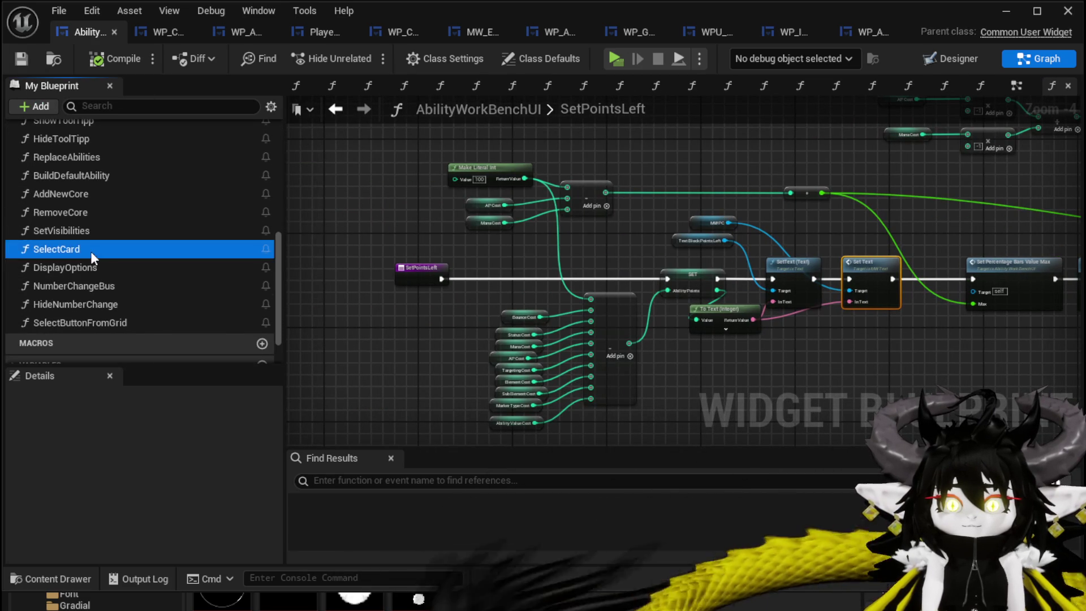
Run Set Points Left right after Set Visibility, delete the unused MW PC getter, and save.
scroll(452, 277, up, 3)
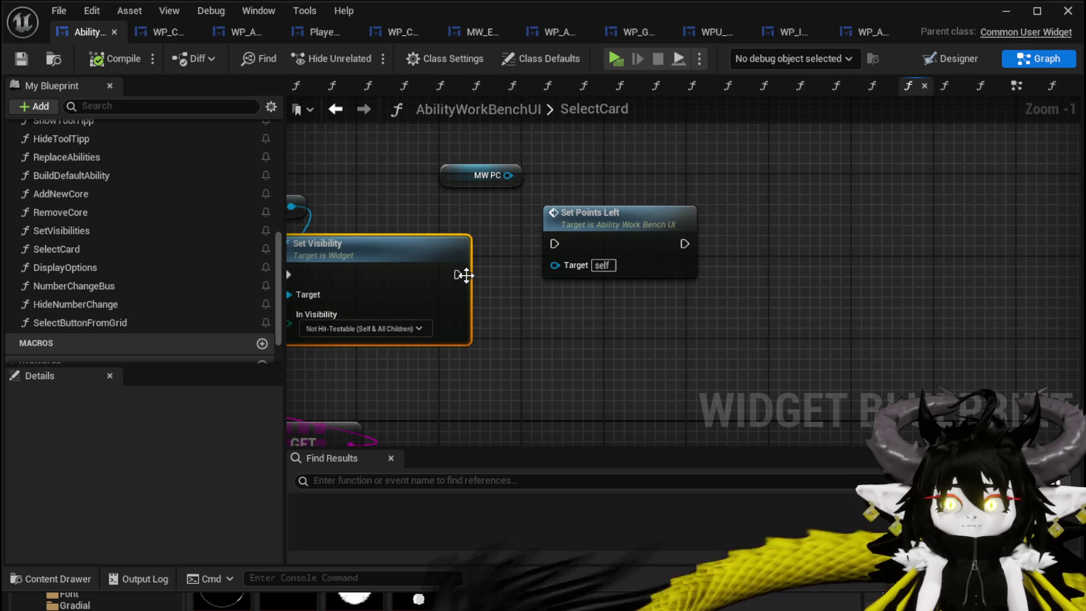
drag(593, 244, 587, 274)
mouse_move(508, 175)
mouse_down()
mouse_move(544, 297)
mouse_move(557, 188)
mouse_up()
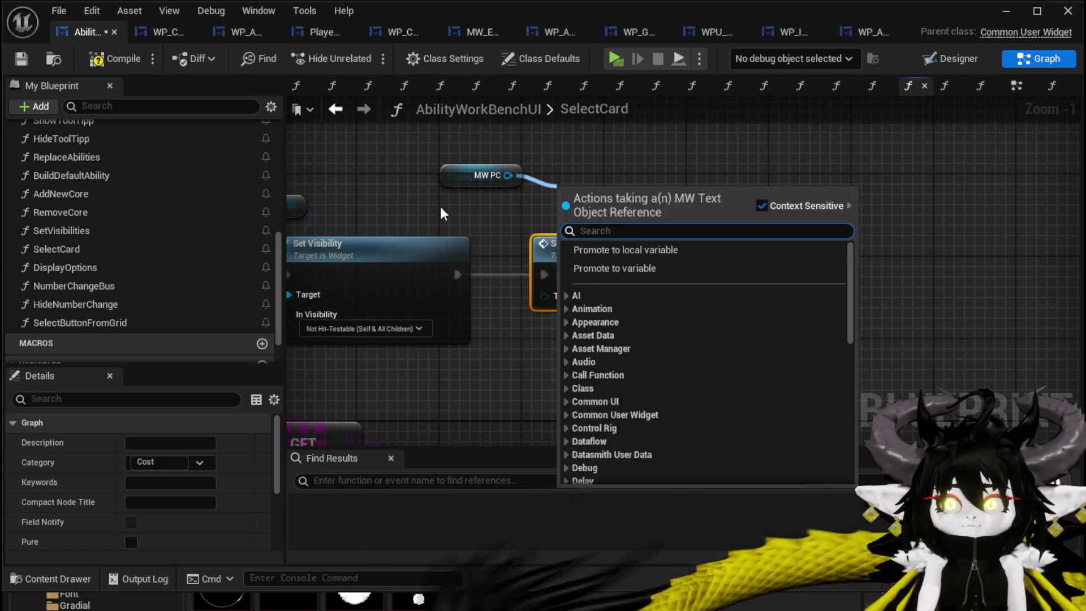
click(480, 175)
key(Delete)
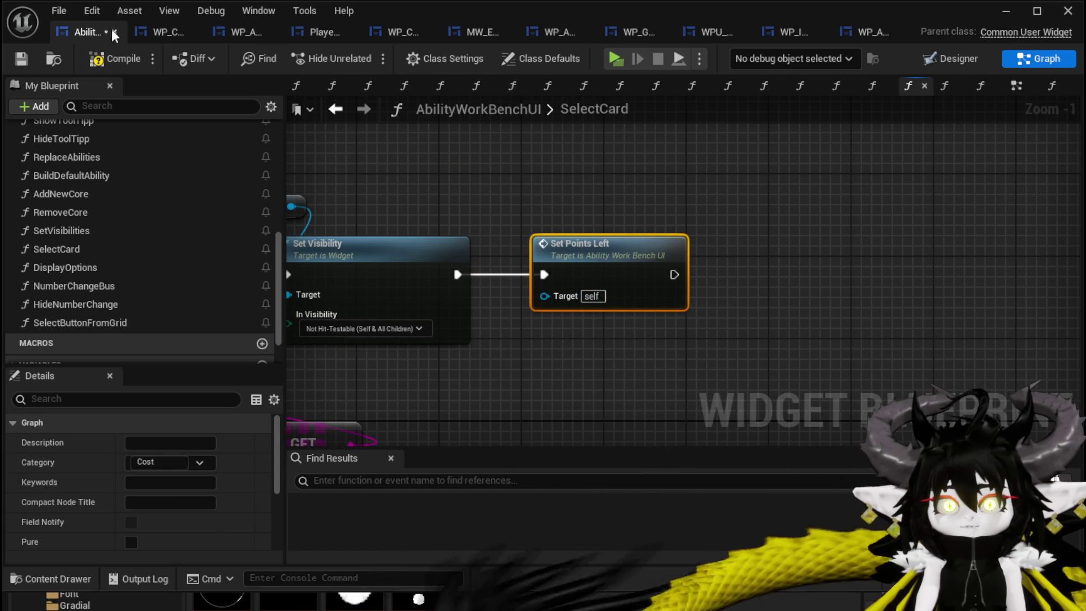
click(17, 63)
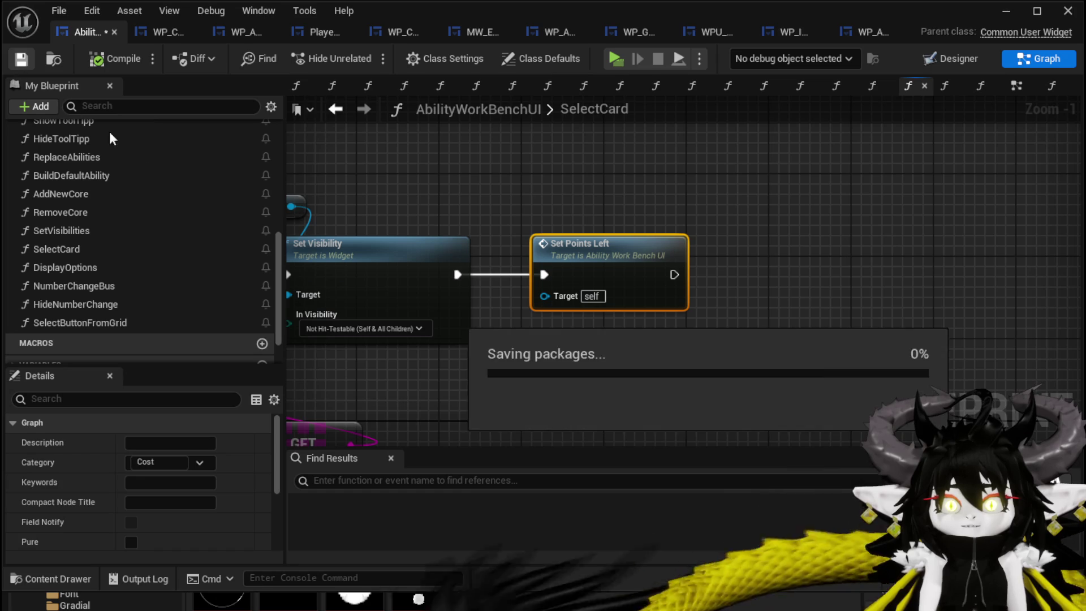
Open the NumberChangeBus function graph and inspect its column of SET nodes.
double_click(147, 290)
mouse_move(998, 304)
mouse_down()
mouse_move(867, 284)
mouse_move(839, 326)
mouse_up()
scroll(860, 276, up, 4)
scroll(803, 317, down, 3)
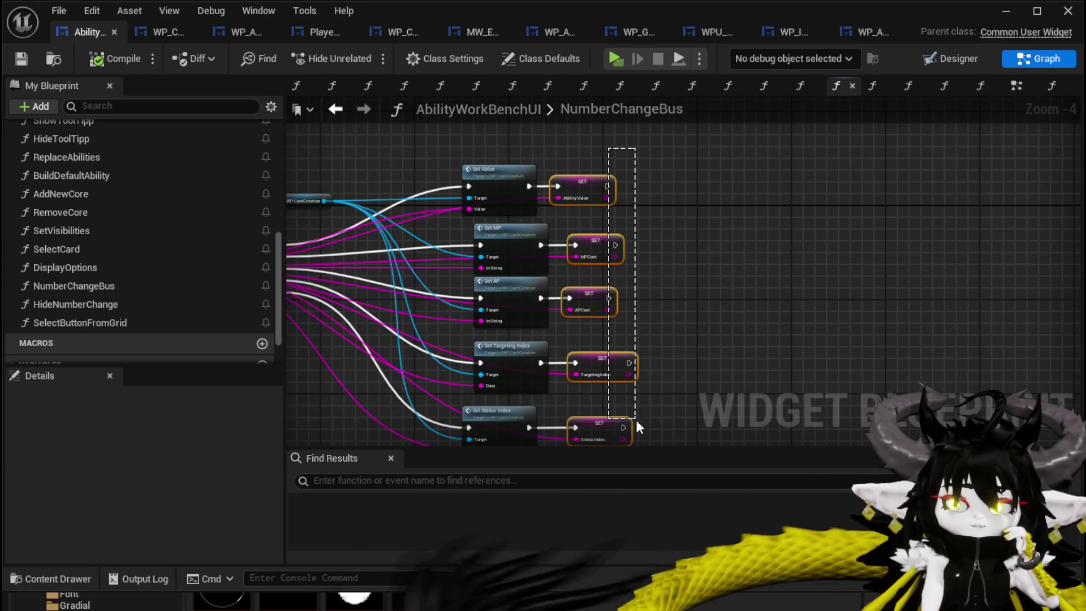
drag(636, 420, 748, 321)
click(747, 321)
scroll(98, 267, up, 5)
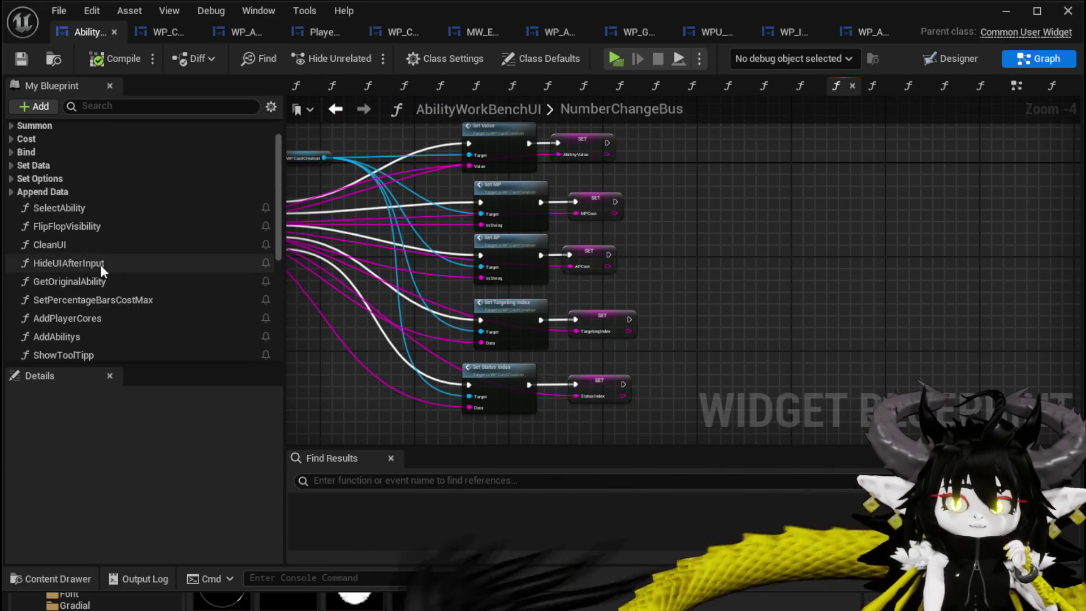
scroll(100, 264, up, 2)
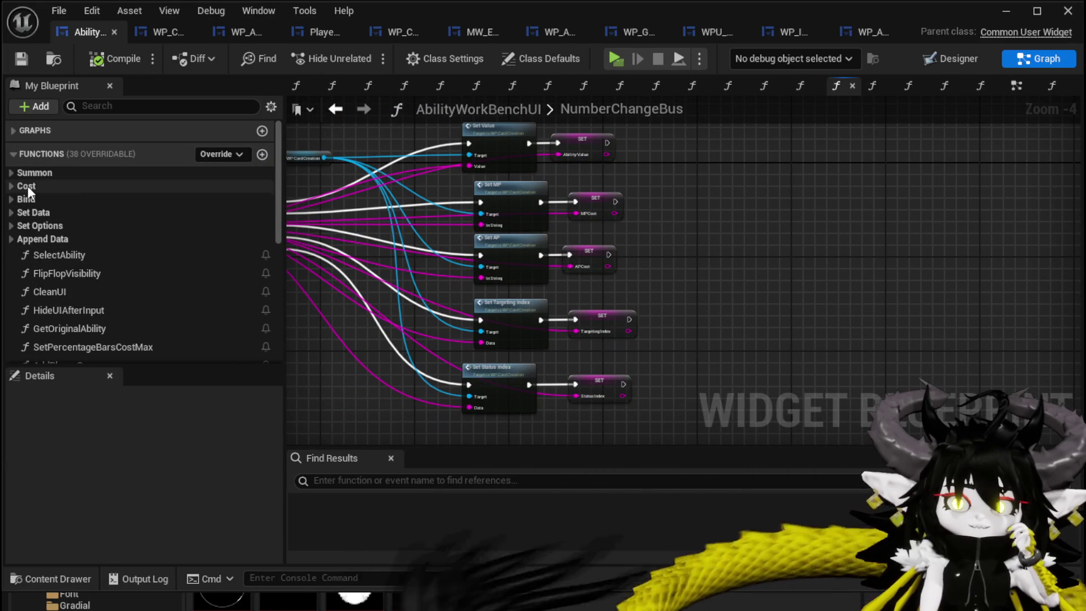
Look through the SetPointsLeft and SetProgessBarTypeValue graphs, ending in the CostBus function graph.
click(9, 187)
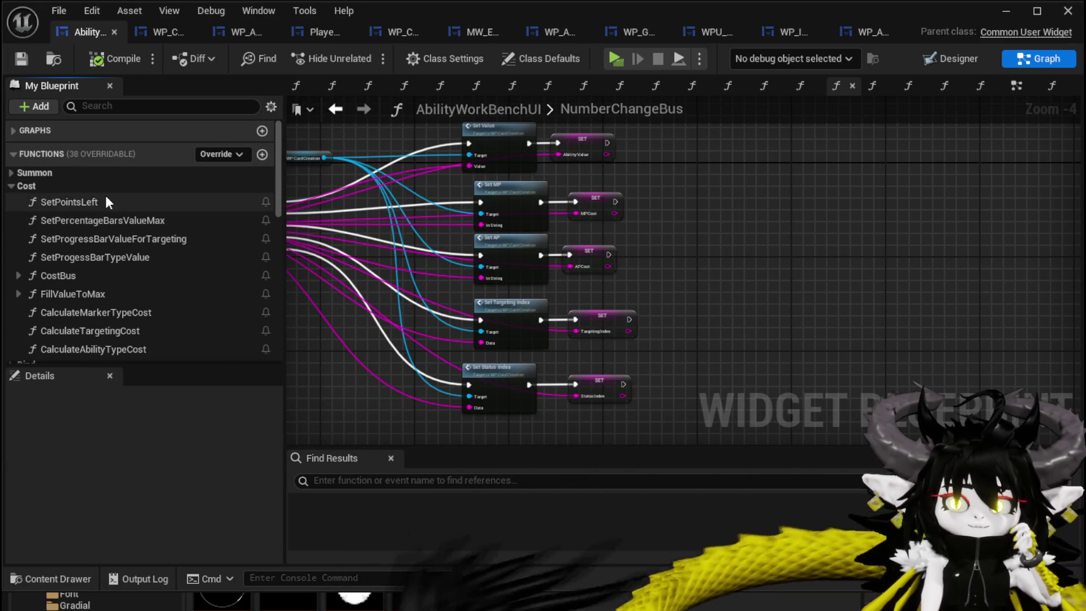
double_click(105, 199)
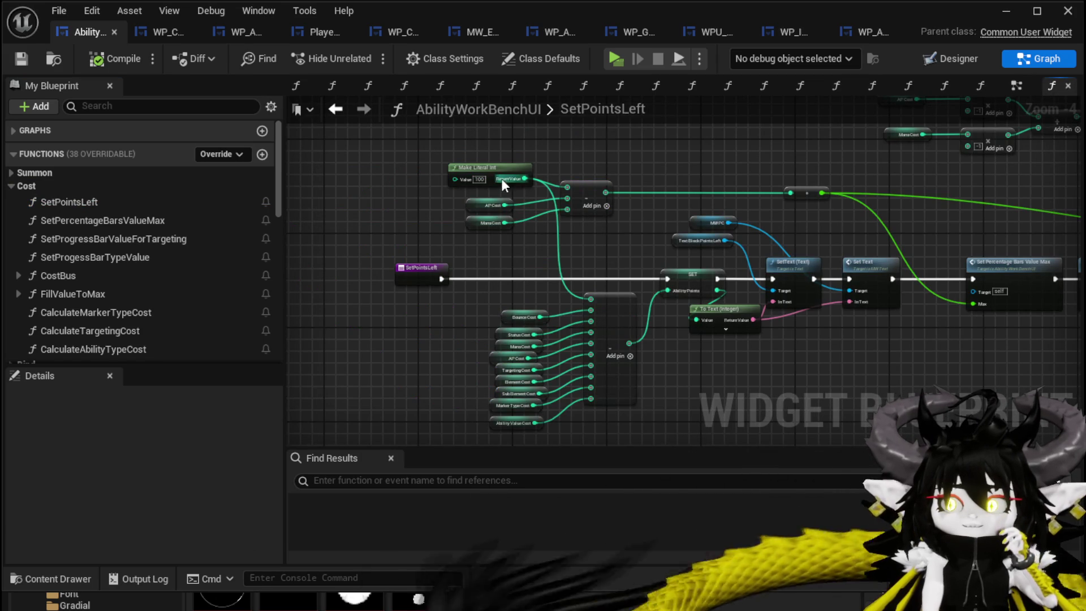
mouse_move(470, 155)
mouse_down()
mouse_move(339, 164)
mouse_move(409, 162)
mouse_up()
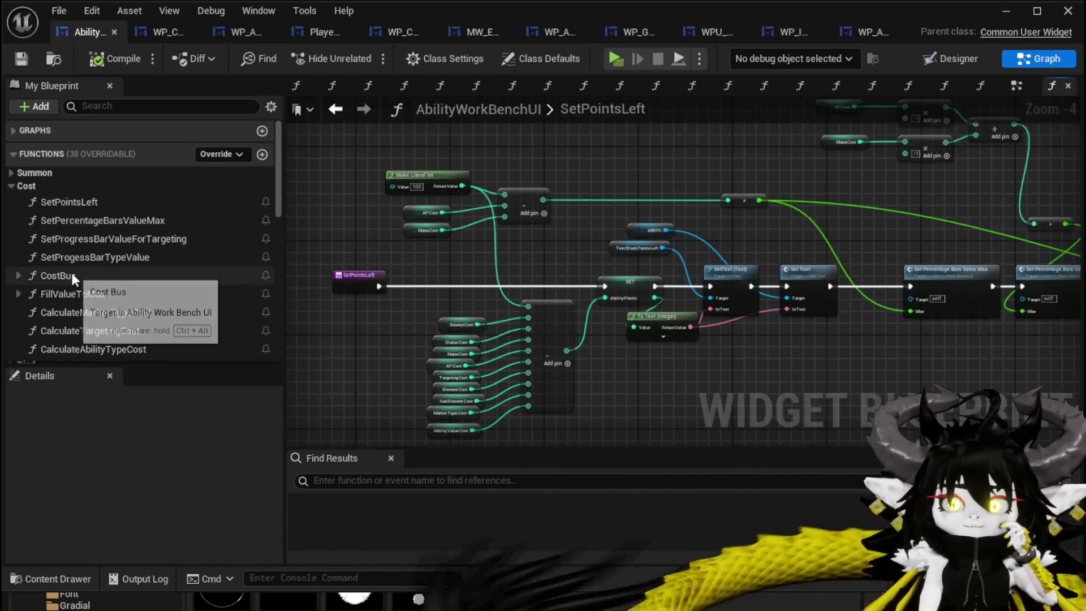
double_click(134, 252)
scroll(160, 277, down, 3)
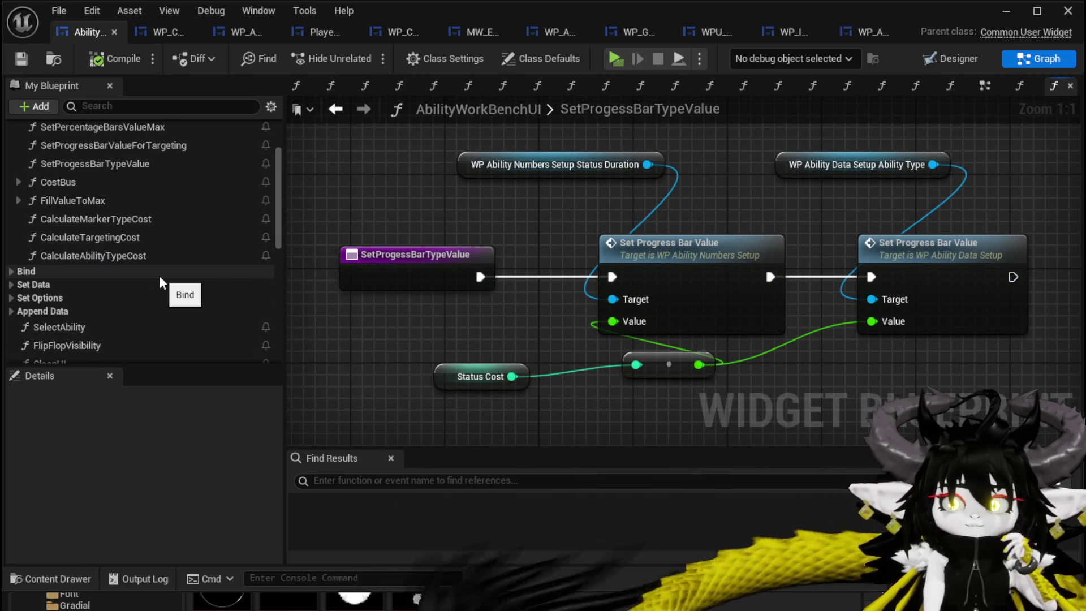
double_click(59, 184)
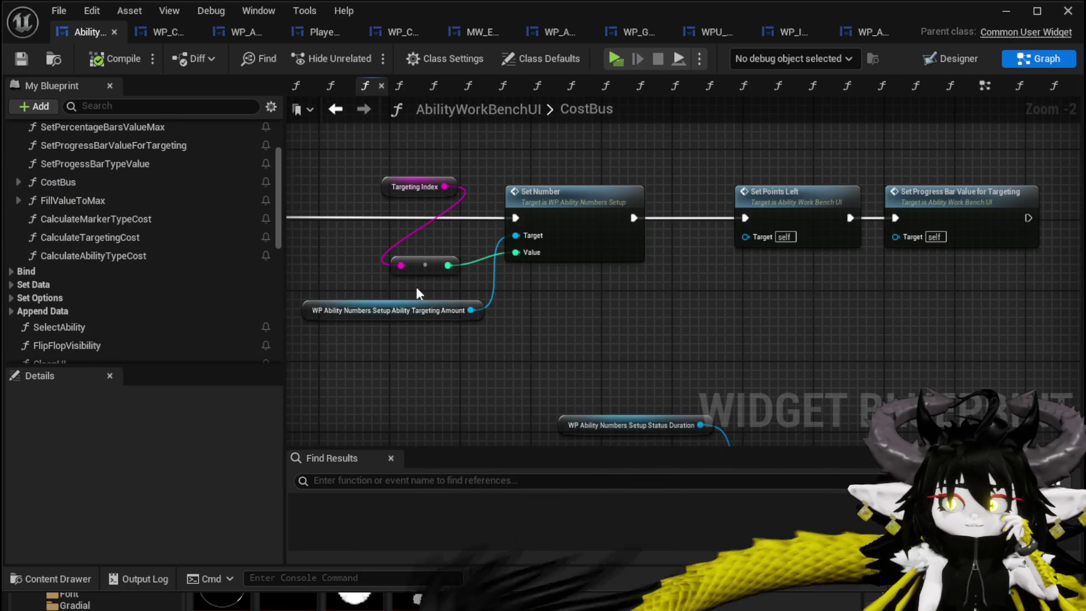
Move the Set Points Left node left and down beside the Switch on String node.
scroll(525, 277, down, 3)
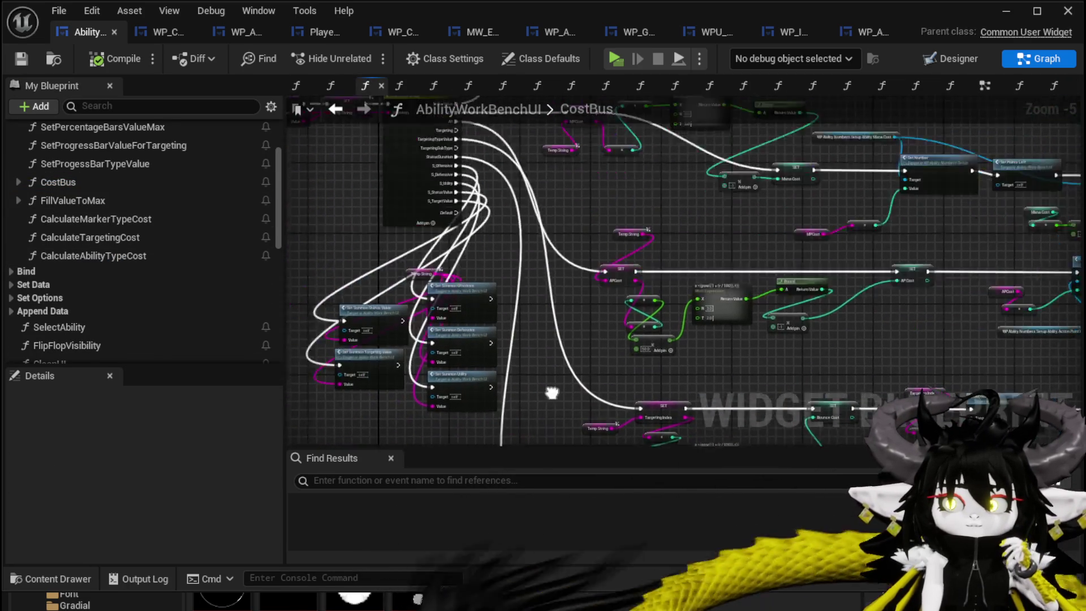
scroll(639, 295, up, 3)
mouse_move(424, 345)
mouse_down()
mouse_move(428, 327)
mouse_move(494, 376)
mouse_move(315, 380)
mouse_up()
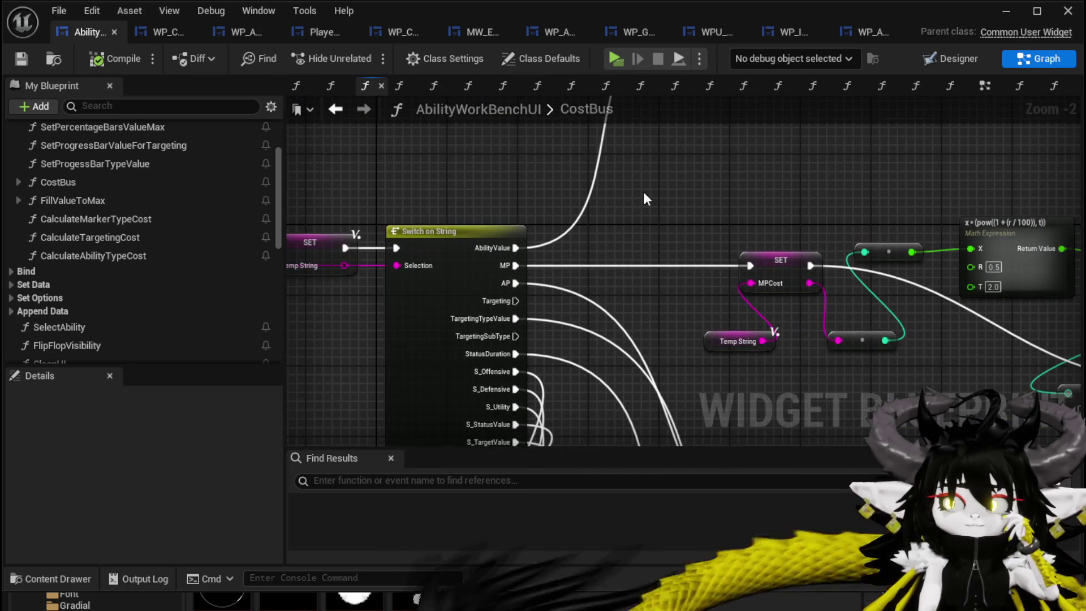
scroll(477, 260, down, 3)
scroll(718, 286, up, 4)
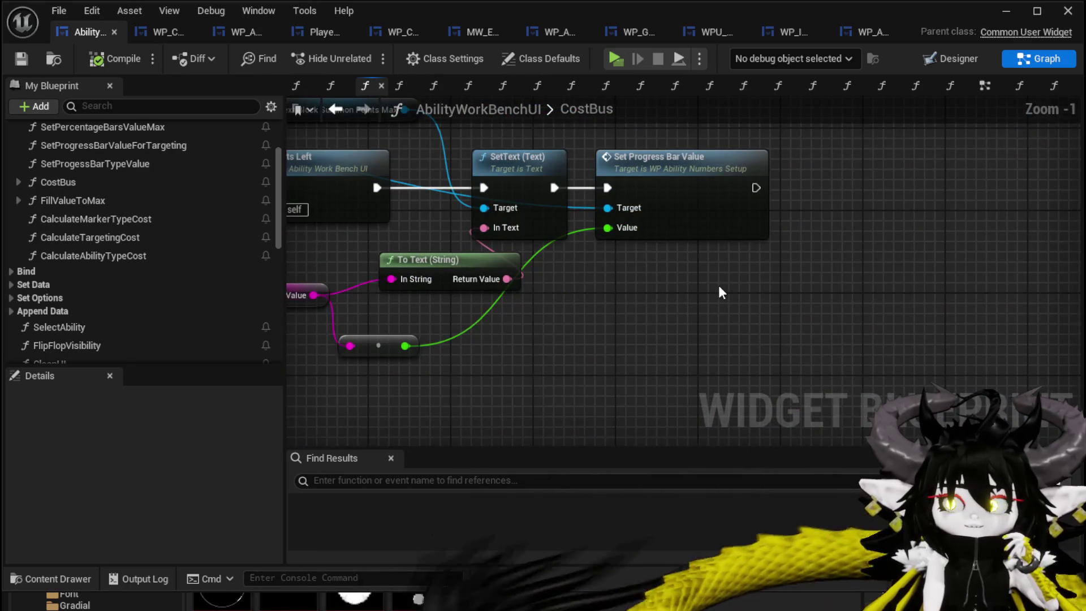
drag(719, 287, 995, 330)
drag(610, 200, 574, 212)
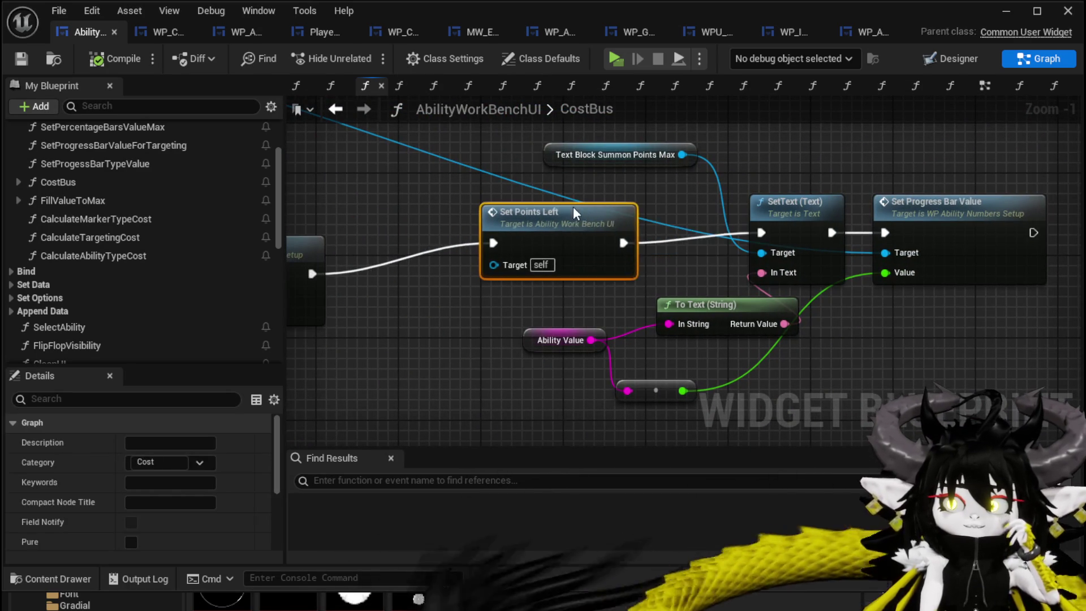
drag(453, 209, 802, 212)
scroll(802, 212, down, 3)
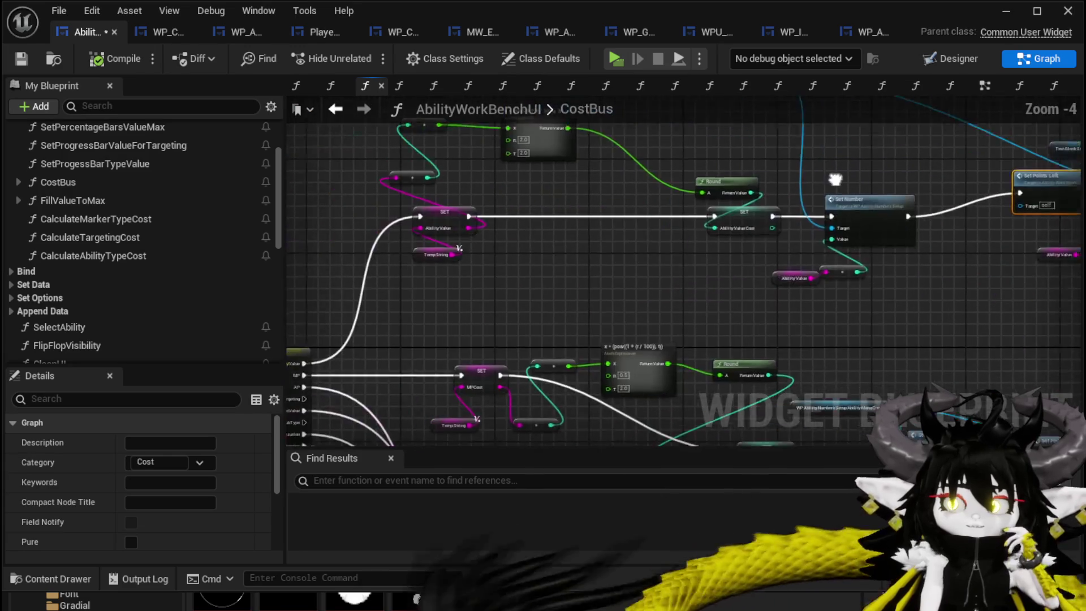
scroll(563, 254, up, 3)
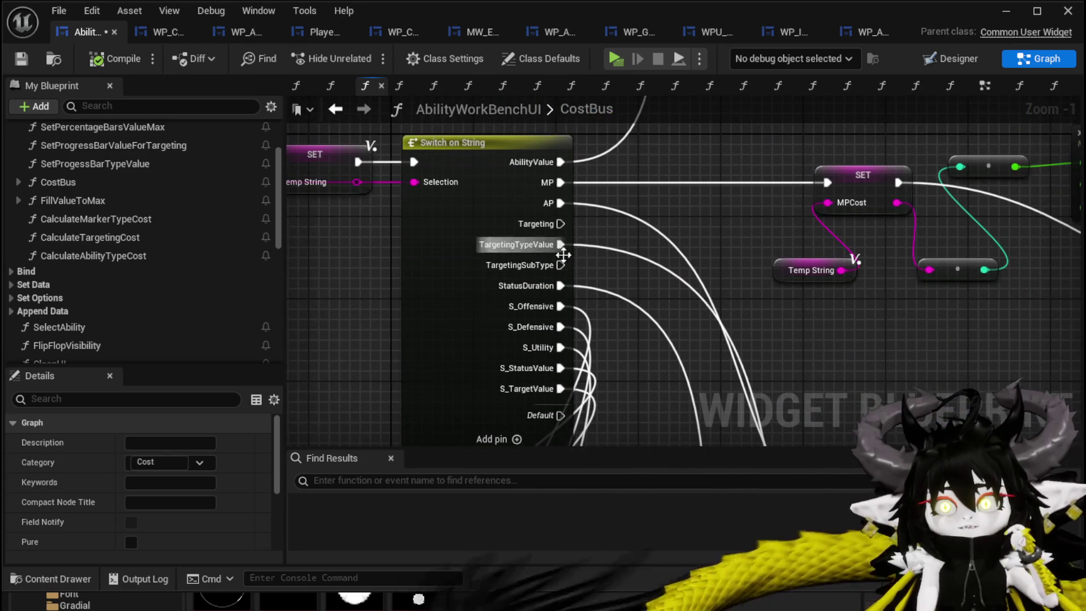
Move the Temp String SET node up near the CostBus entry node.
drag(702, 226, 695, 187)
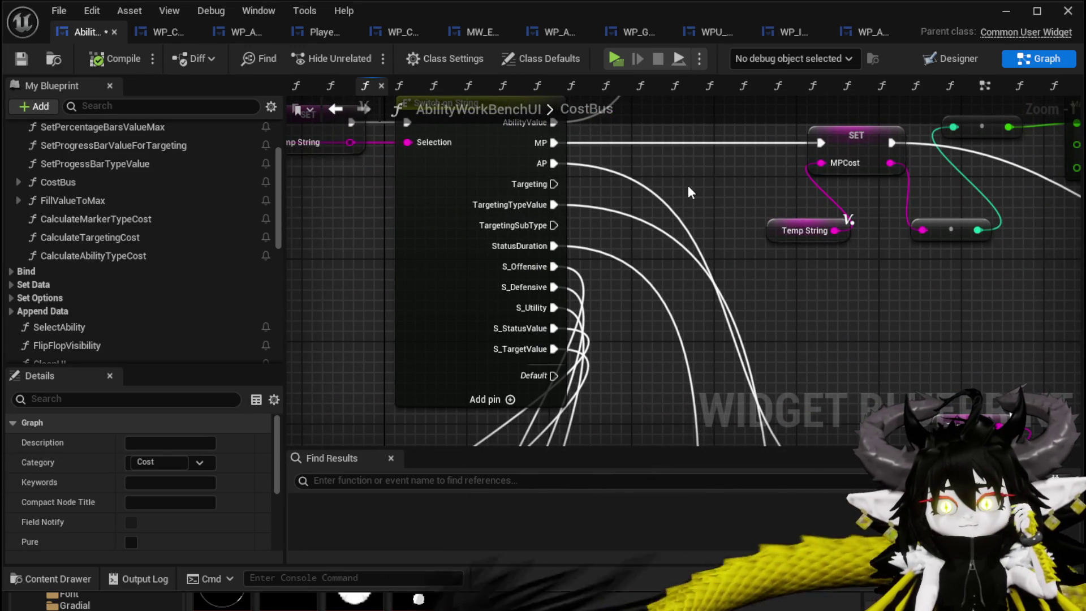
scroll(447, 204, down, 3)
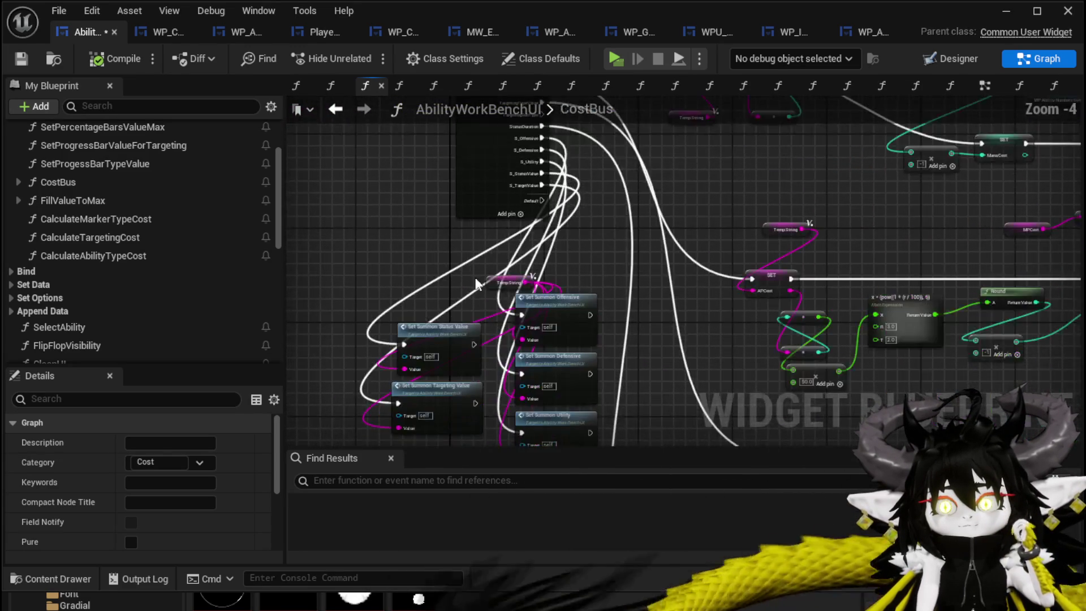
scroll(409, 167, up, 1)
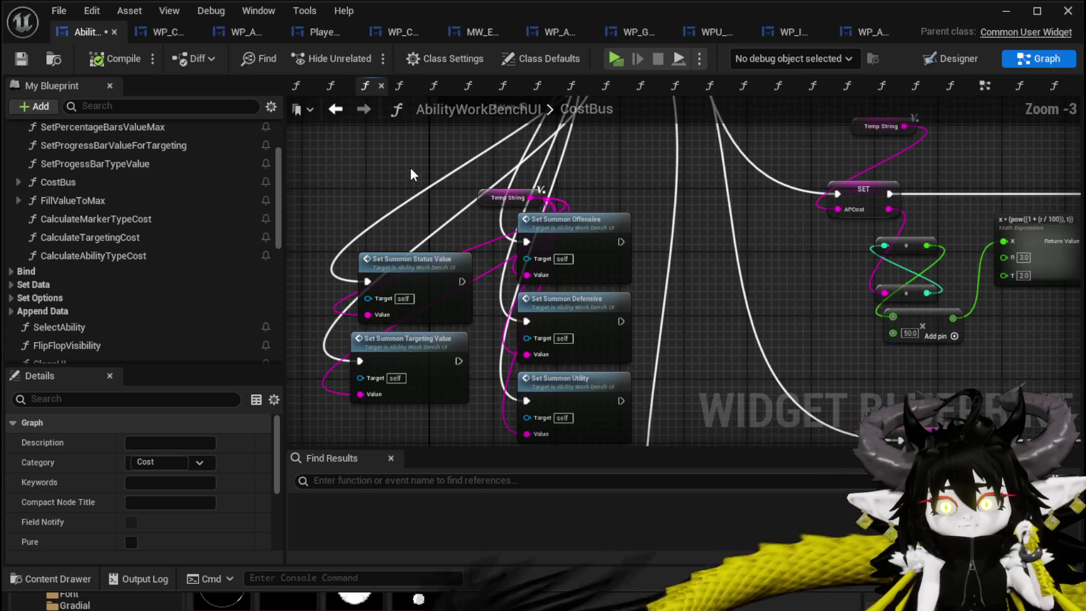
scroll(373, 226, up, 2)
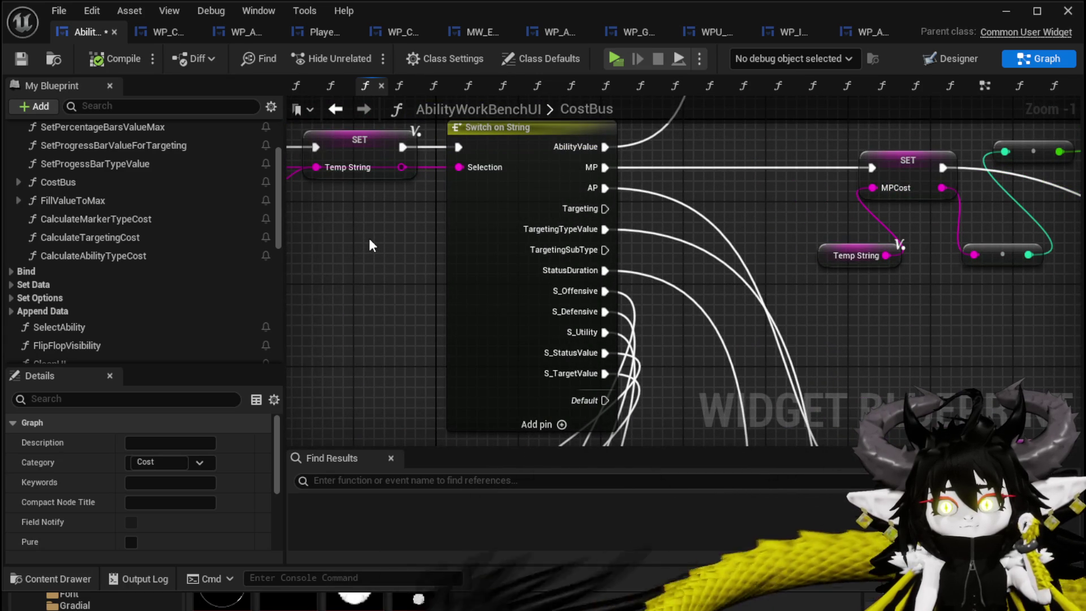
mouse_move(371, 241)
mouse_down()
mouse_move(489, 303)
mouse_move(523, 306)
mouse_up()
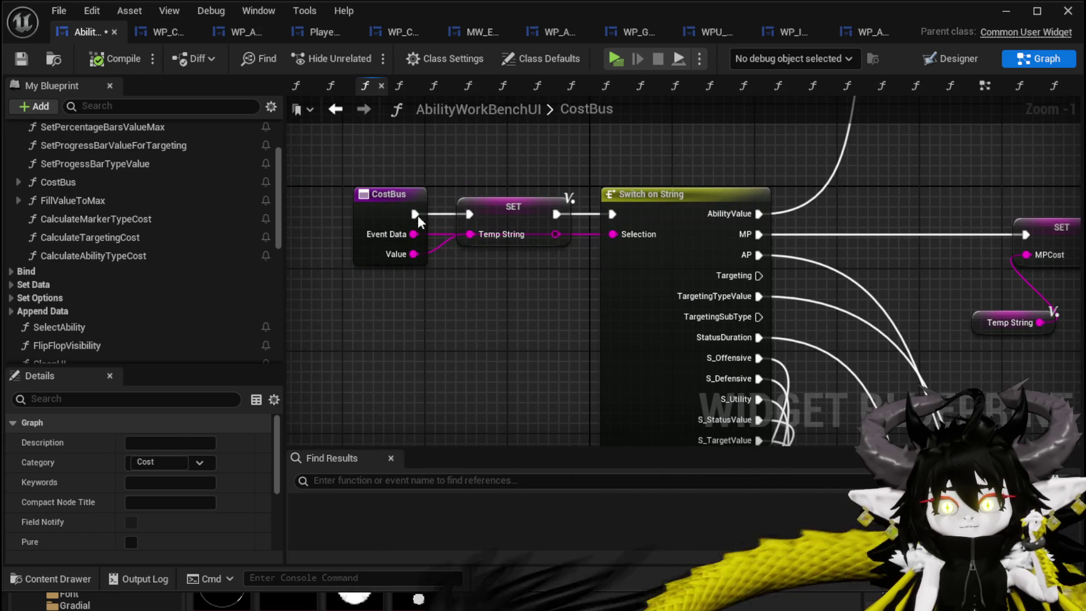
drag(507, 218, 508, 186)
click(514, 279)
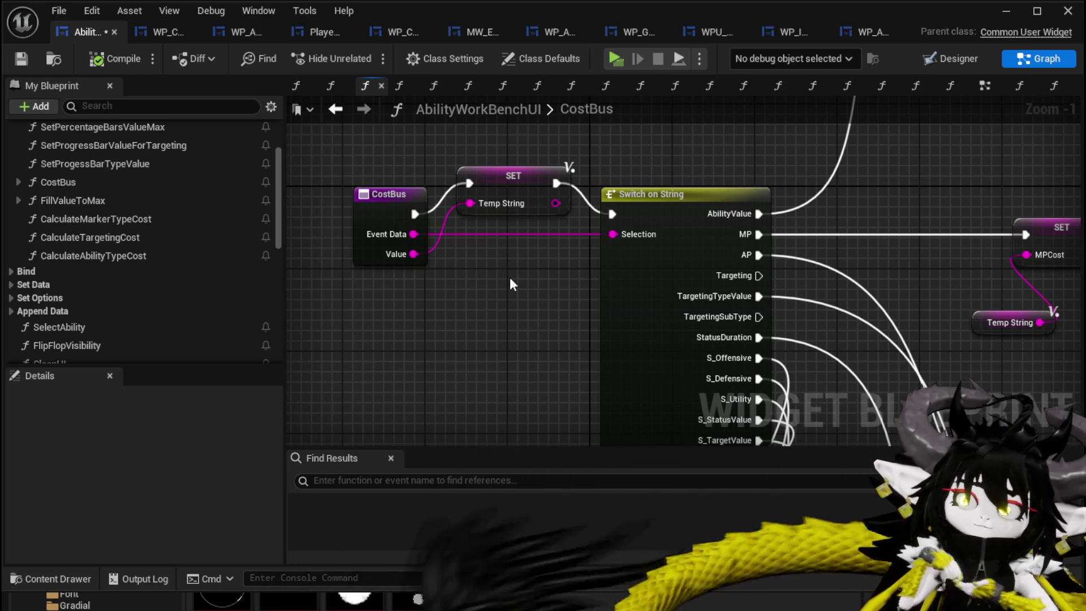
Wire a Switch on String output to a SET node's exec pin in CostBus.
click(683, 207)
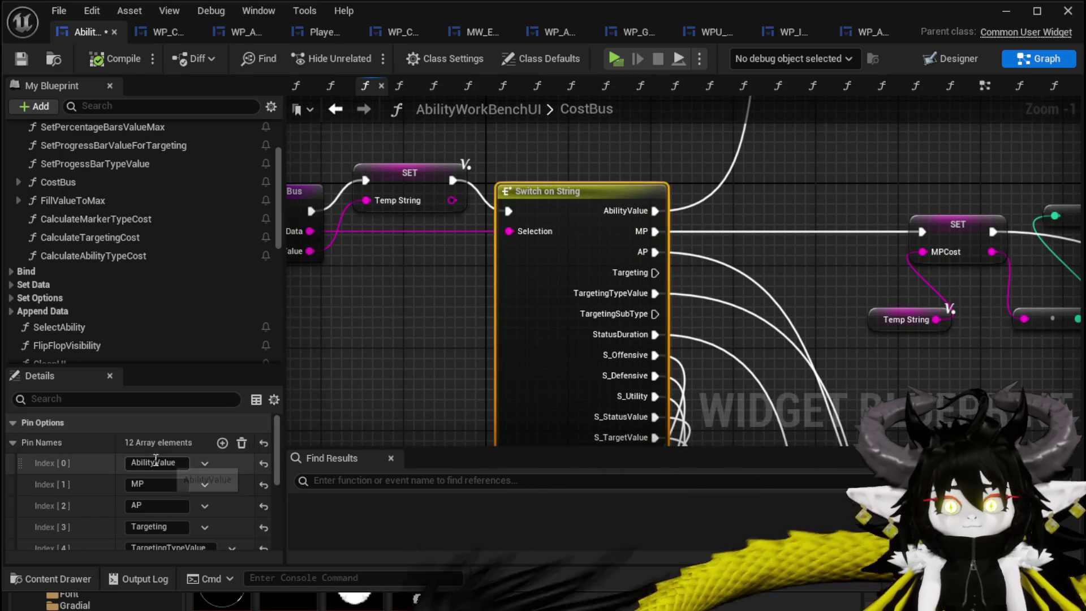
click(799, 198)
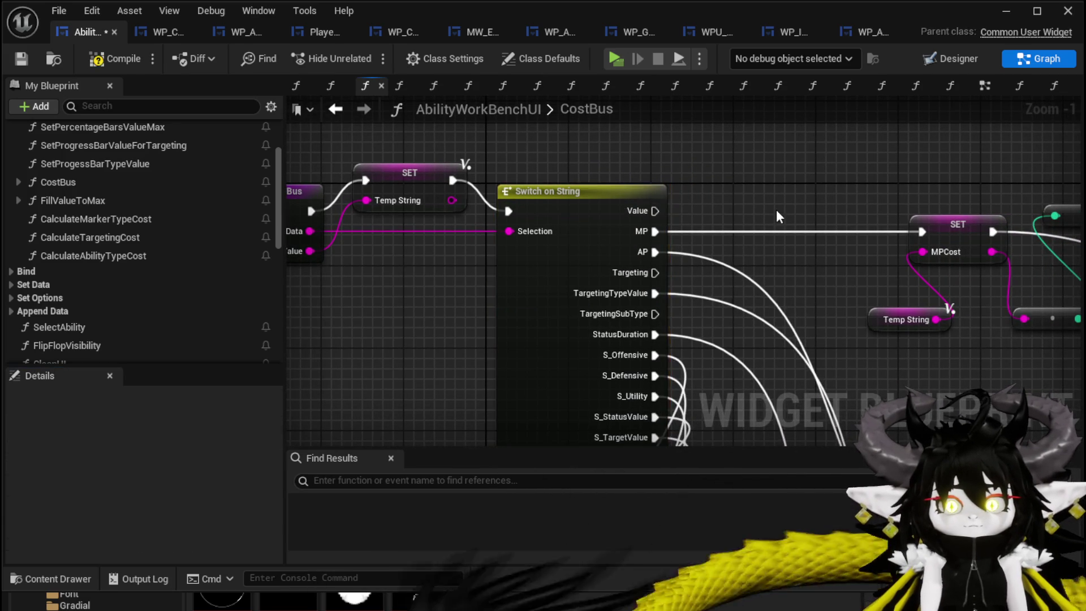
mouse_move(714, 200)
mouse_down()
mouse_move(497, 297)
mouse_move(800, 82)
mouse_move(820, 128)
mouse_move(1012, 212)
mouse_move(772, 319)
mouse_up()
scroll(813, 285, down, 2)
mouse_move(813, 285)
mouse_down()
mouse_move(588, 322)
mouse_move(552, 348)
mouse_up()
scroll(681, 195, up, 3)
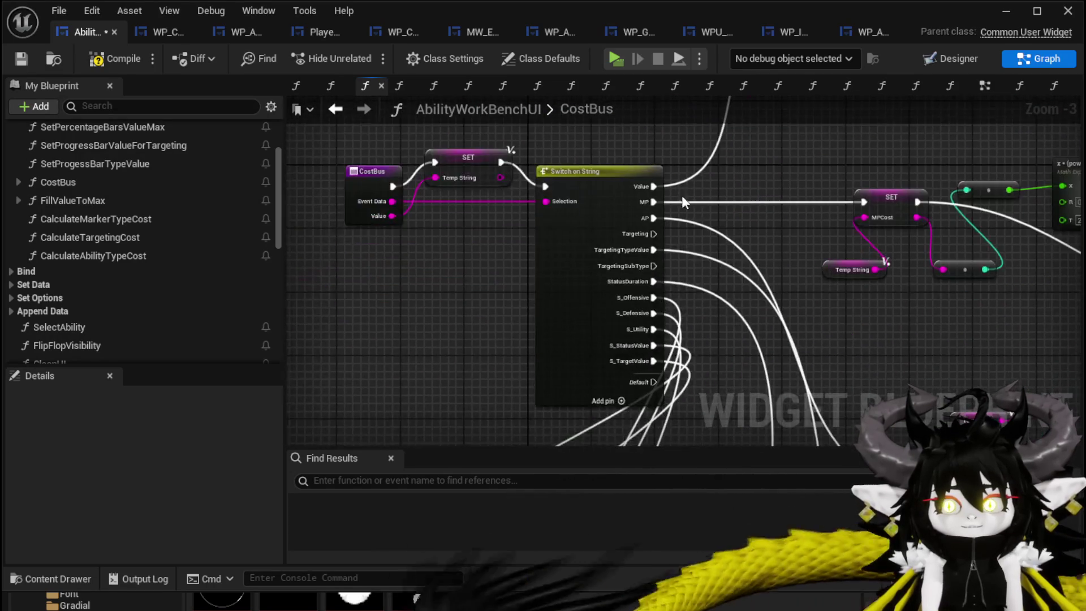
Save the blueprint and reopen the NumberChangeBus function graph.
click(19, 57)
scroll(498, 179, down, 3)
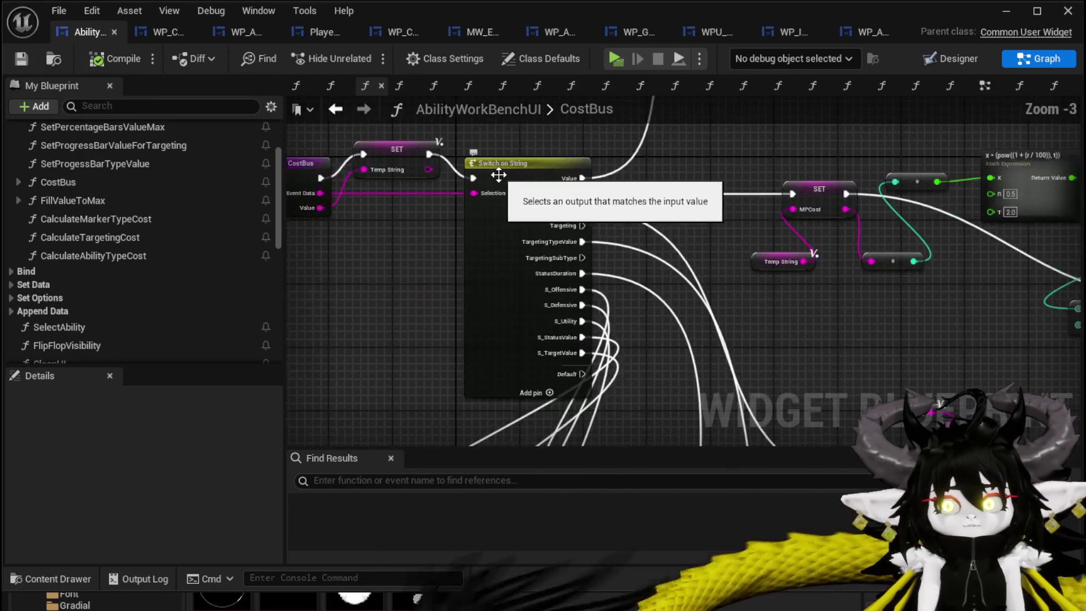
scroll(582, 212, up, 3)
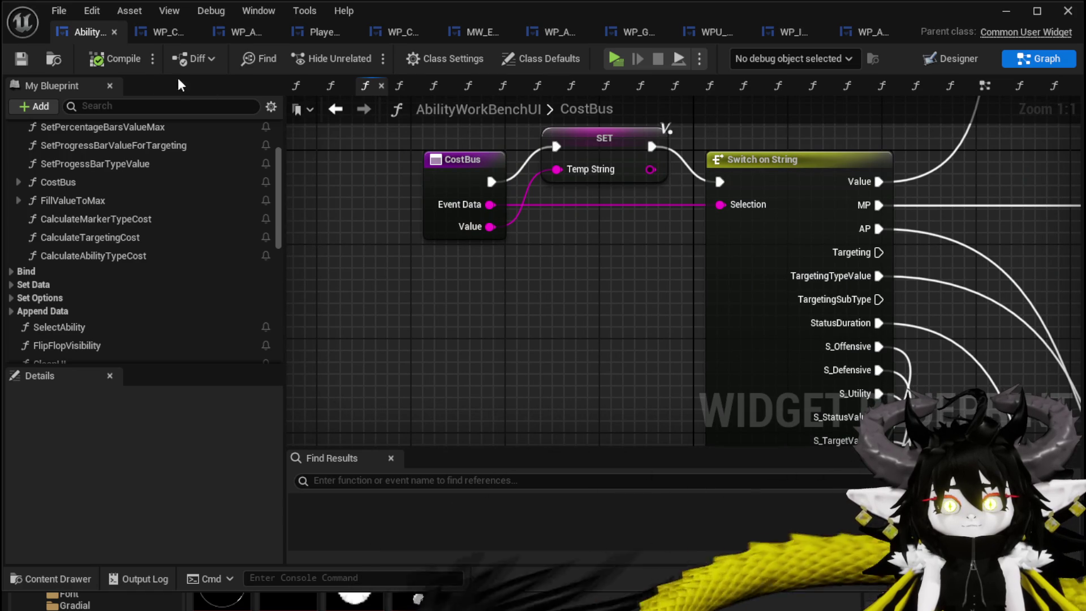
scroll(83, 275, down, 3)
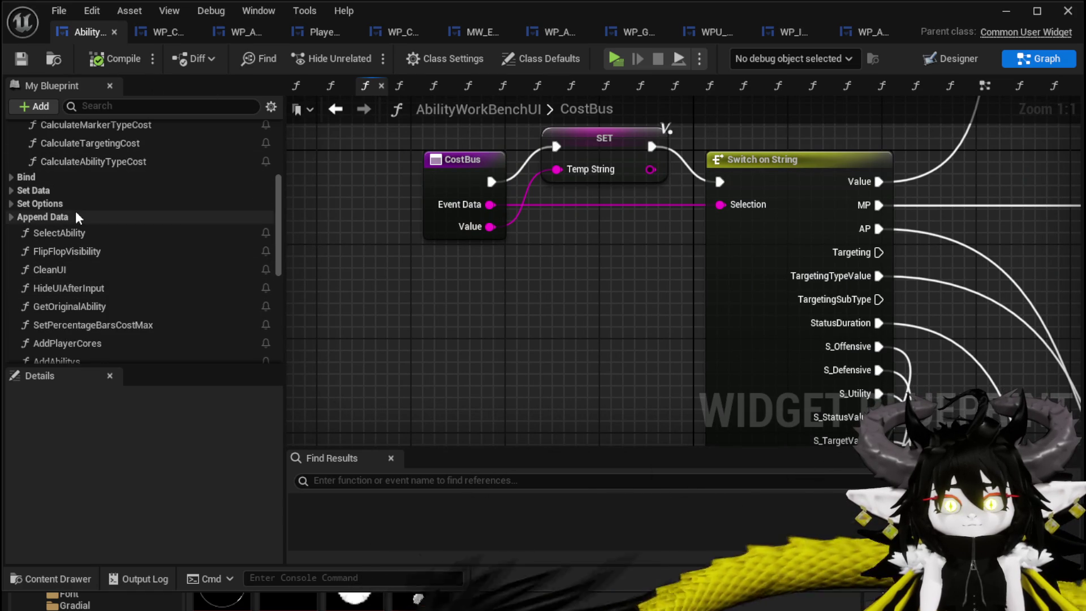
scroll(75, 211, down, 3)
scroll(79, 215, down, 5)
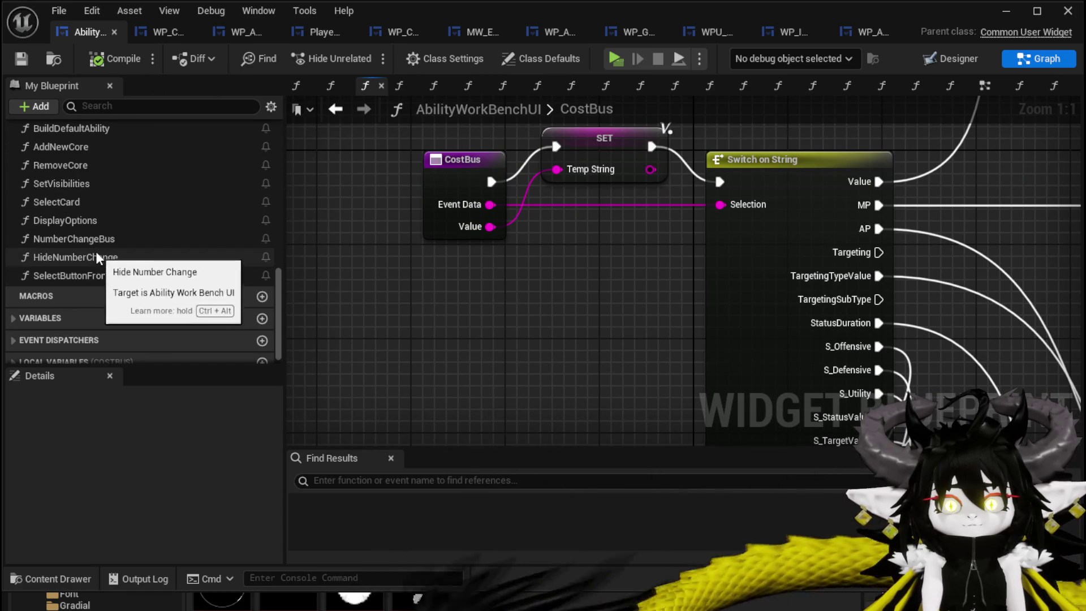
double_click(110, 234)
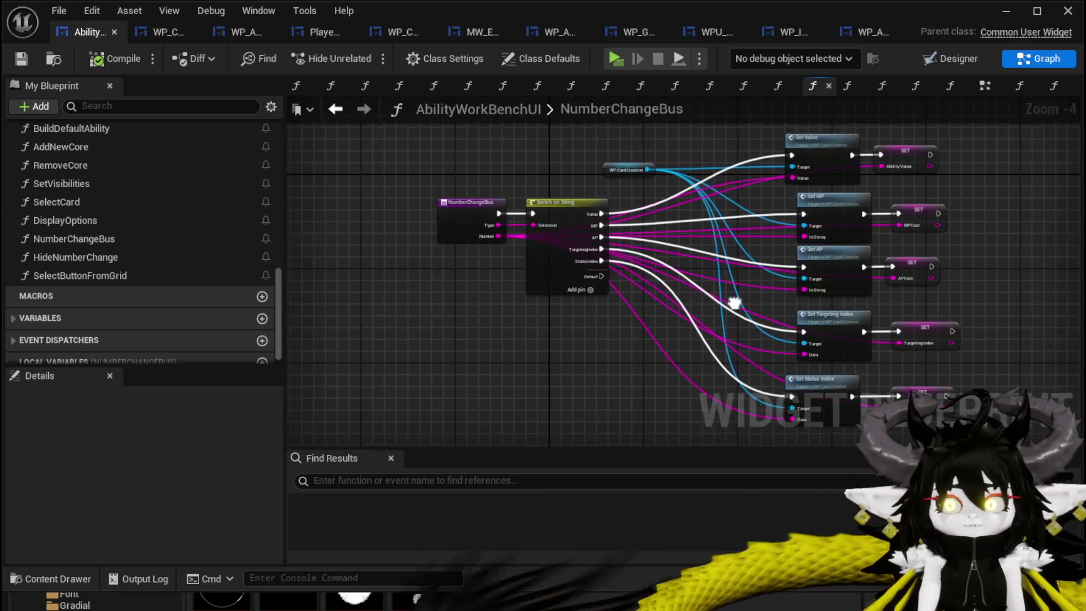
Add a Cost Bus call before Switch on String, passing Type to Event Data and Number to Value.
scroll(511, 306, up, 3)
drag(533, 199, 372, 199)
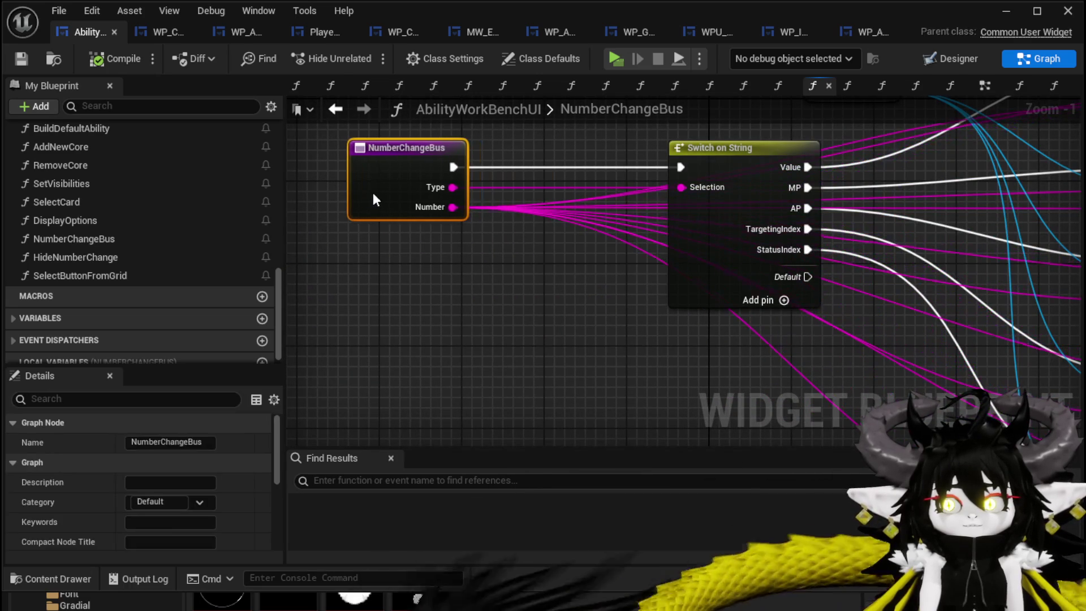
scroll(104, 229, up, 10)
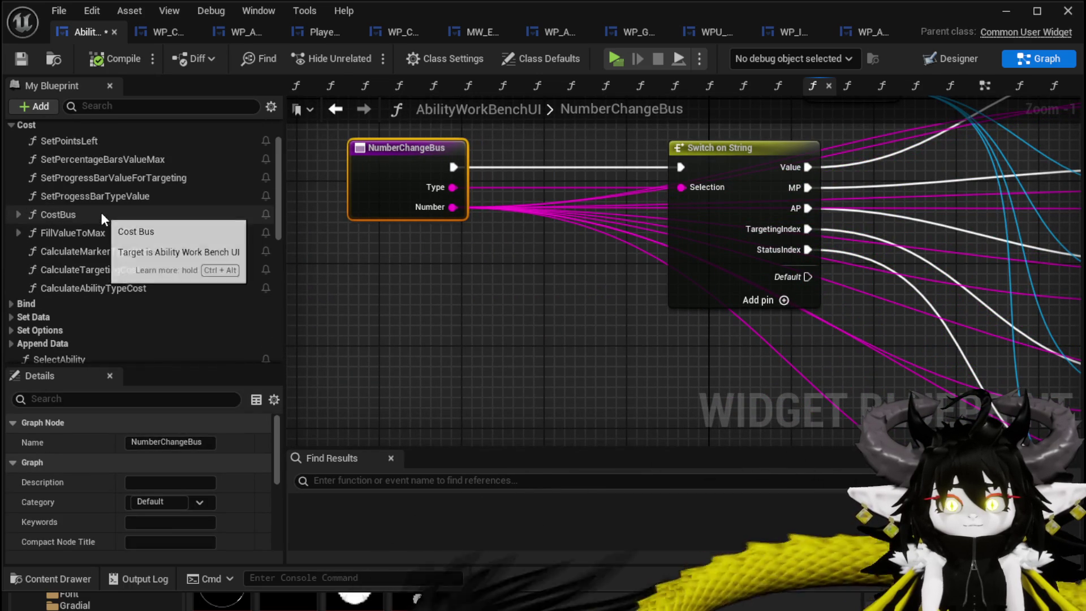
mouse_move(143, 211)
mouse_down()
mouse_move(533, 326)
mouse_move(541, 171)
mouse_move(552, 169)
mouse_up()
mouse_move(453, 167)
mouse_down()
mouse_move(565, 181)
mouse_move(689, 168)
mouse_up()
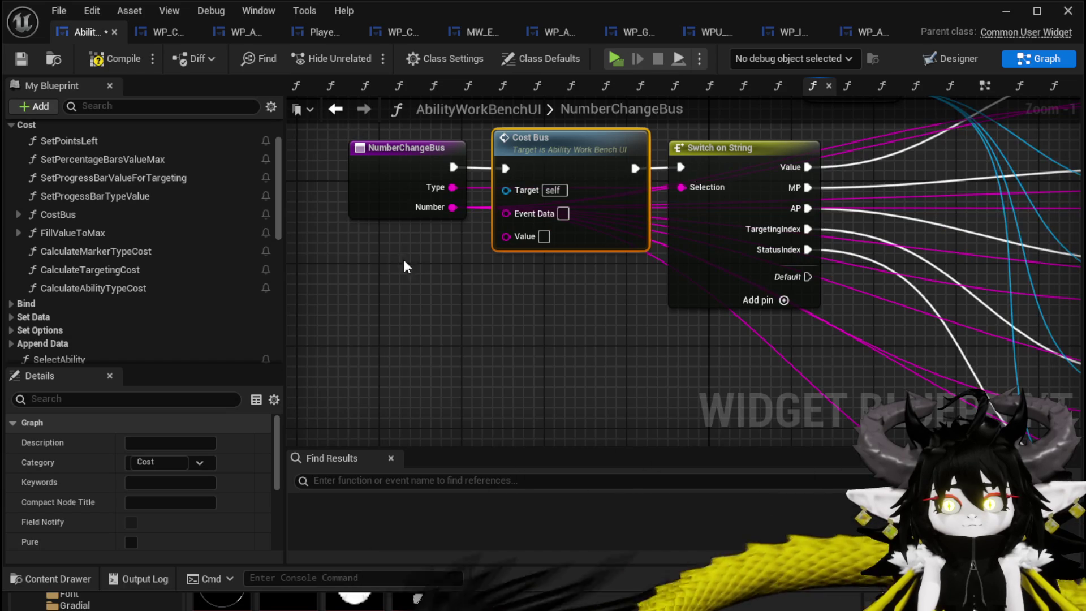
mouse_move(430, 211)
mouse_down()
mouse_move(488, 238)
mouse_move(484, 260)
mouse_up()
scroll(501, 282, down, 2)
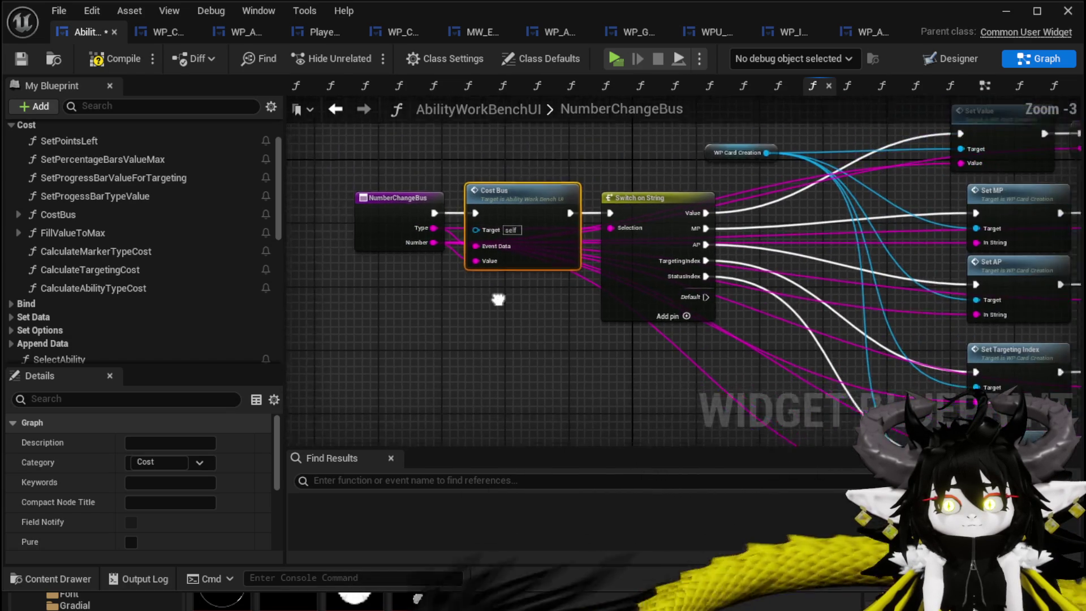
scroll(437, 290, up, 2)
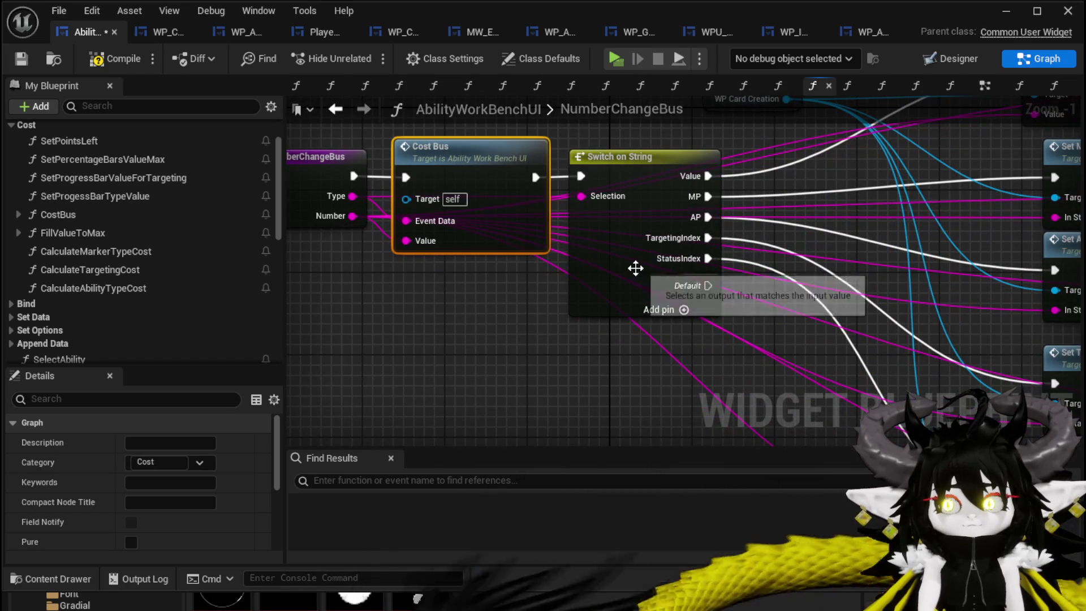
In CostBus, select Switch on String and begin renaming its TargetingTypeValue case.
double_click(490, 223)
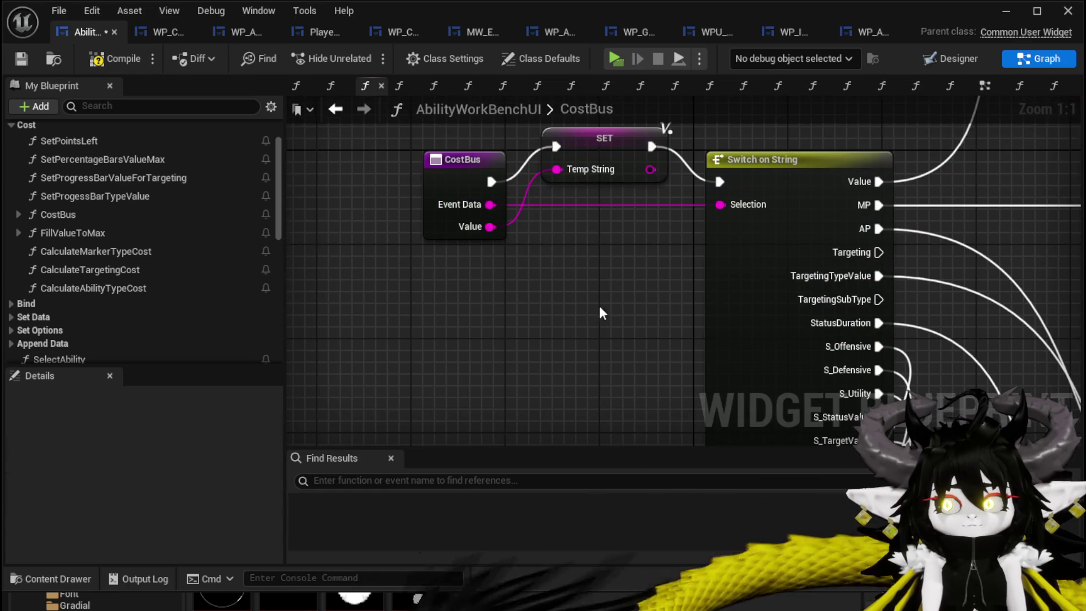
drag(600, 307, 456, 250)
click(649, 240)
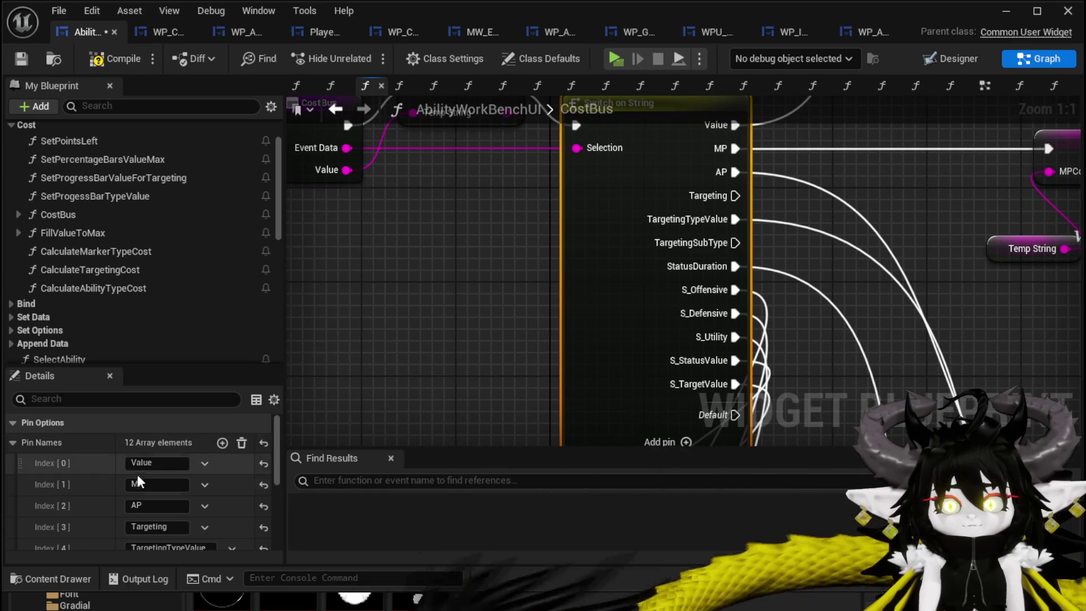
scroll(490, 202, down, 4)
scroll(584, 259, up, 1)
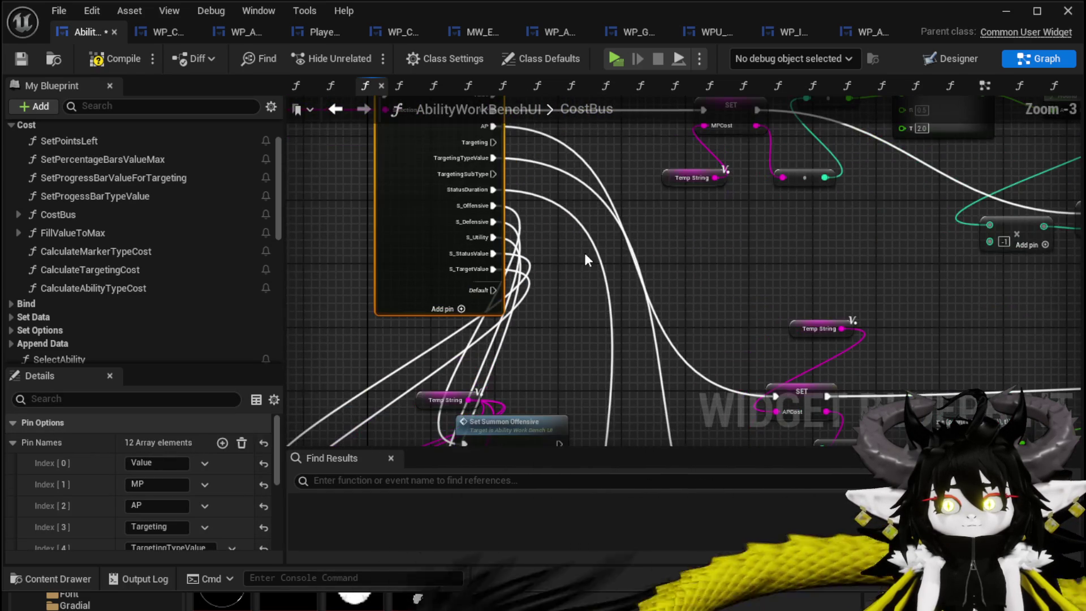
scroll(75, 517, down, 2)
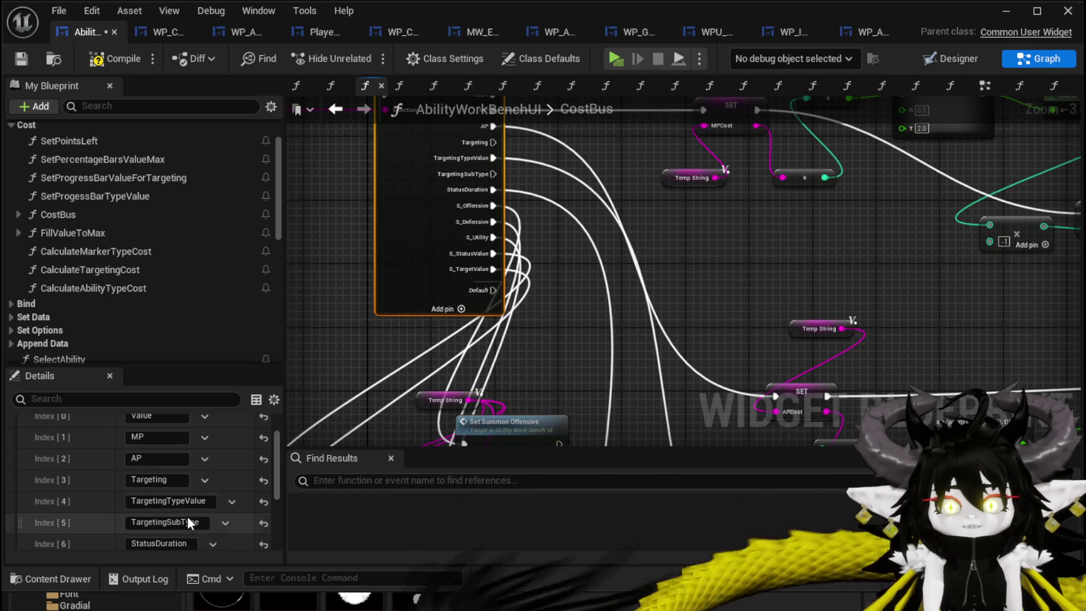
click(208, 498)
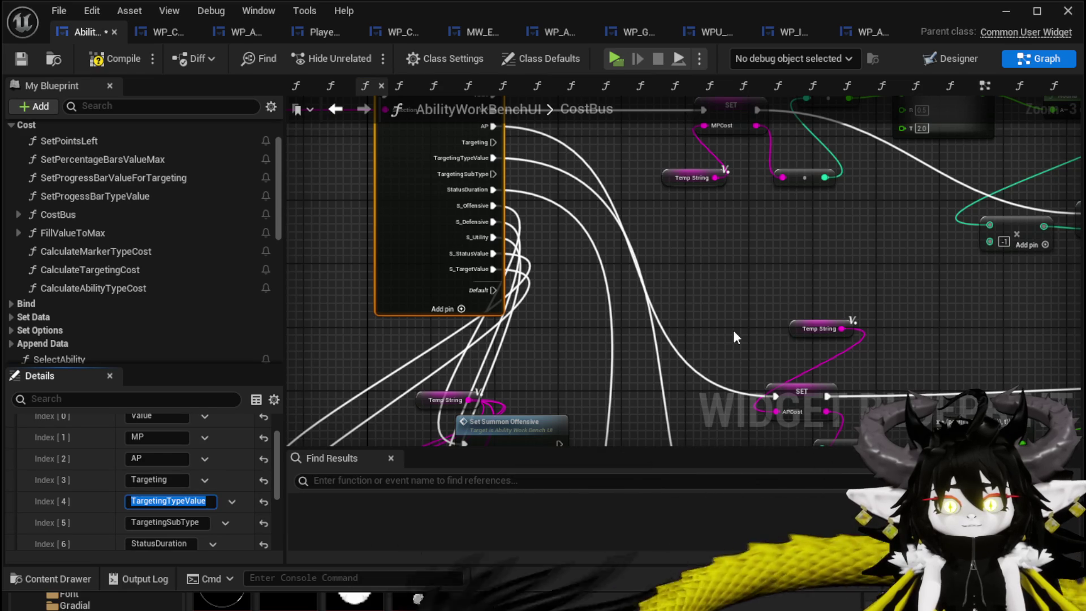
Rename the switch case to TargetingIndex and connect it to its SET node.
text(TargetingInd)
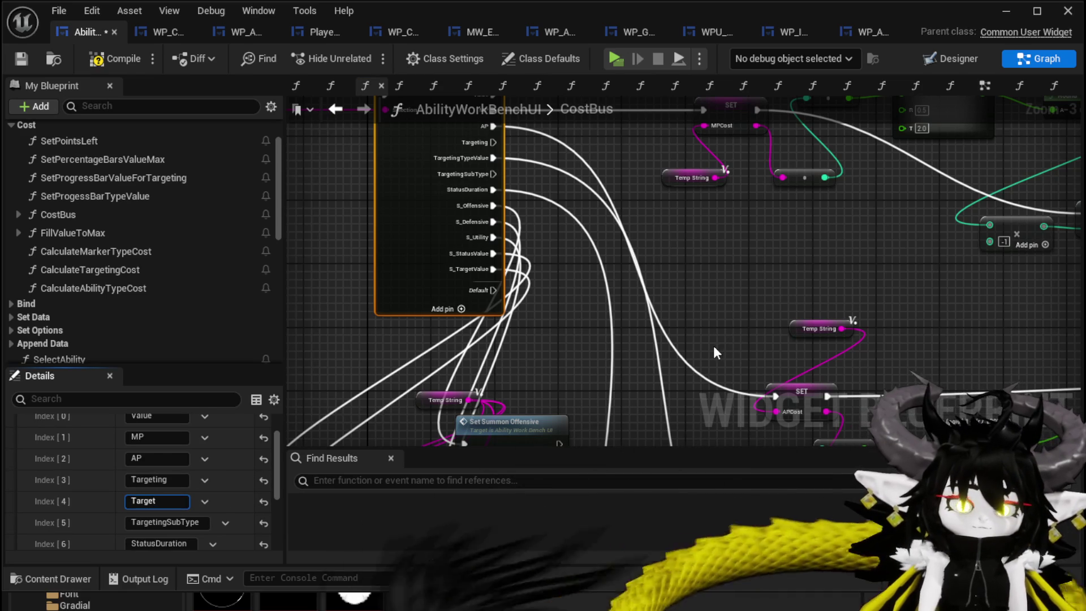
text(ex)
key(Return)
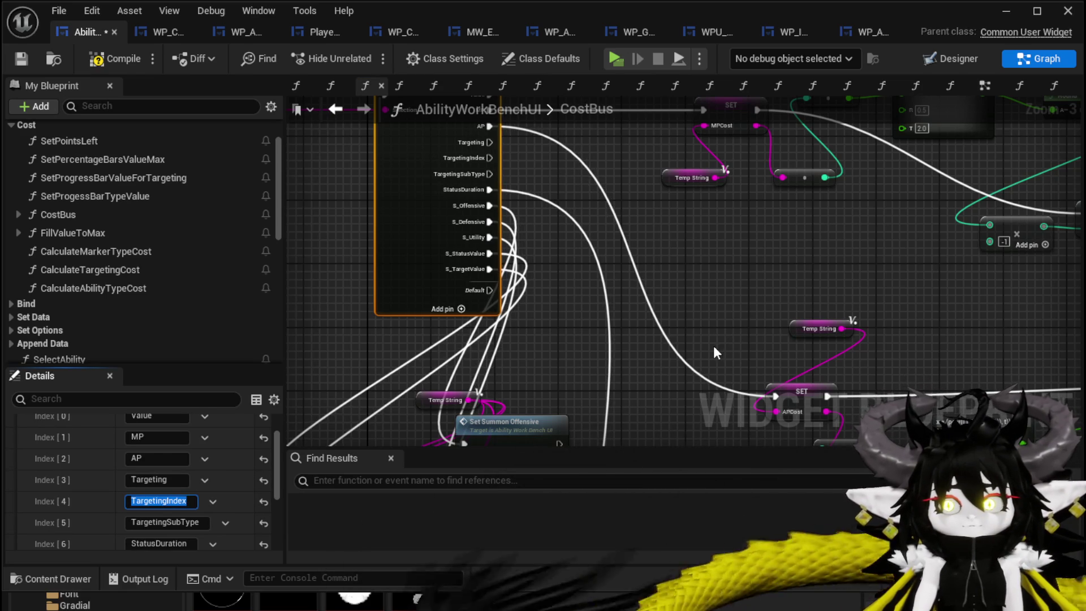
mouse_move(701, 303)
mouse_down()
mouse_move(676, 223)
mouse_move(664, 243)
mouse_move(667, 303)
mouse_up()
mouse_move(460, 158)
mouse_down()
mouse_move(729, 339)
mouse_move(651, 394)
mouse_move(602, 464)
mouse_move(704, 15)
mouse_move(705, 500)
mouse_move(788, 51)
mouse_move(782, 264)
mouse_move(808, 251)
mouse_up()
scroll(621, 272, up, 4)
drag(569, 259, 582, 327)
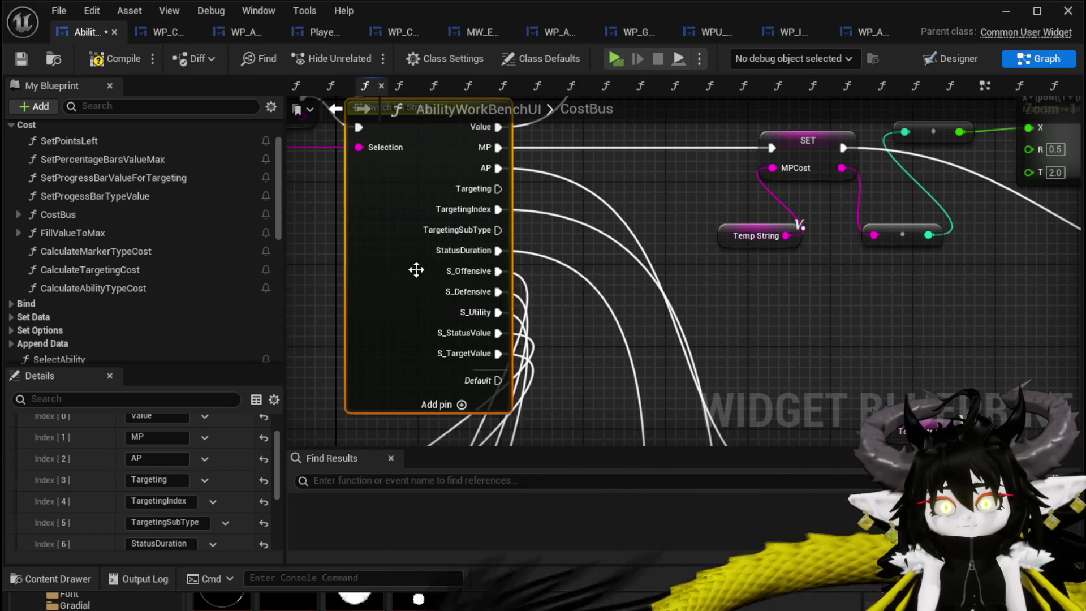
scroll(170, 486, down, 2)
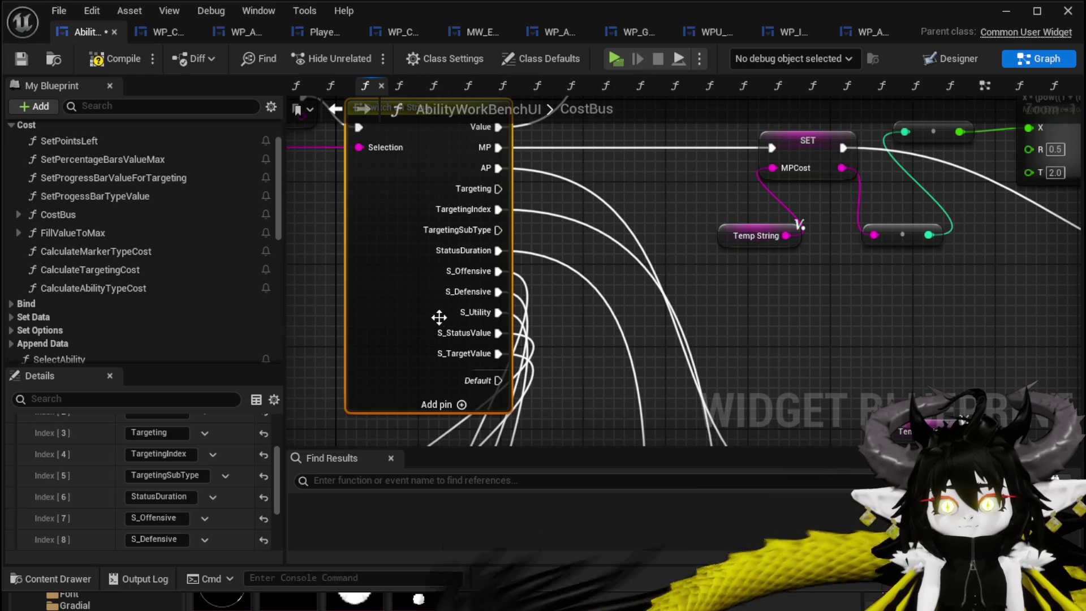
Rename the StatusDuration case to StatusIndex and connect it to the Status Index setter.
click(186, 496)
mouse_move(509, 356)
mouse_down()
mouse_move(593, 383)
mouse_move(594, 202)
mouse_move(622, 198)
mouse_up()
scroll(623, 198, down, 3)
scroll(515, 305, up, 1)
mouse_move(430, 260)
mouse_down()
mouse_move(436, 286)
mouse_move(535, 290)
mouse_move(632, 356)
mouse_up()
scroll(568, 269, up, 3)
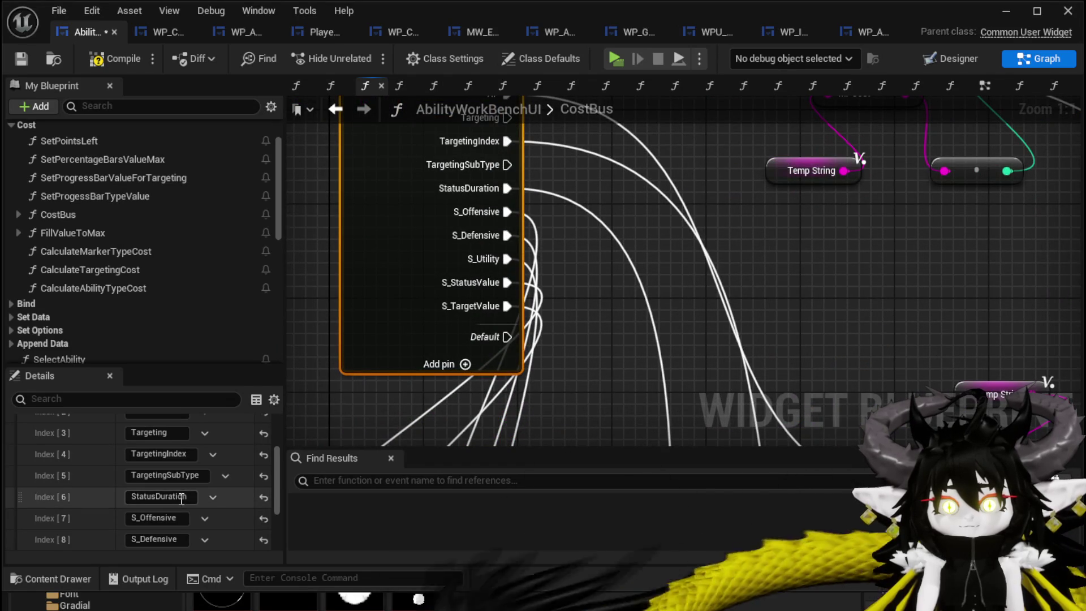
text(Index)
key(Return)
mouse_move(508, 188)
mouse_down()
mouse_move(640, 514)
mouse_move(893, 333)
mouse_move(823, 358)
mouse_up()
scroll(851, 316, down, 7)
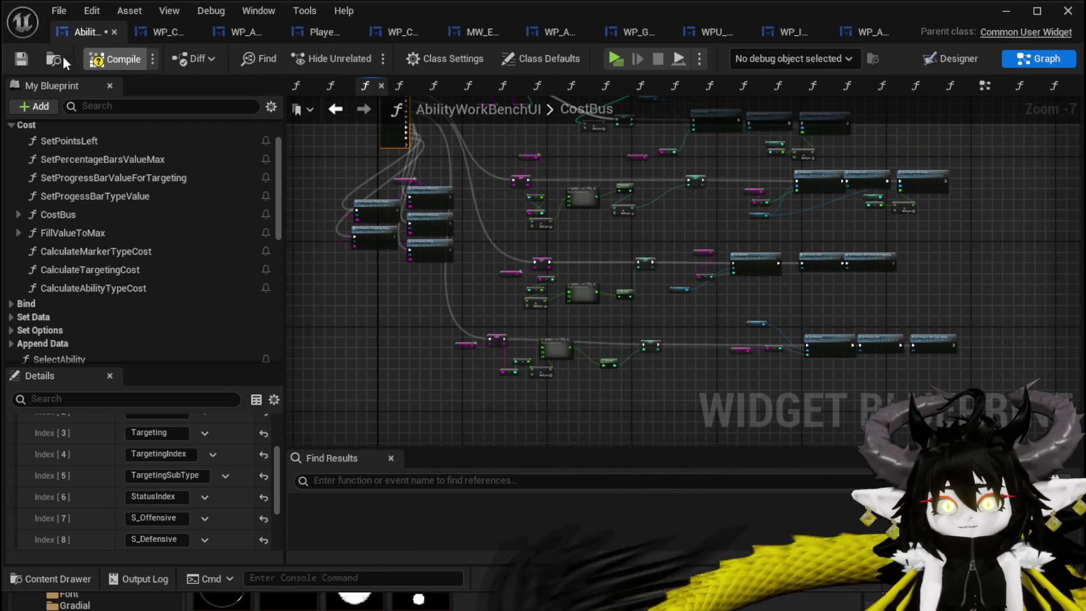
Compile and save AbilityWorkBenchUI, then minimize the blueprint editor back to the level.
click(20, 59)
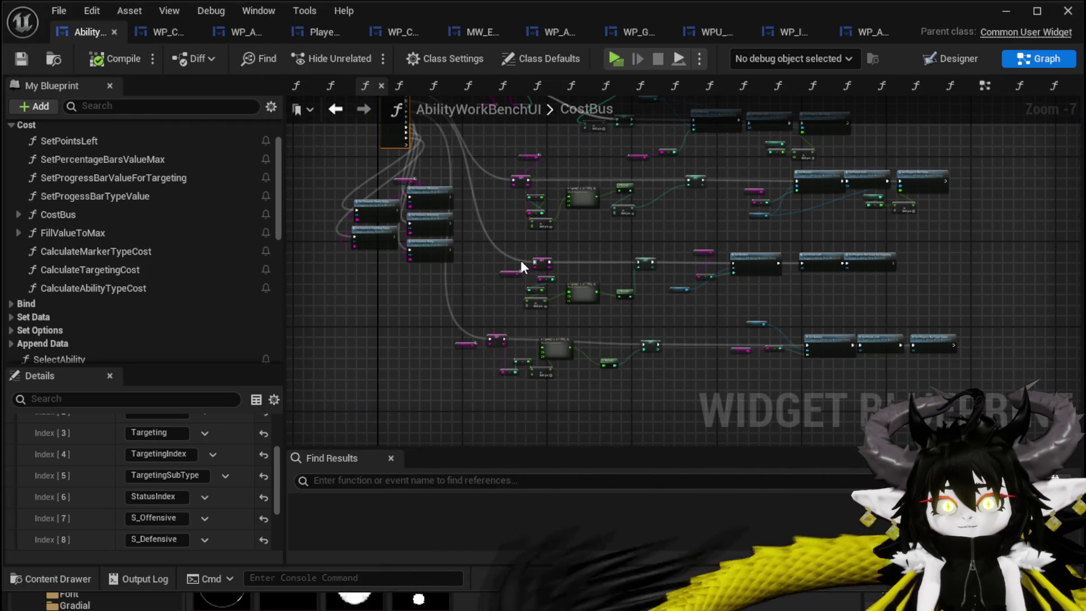
drag(475, 276, 539, 404)
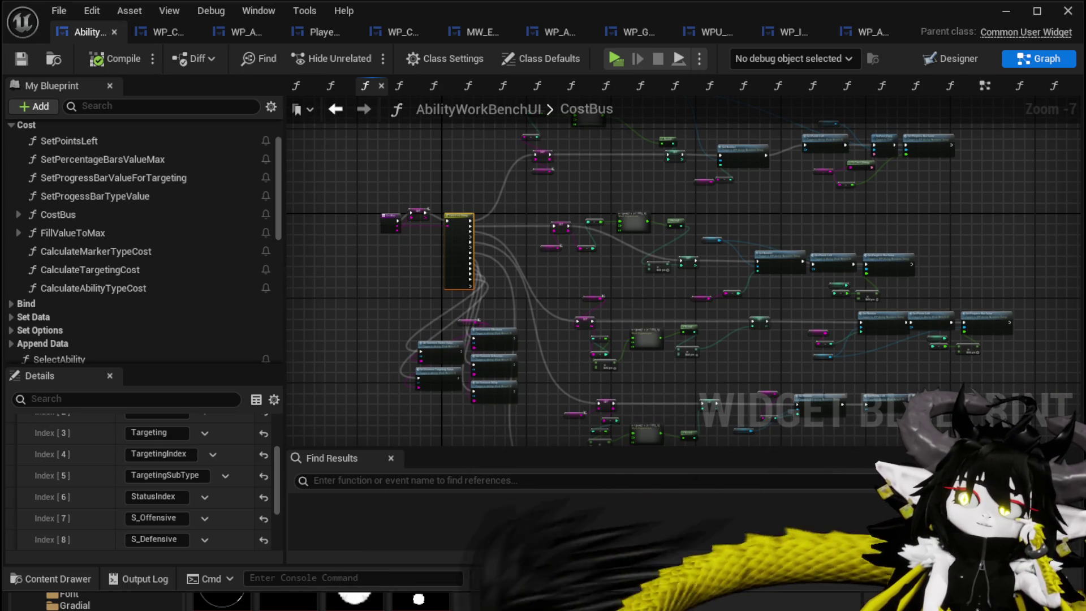
scroll(880, 362, down, 3)
click(22, 59)
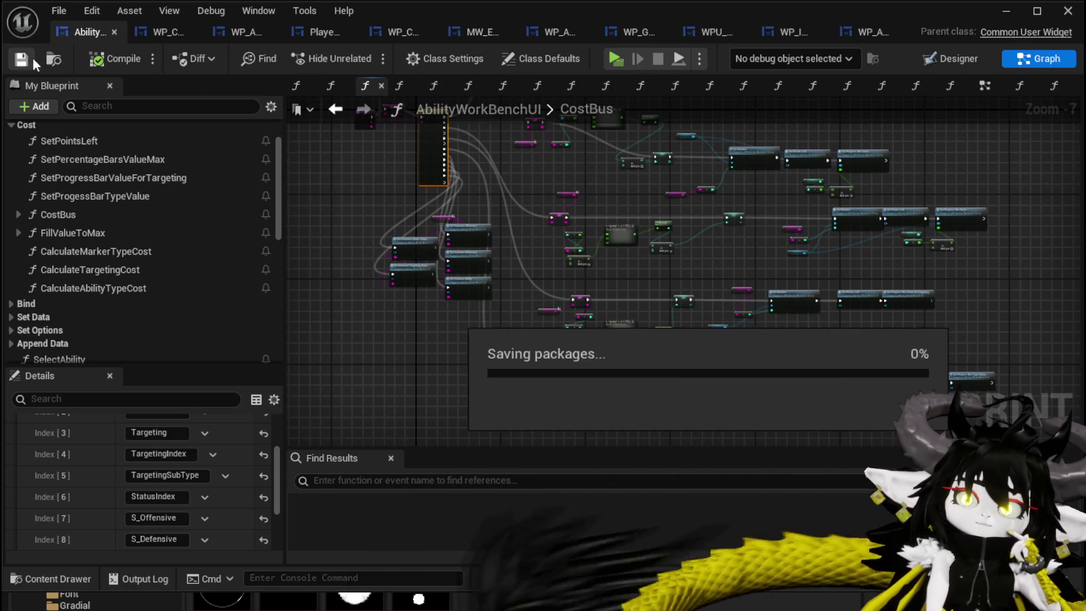
click(1000, 17)
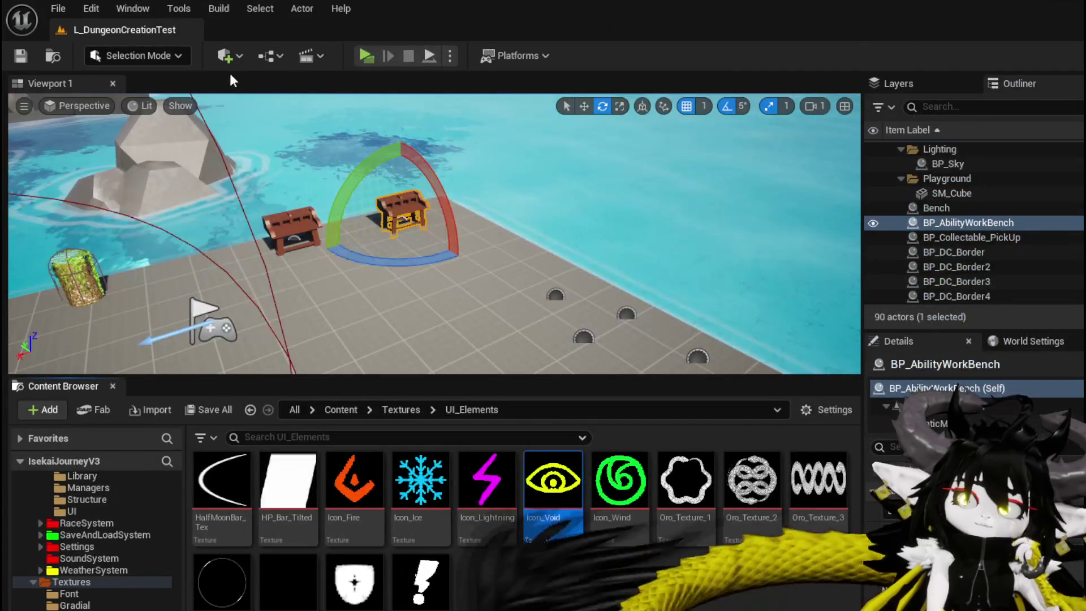
Start Play, load Magic|ChuraMagicSummon|001 in the ability editor, and open its cyan Water_Splash card.
click(365, 55)
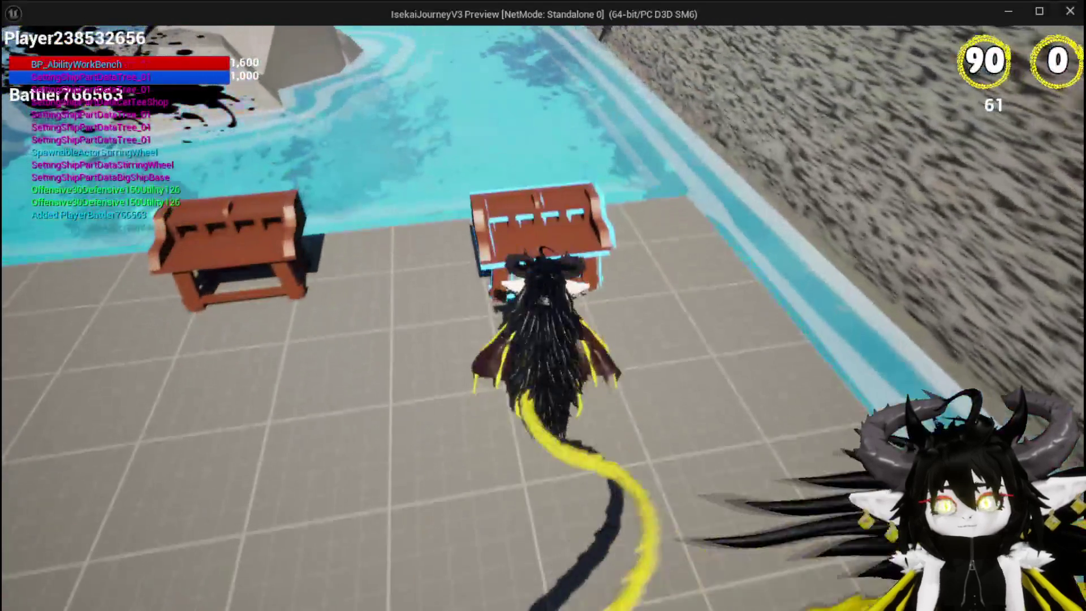
key(Tab)
click(57, 40)
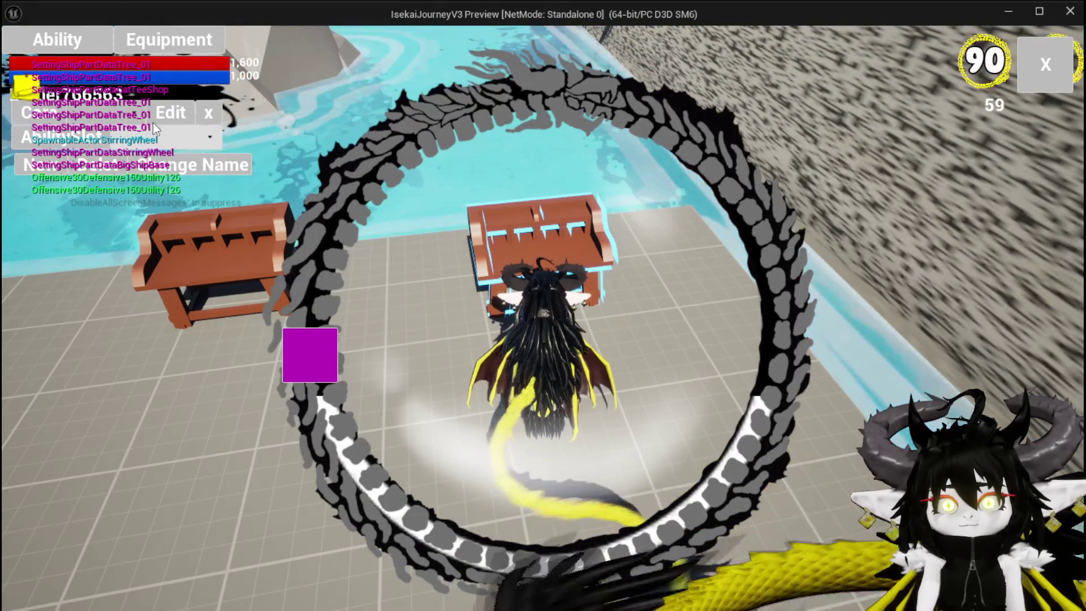
click(144, 137)
click(139, 145)
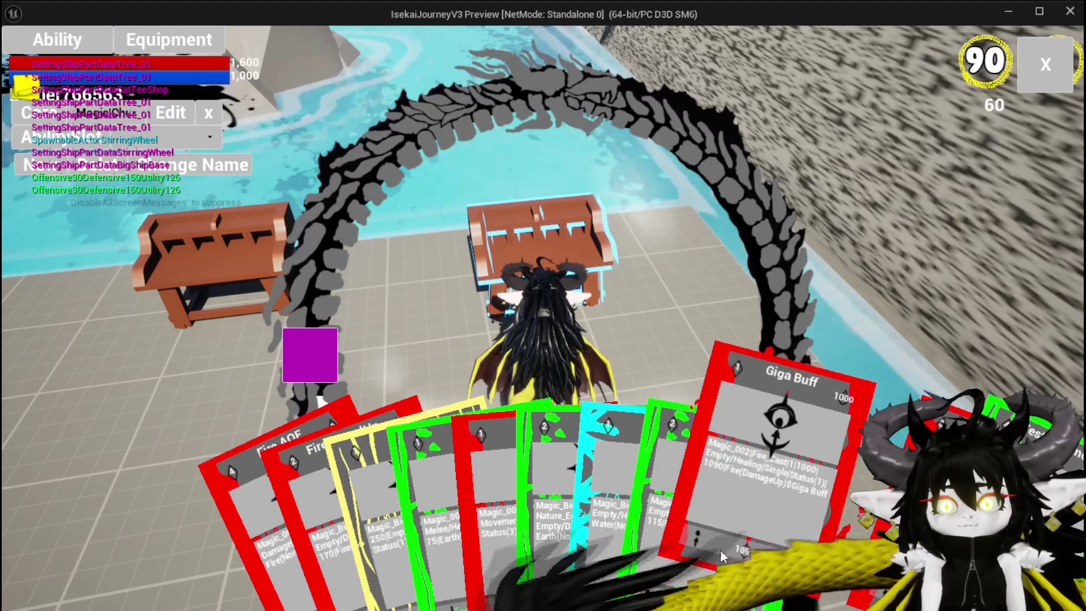
click(634, 463)
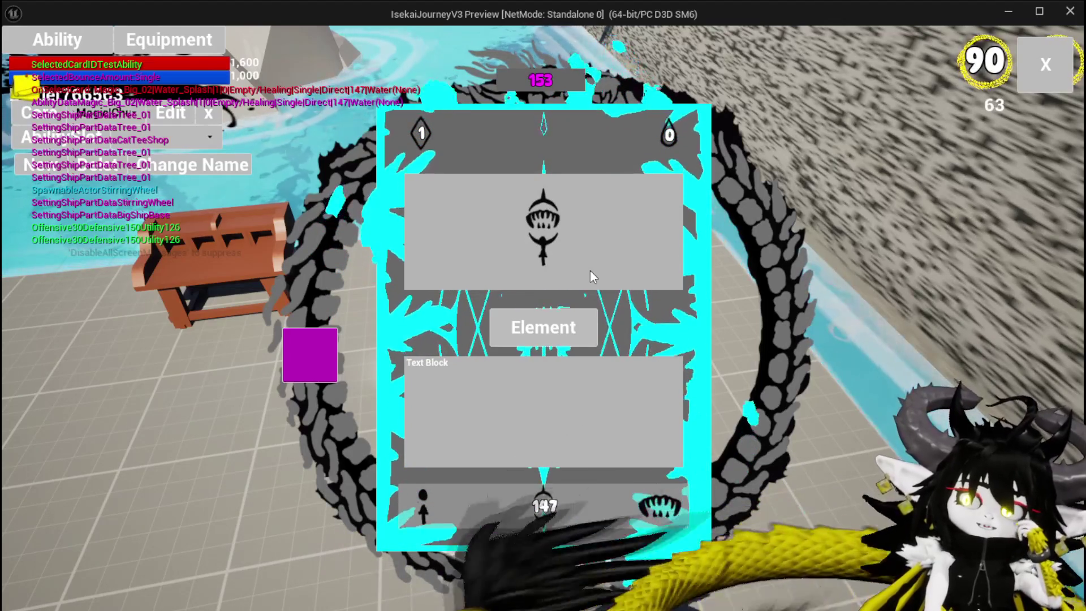
Try a main value of 150, then set the card's top-left value to 5.
click(543, 505)
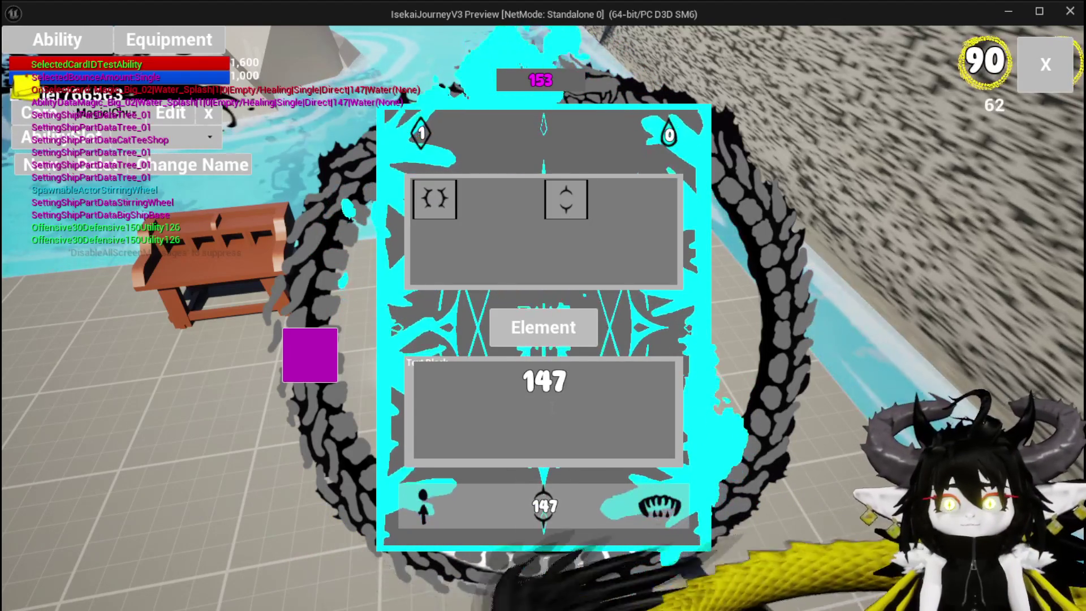
text(1)
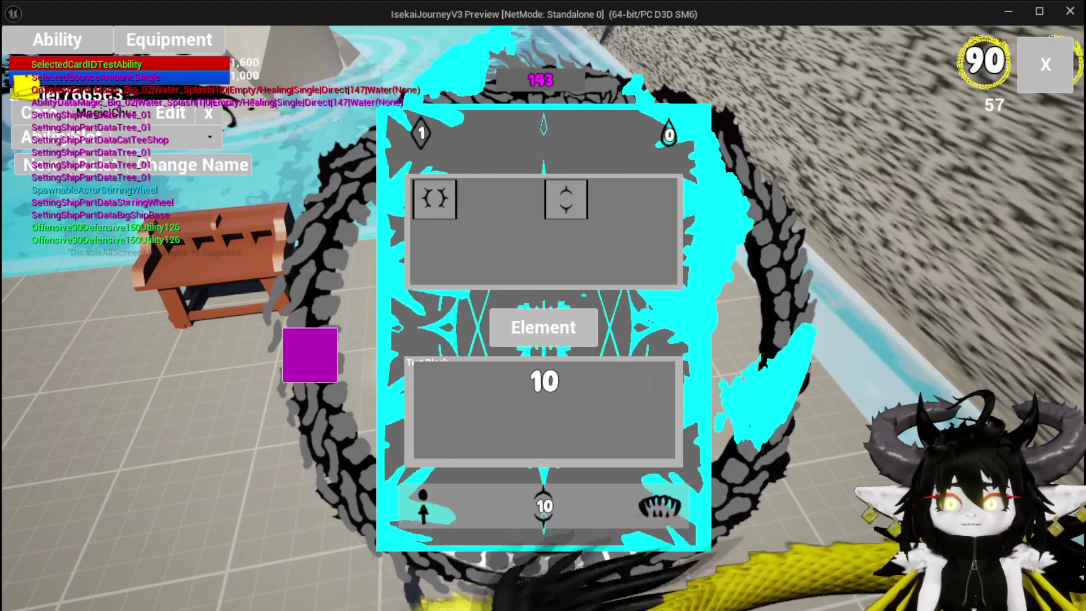
text(0)
text(1)
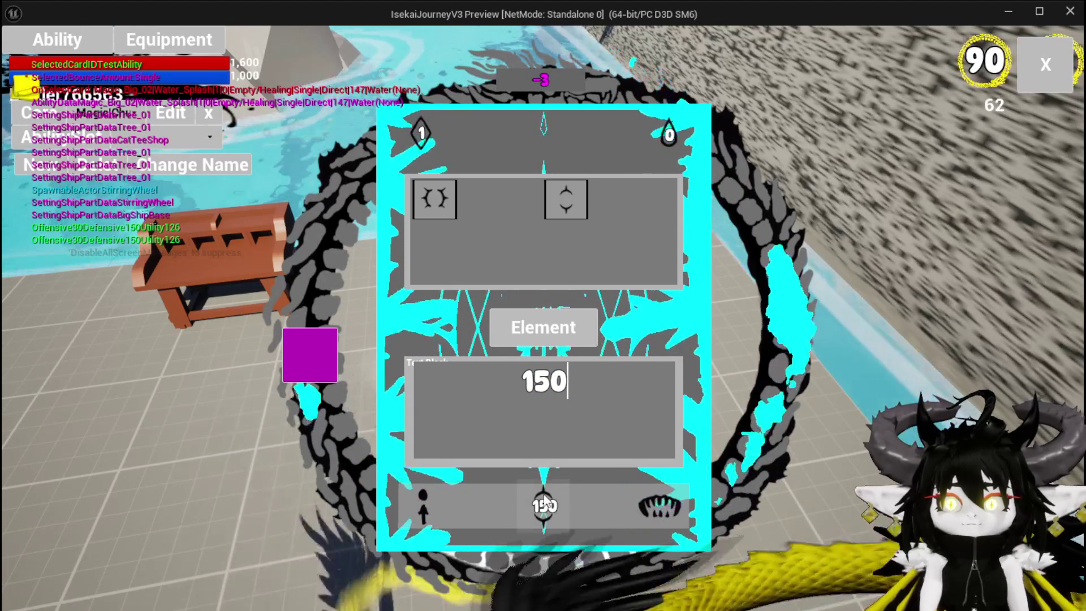
click(659, 505)
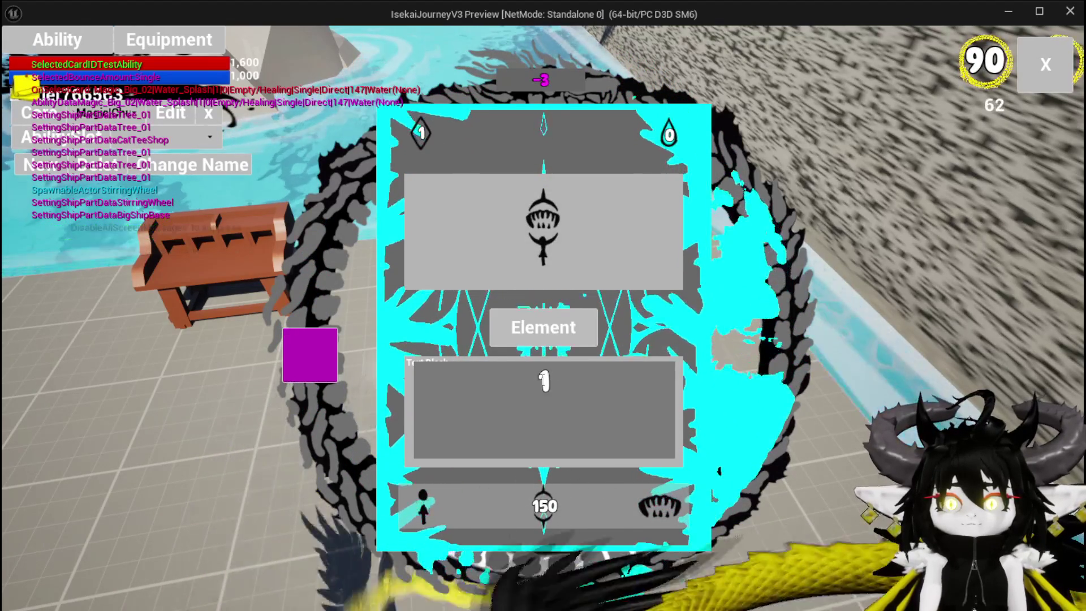
text(2)
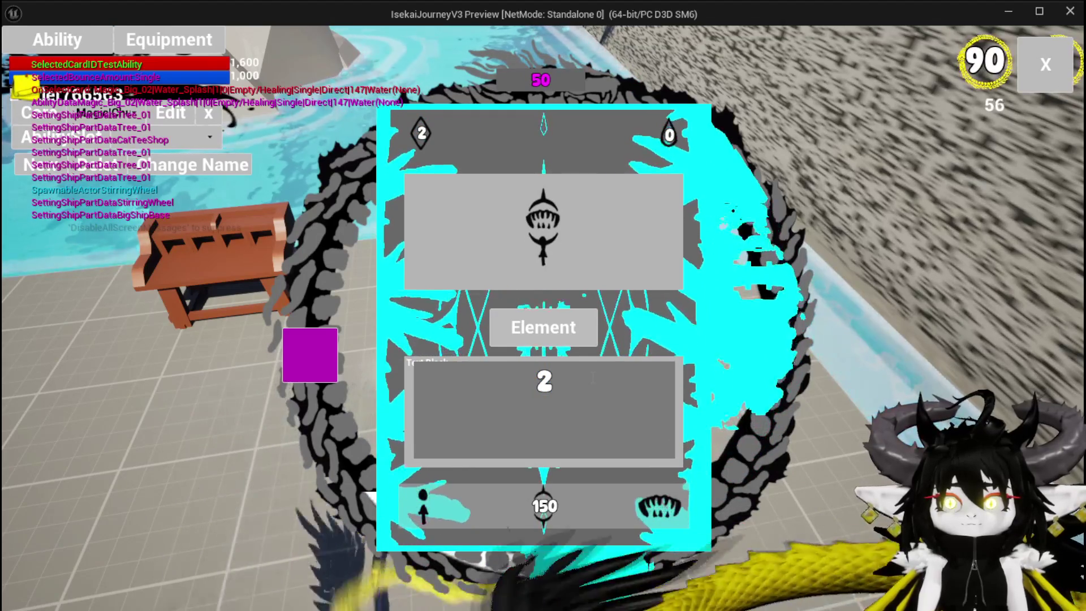
text(1)
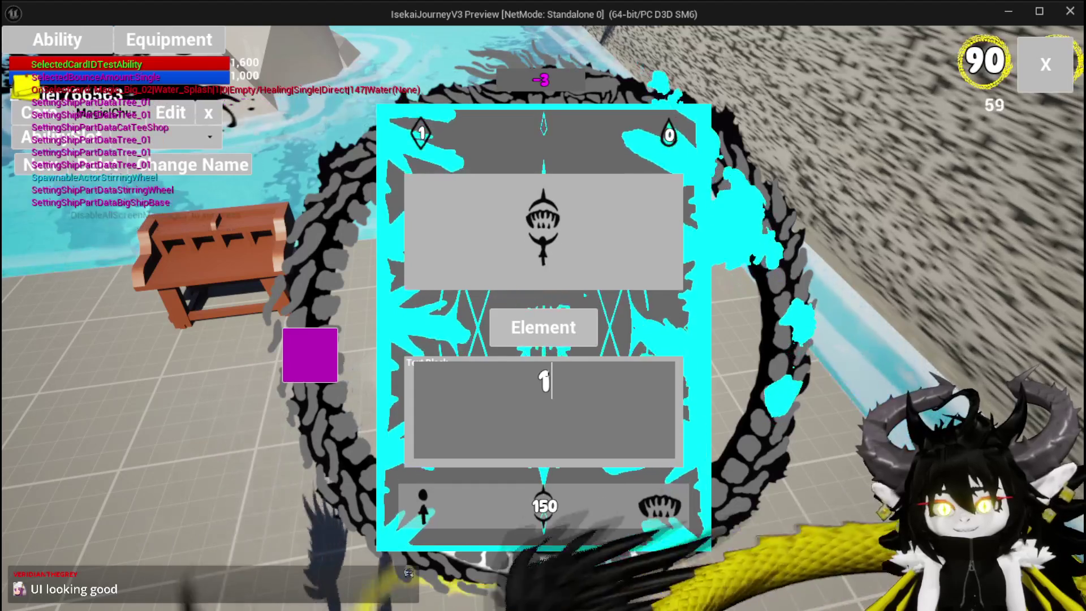
text(5)
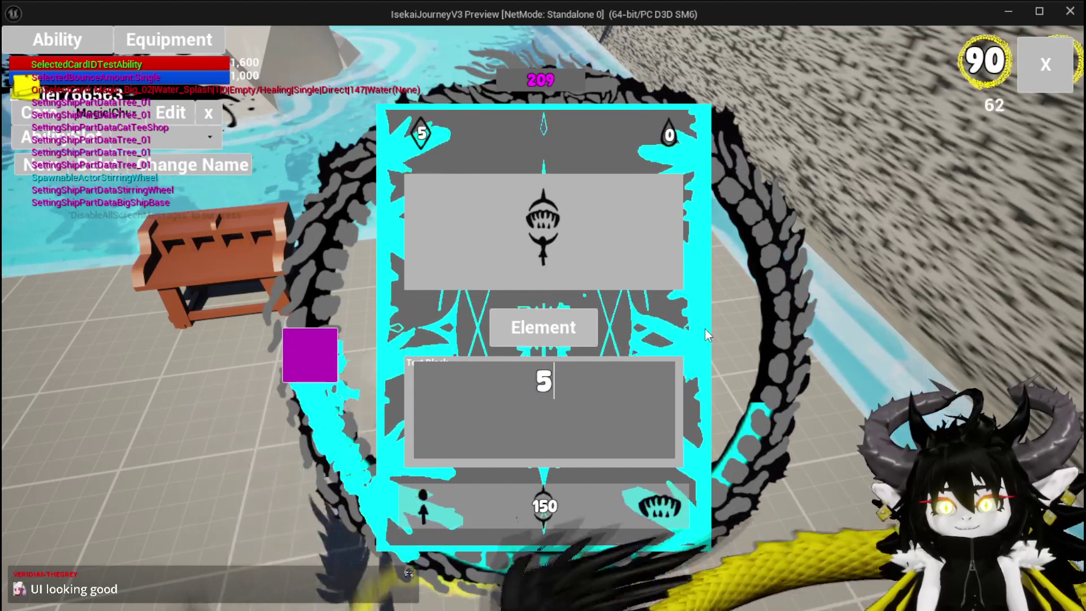
key(Return)
Set the top-right value to 500 and enter 835 as the card's main value.
click(544, 408)
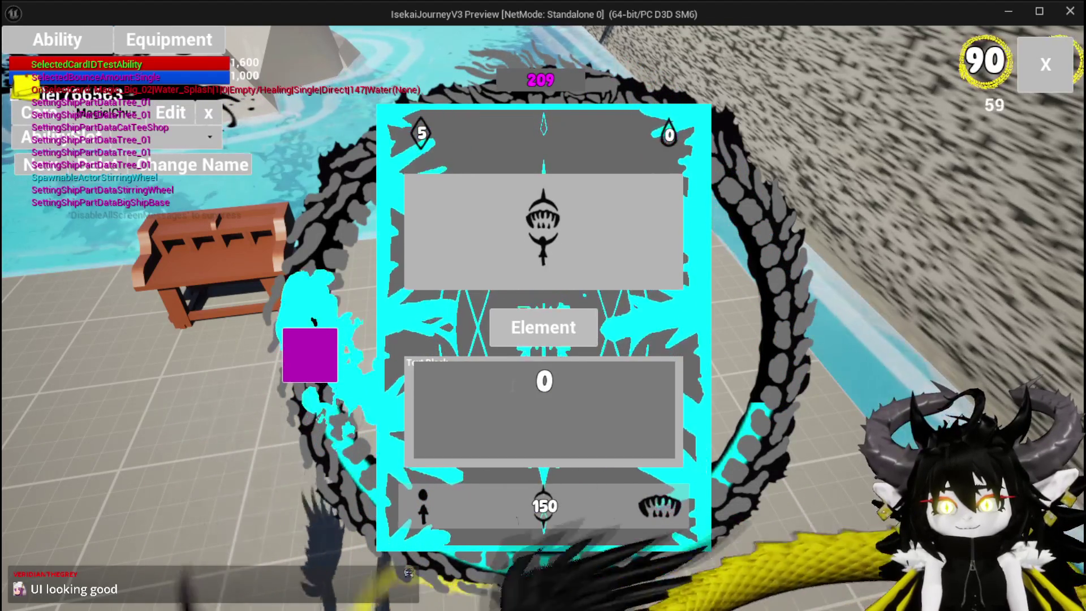
double_click(544, 380)
text(00)
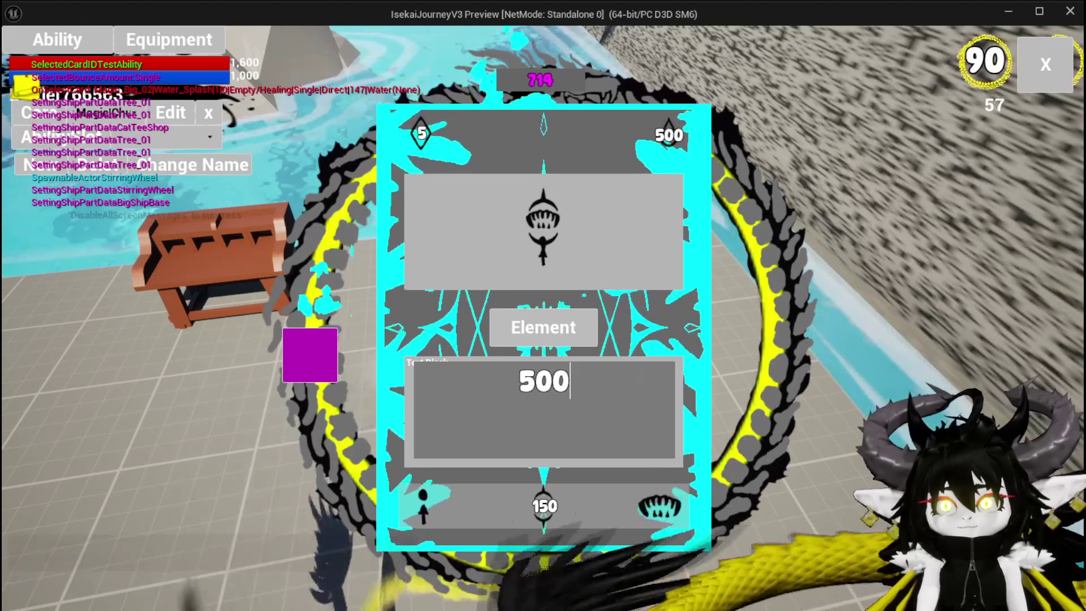
key(Return)
click(521, 503)
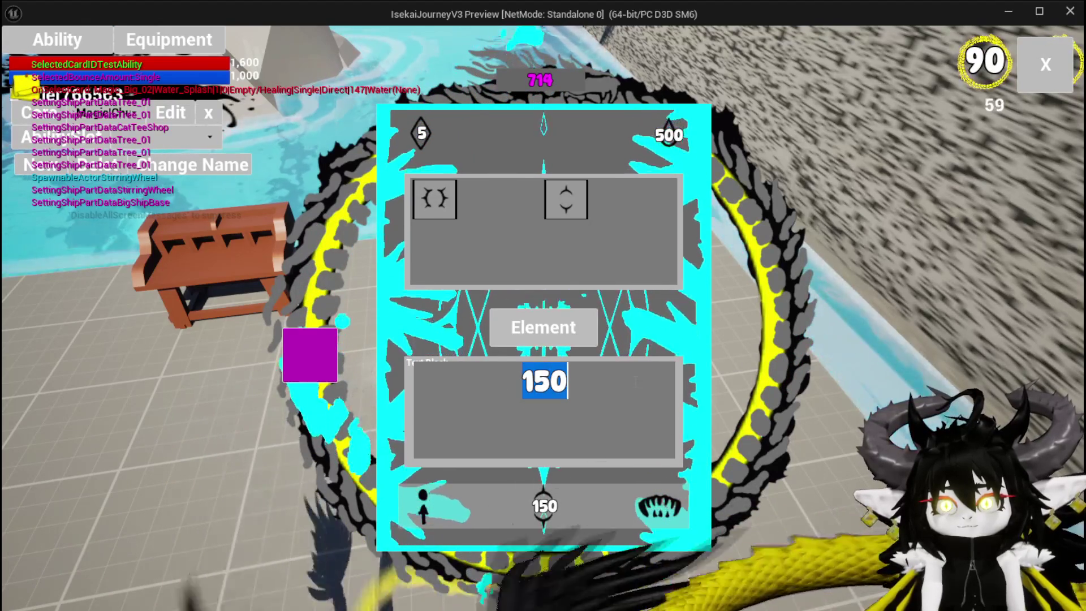
text(800)
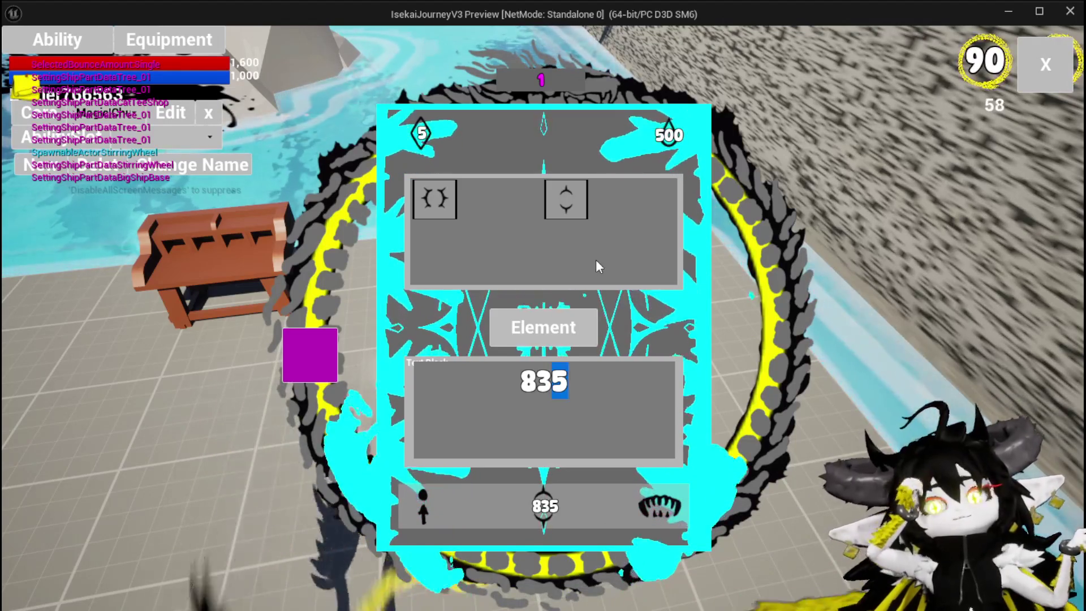
Commit the 835 value, switch targeting to AOE and pick the eye effect, making the cost -143.
click(649, 269)
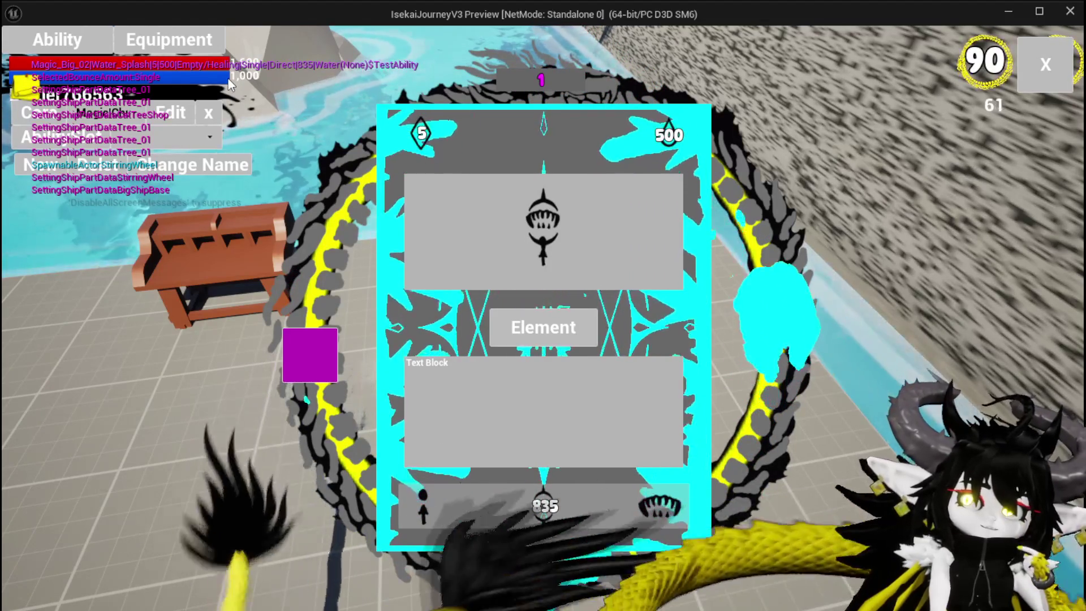
click(422, 506)
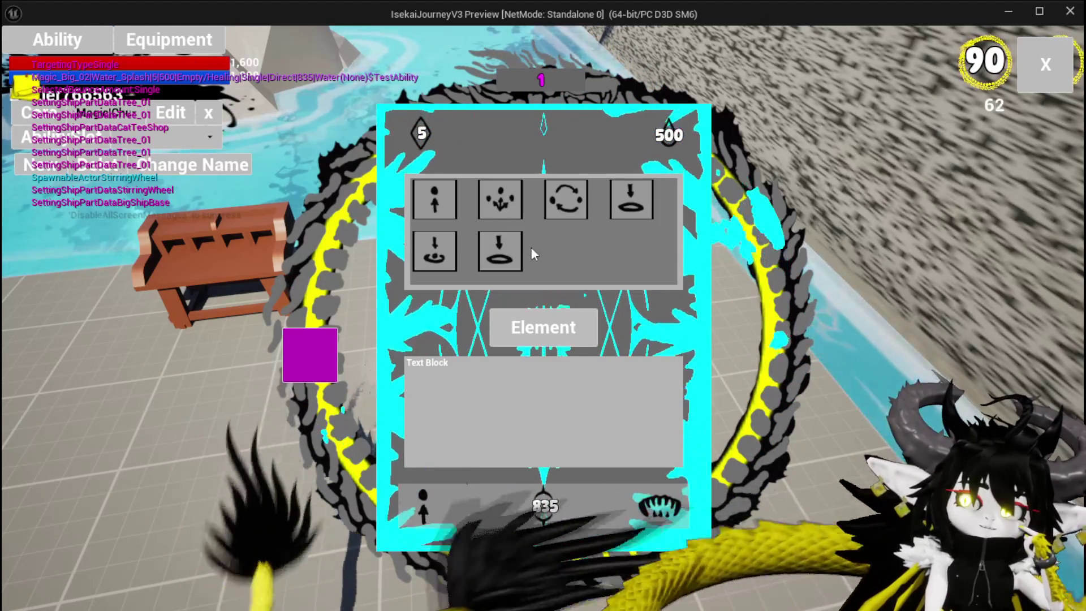
click(486, 209)
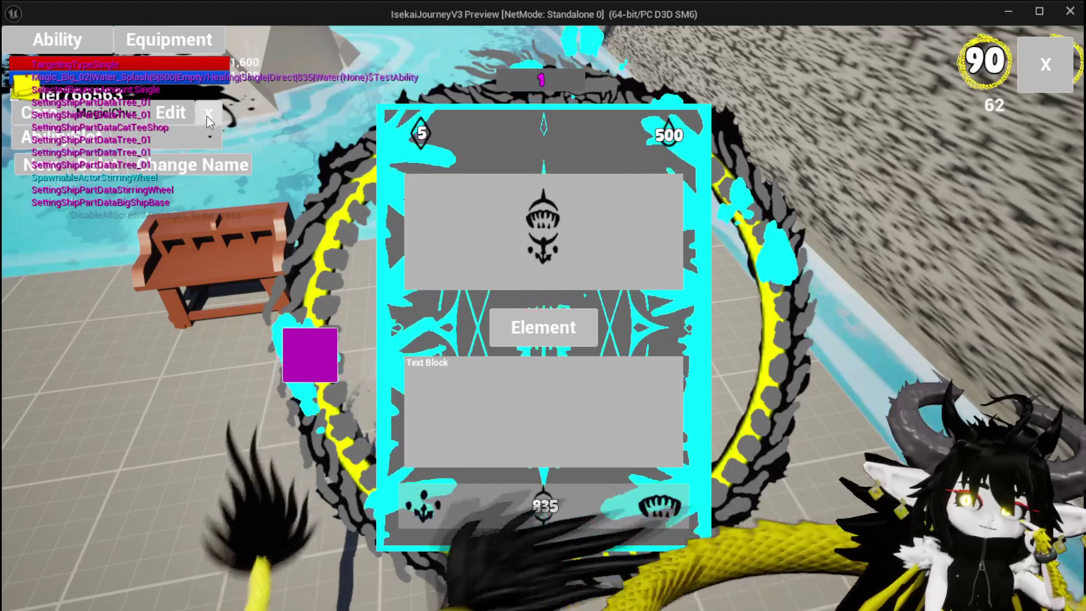
click(318, 354)
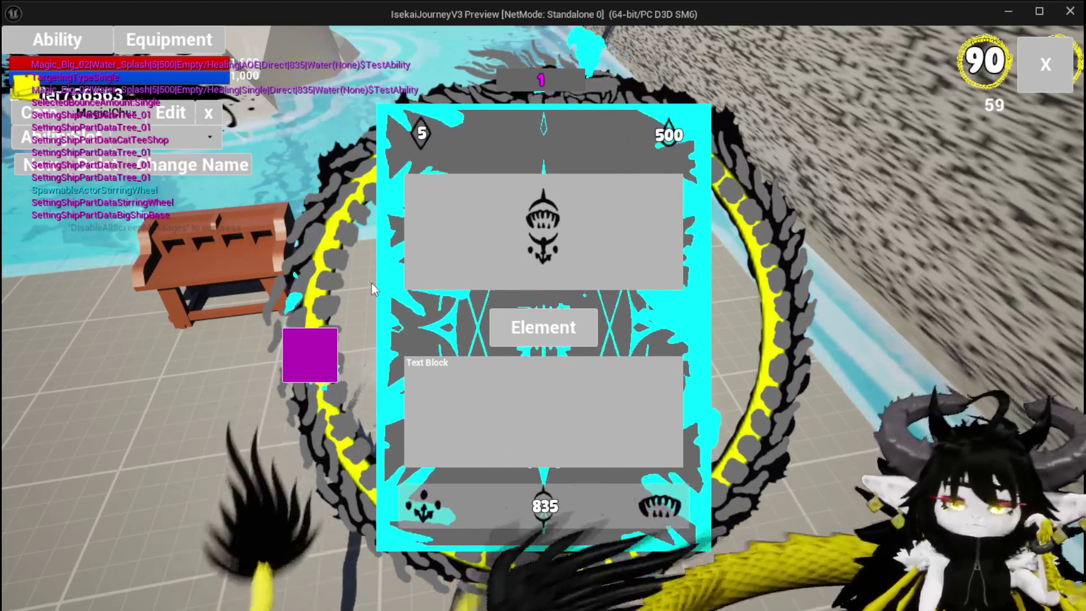
click(647, 509)
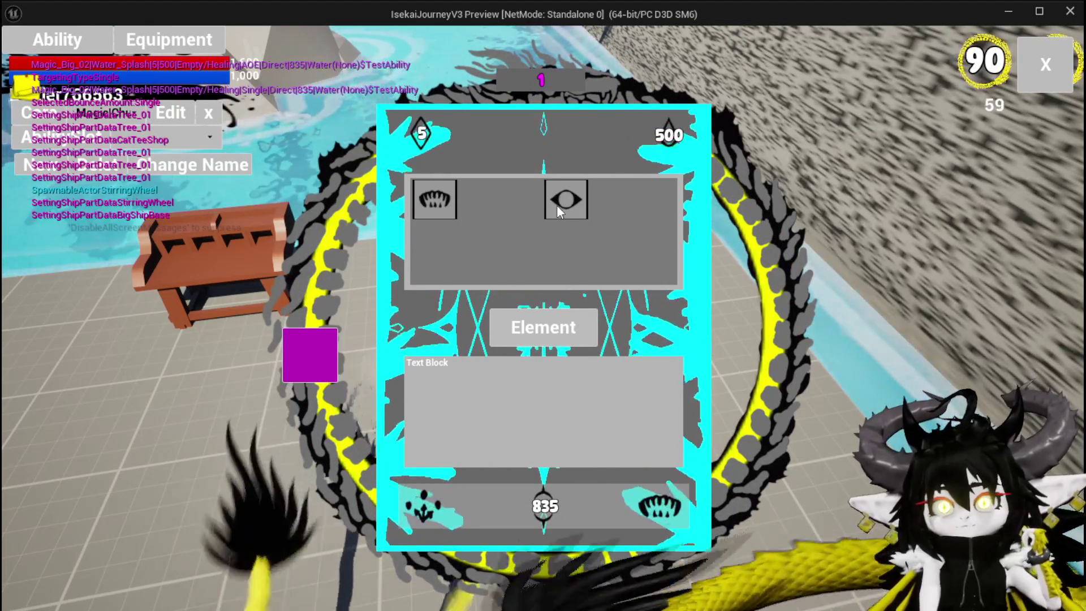
click(560, 204)
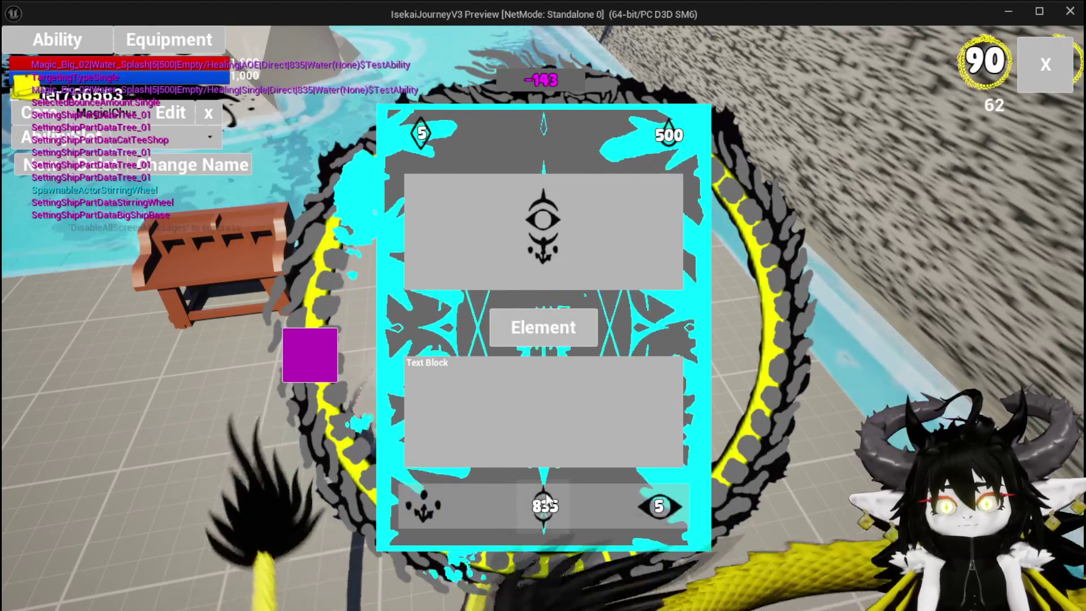
Change the card's main value to 700.
click(544, 509)
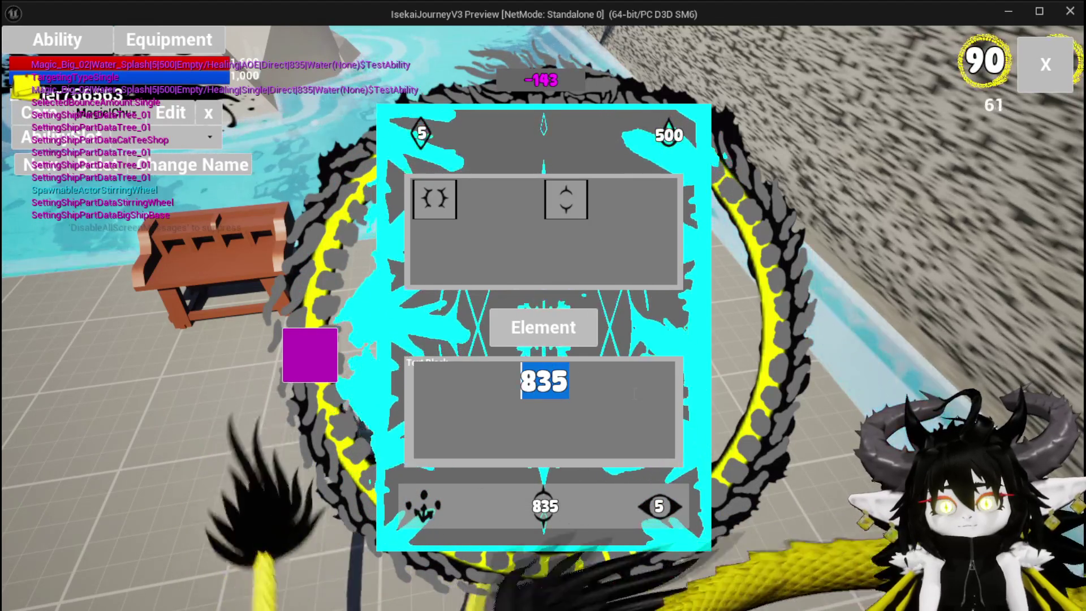
text(700)
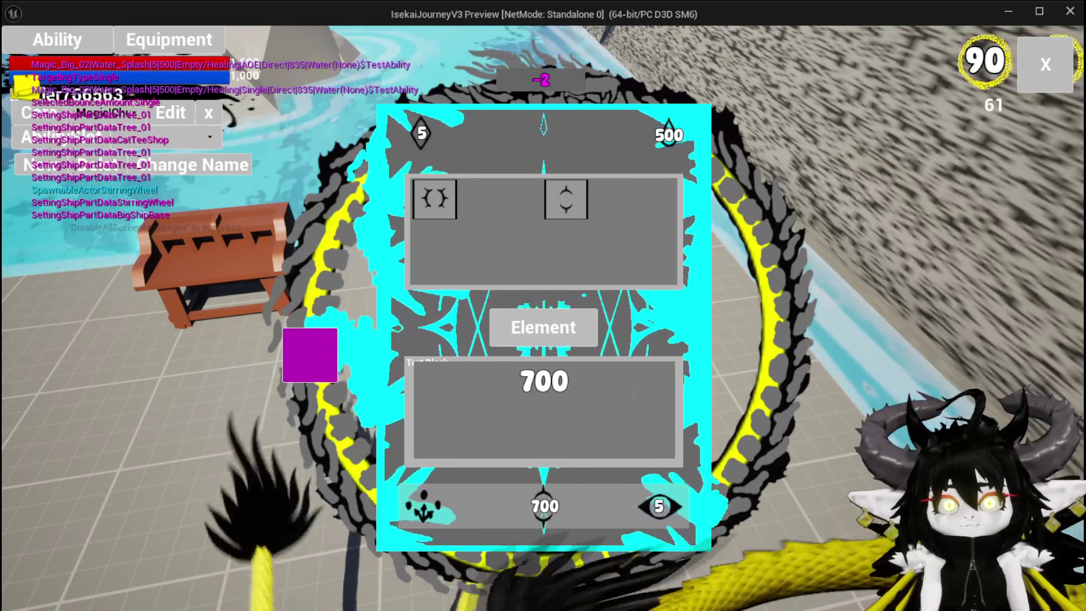
click(305, 350)
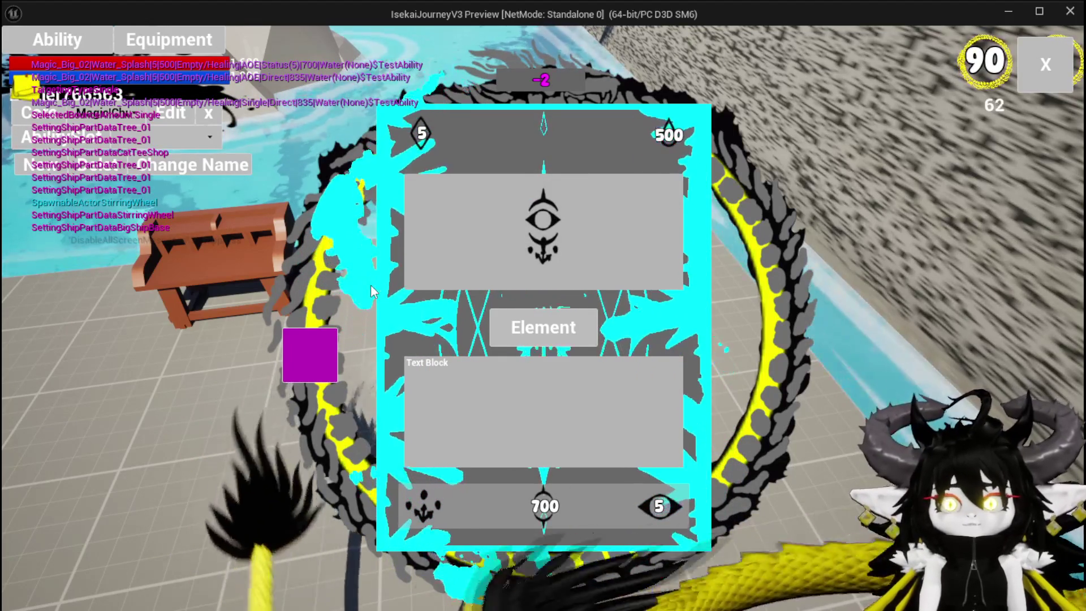
click(659, 487)
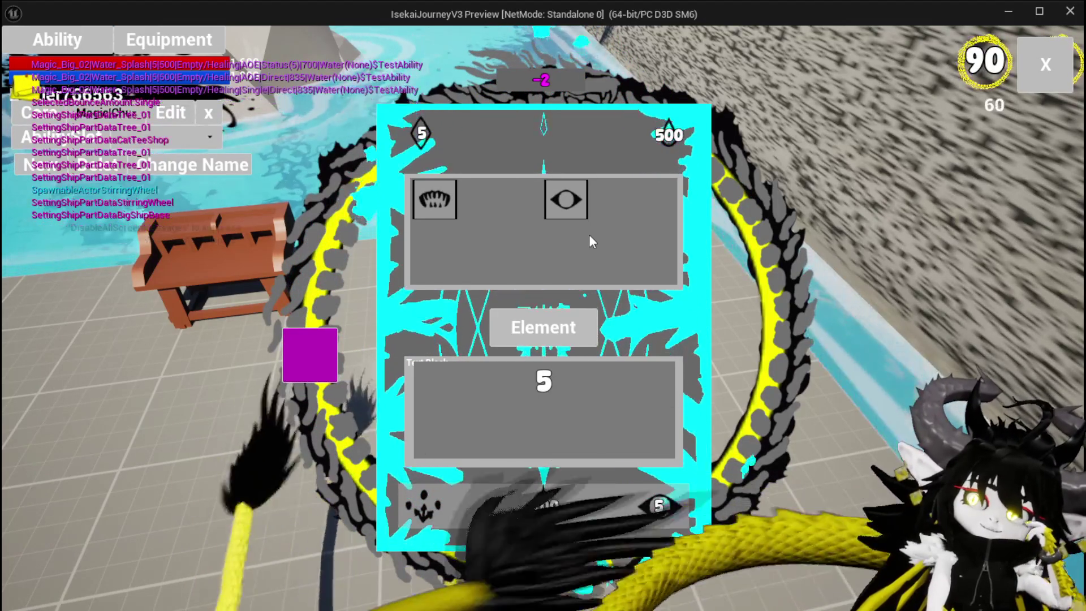
Make the card a fire-element card so its frame turns red and the cost reads -2.
click(529, 335)
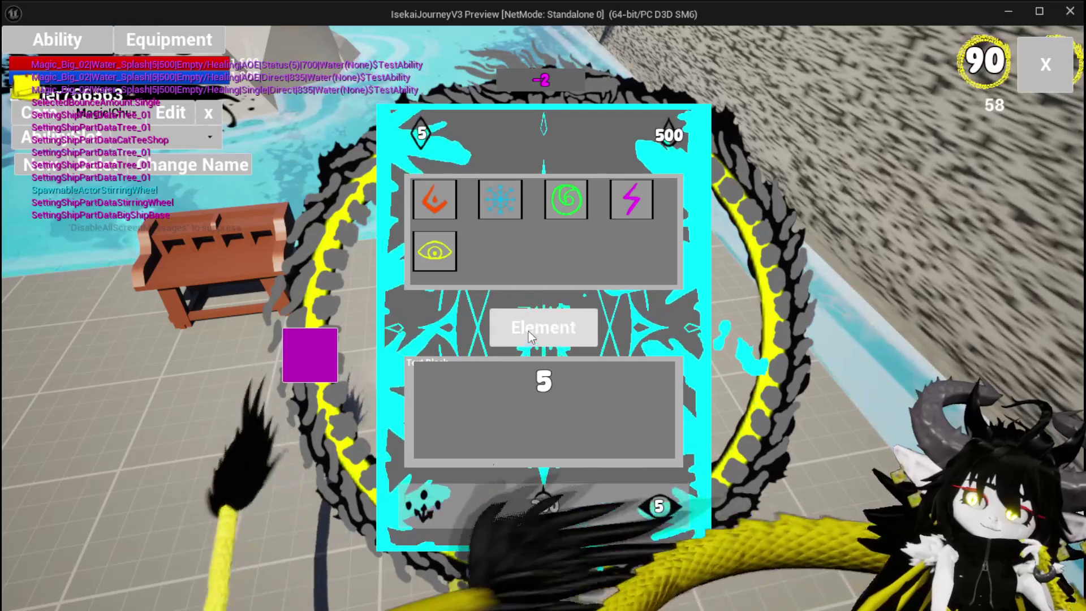
click(436, 248)
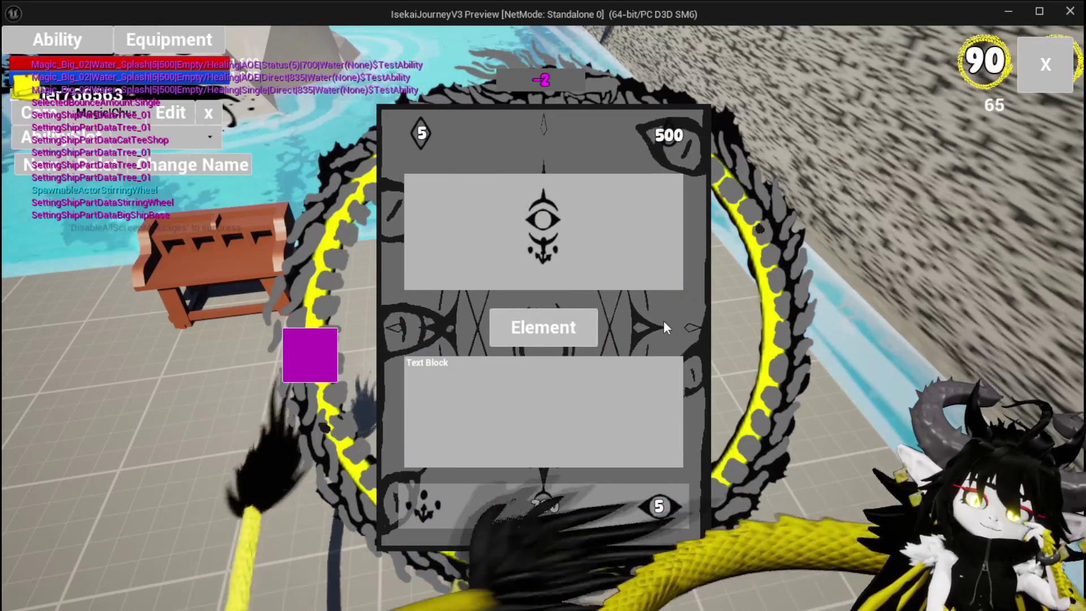
click(562, 325)
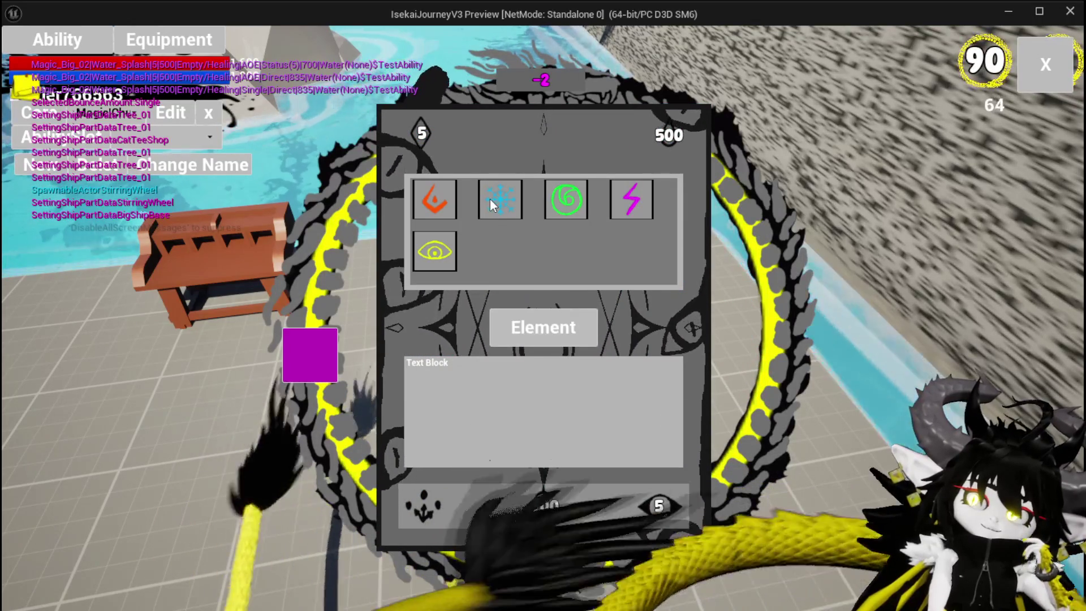
click(450, 199)
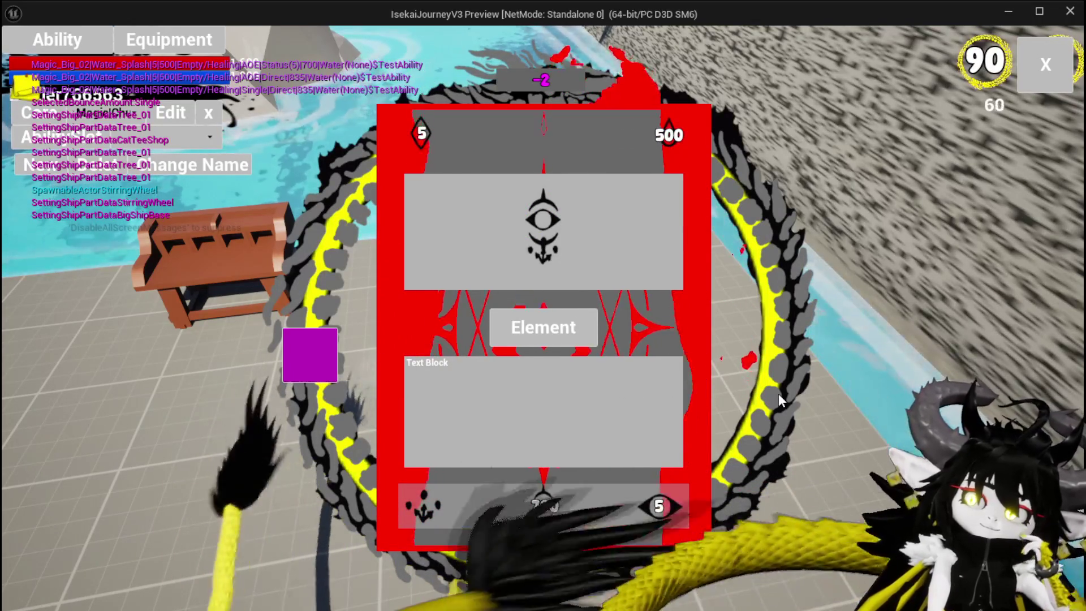
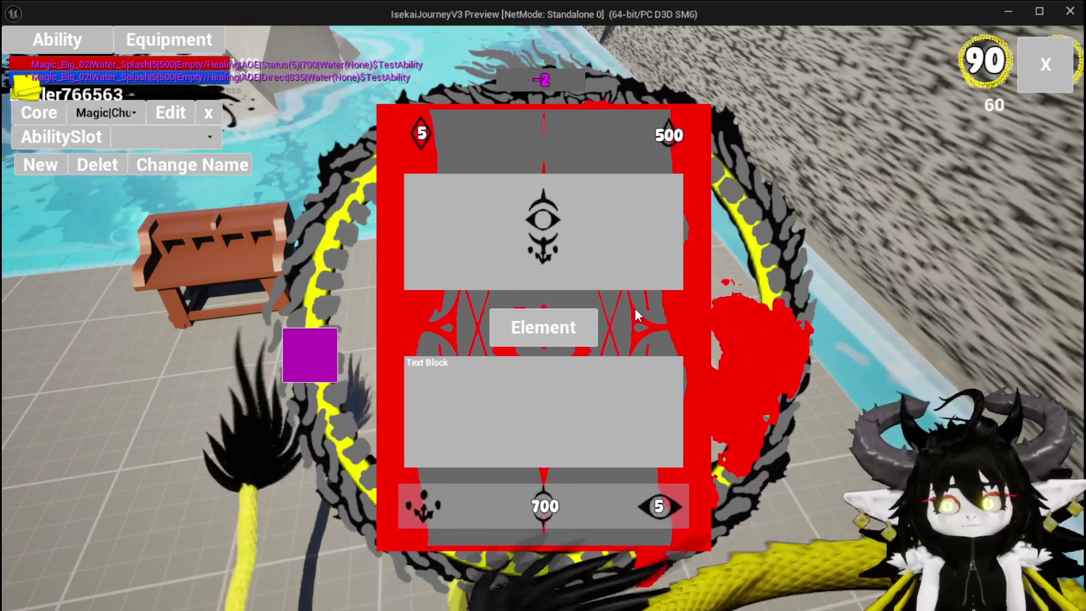
Stop the play-mode test and save all changed assets.
key(Escape)
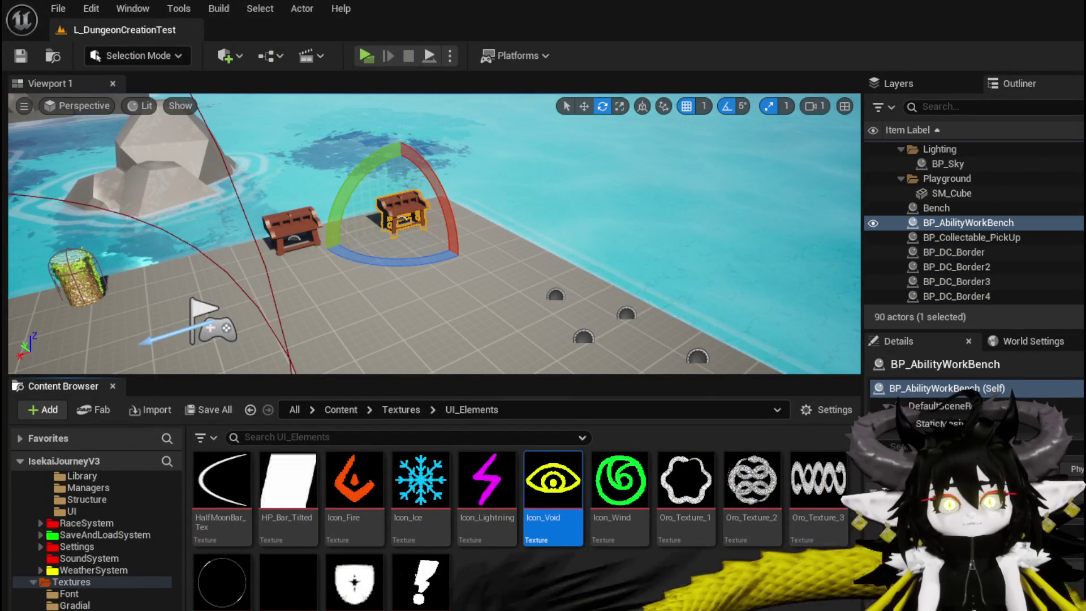
click(22, 55)
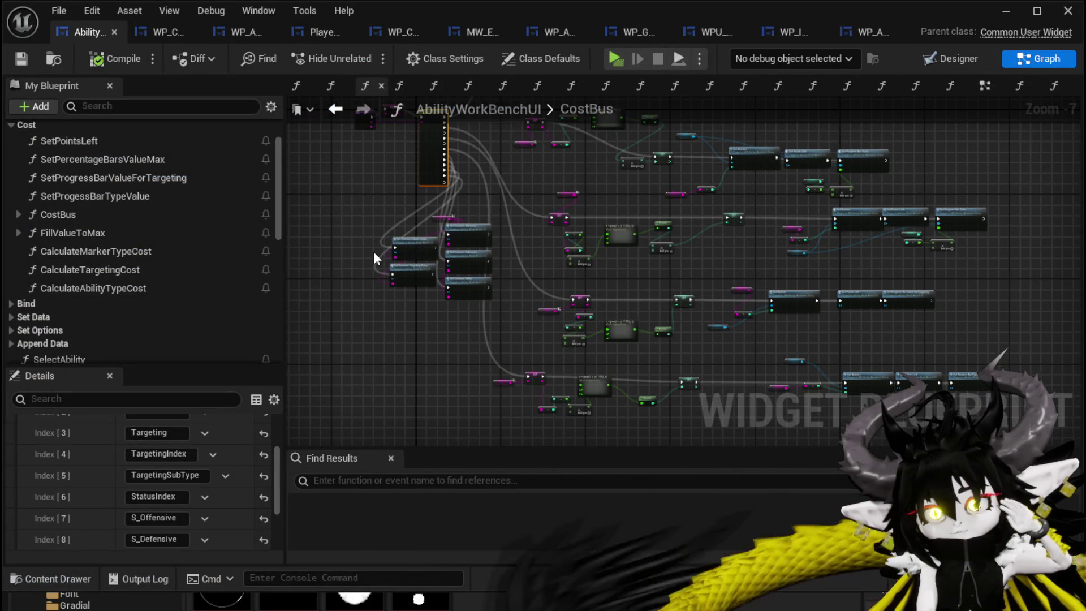
scroll(374, 258, up, 5)
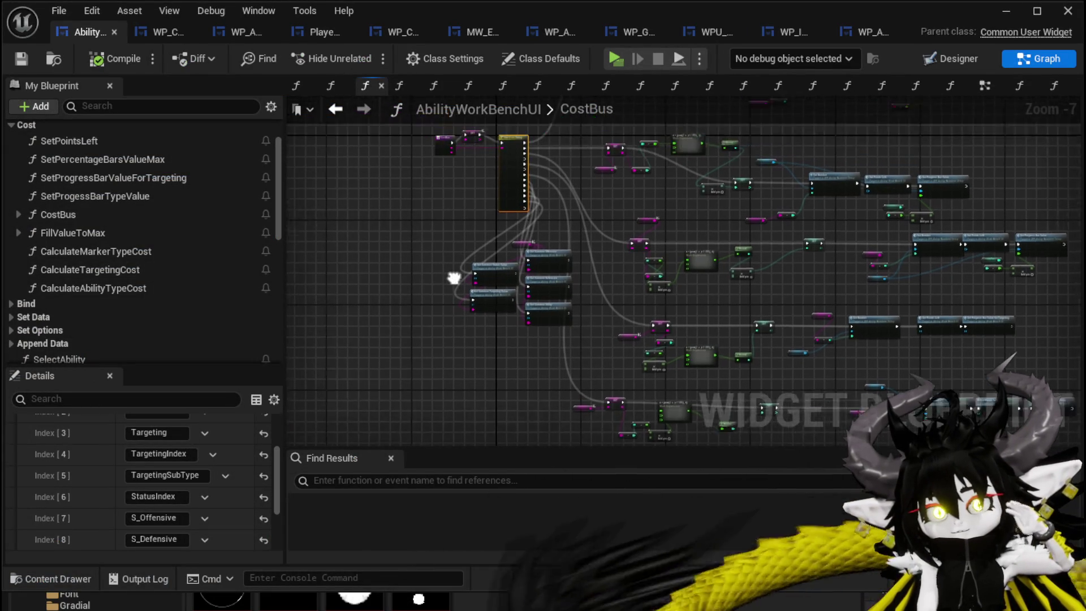
Inspect CostBus's Switch on String node, then open the DisplayOptions function graph.
mouse_move(510, 273)
mouse_down()
mouse_move(485, 255)
mouse_move(402, 304)
mouse_up()
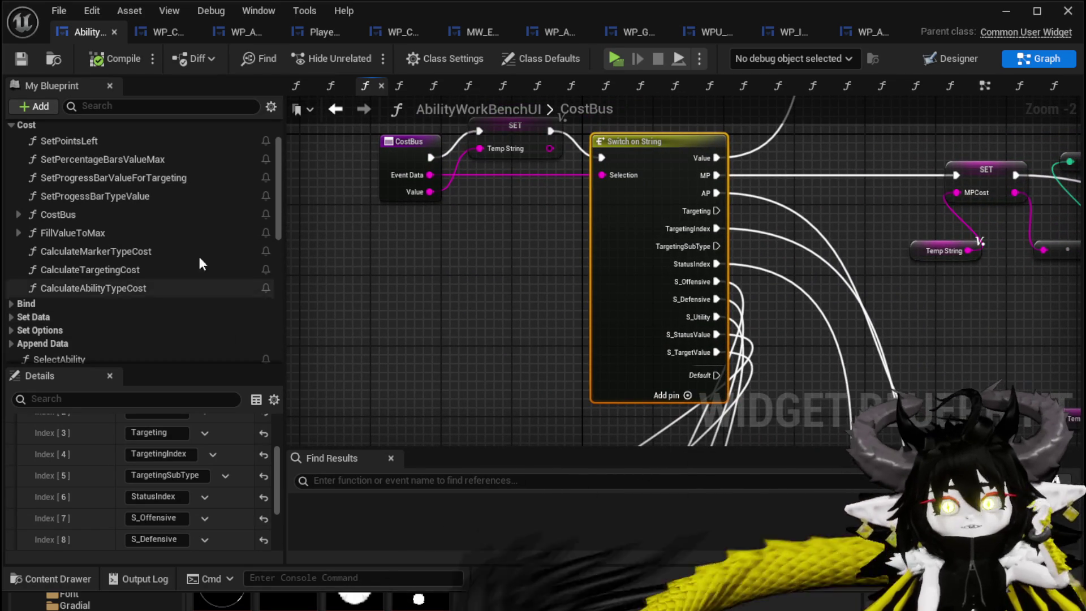
scroll(163, 236, up, 1)
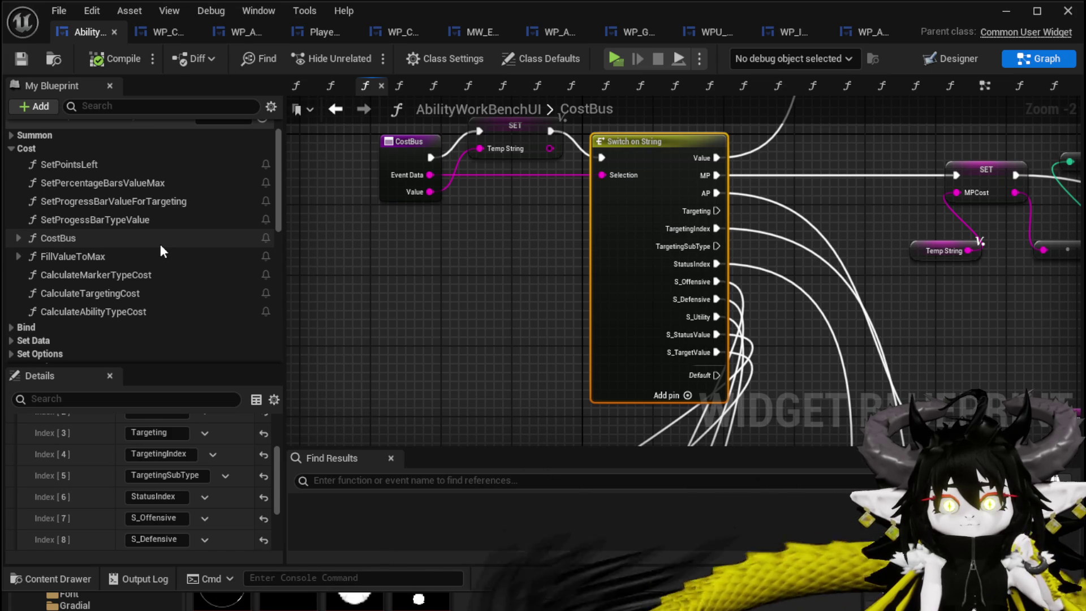
scroll(139, 280, down, 10)
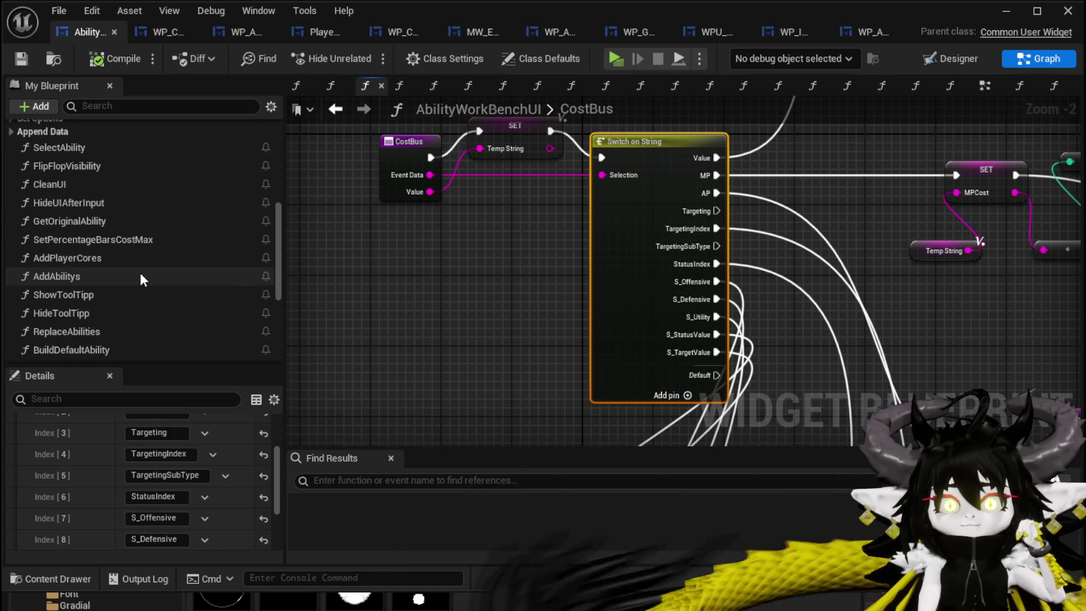
scroll(140, 275, down, 10)
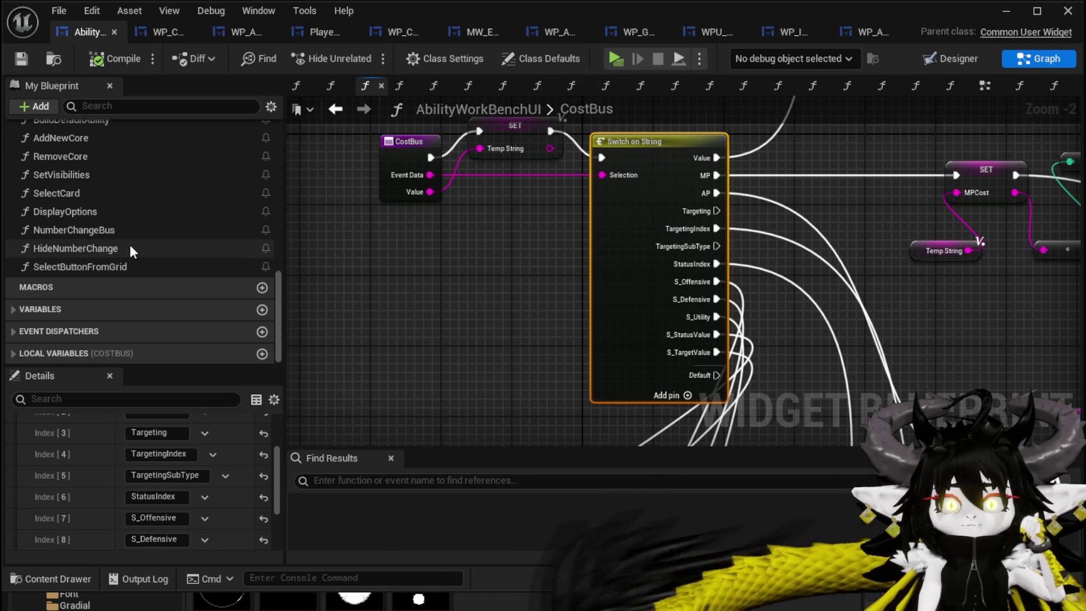
double_click(107, 213)
Move the DisplayOptions entry and Switch on String nodes further left.
scroll(520, 331, down, 2)
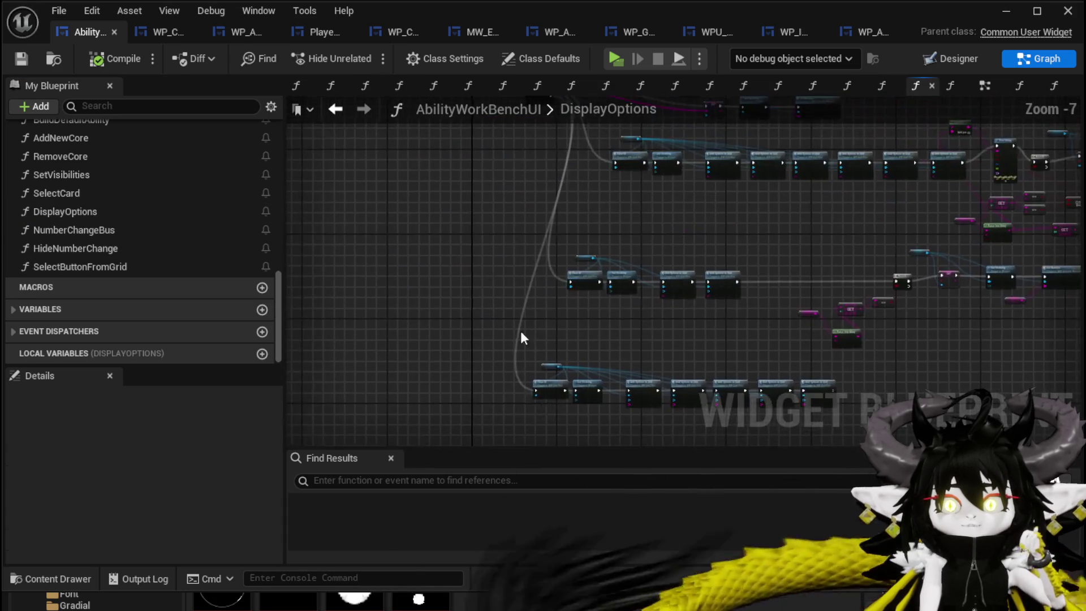
scroll(511, 298, up, 3)
scroll(450, 278, up, 3)
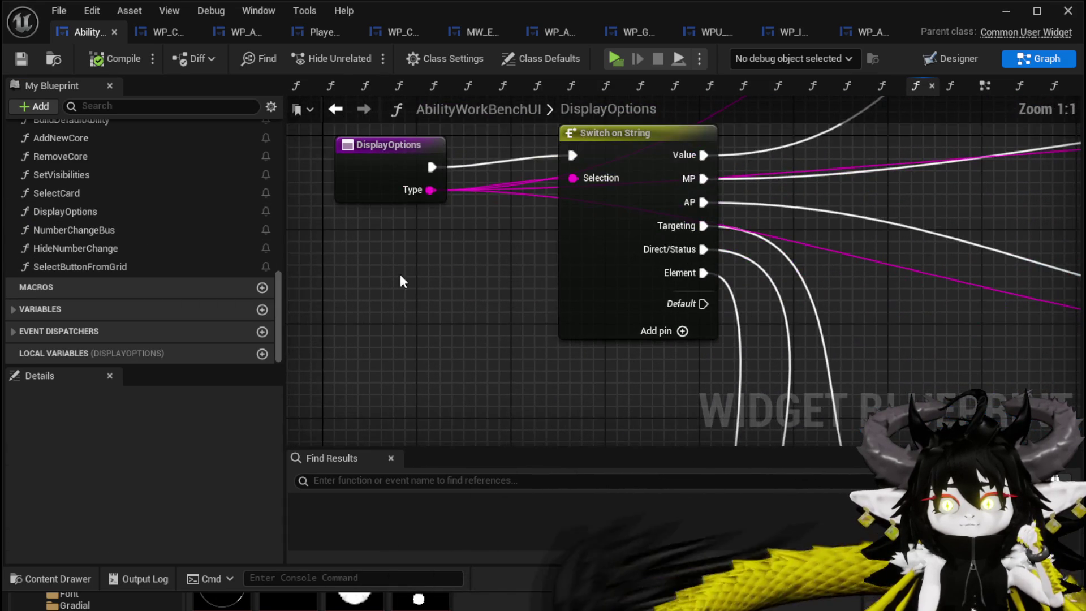
click(364, 161)
mouse_move(339, 242)
mouse_down()
mouse_move(562, 151)
mouse_move(565, 133)
mouse_move(498, 134)
mouse_up()
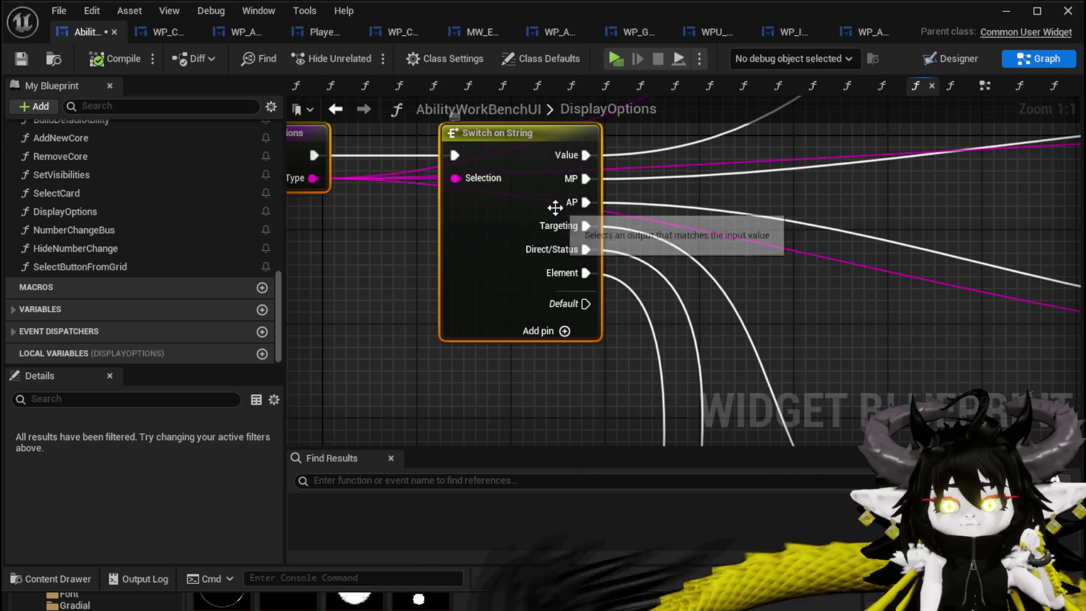
Reframe the DisplayOptions graph and open the SelectButtonFromGrid function graph.
scroll(424, 255, down, 3)
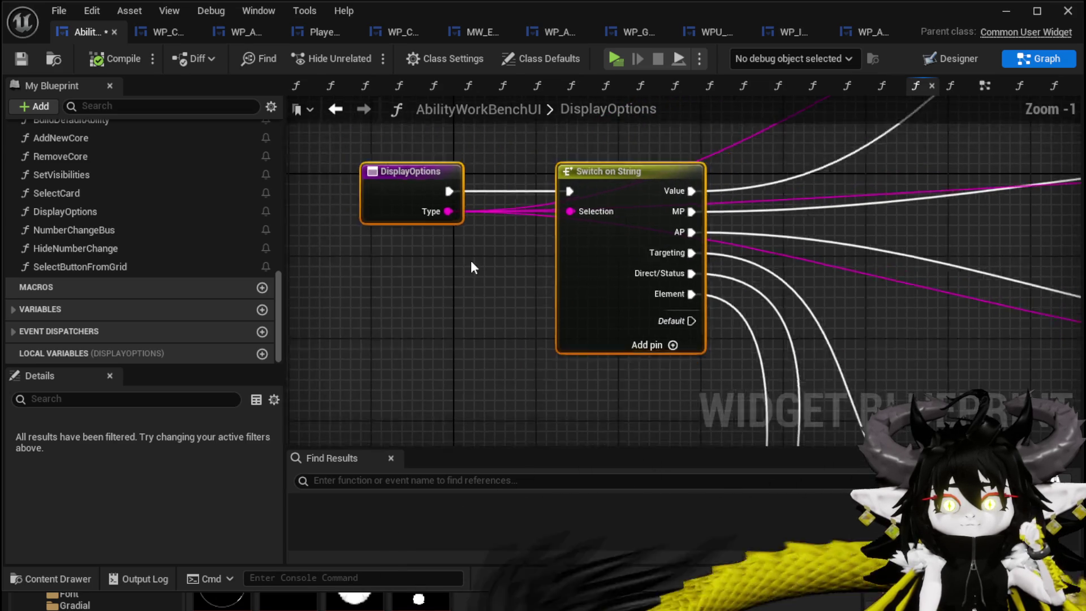
scroll(538, 225, down, 3)
scroll(598, 242, up, 4)
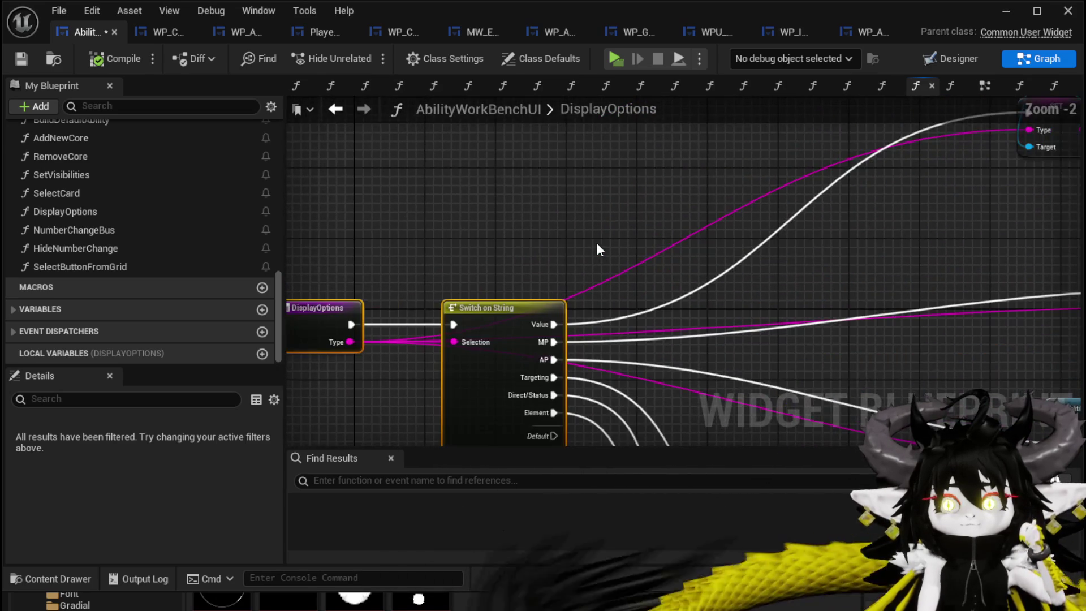
drag(599, 242, 620, 176)
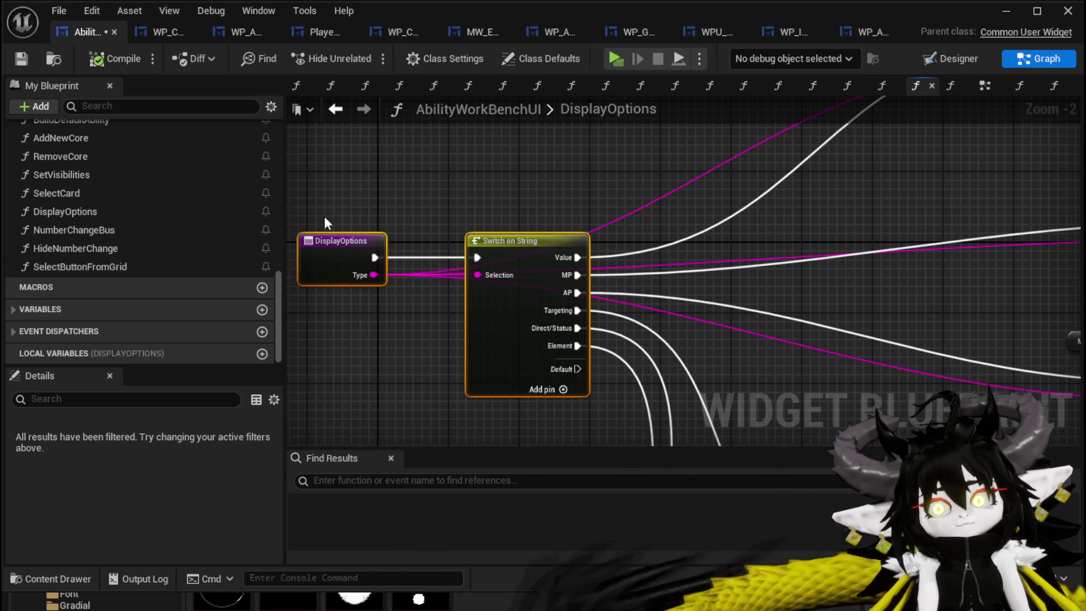
double_click(59, 267)
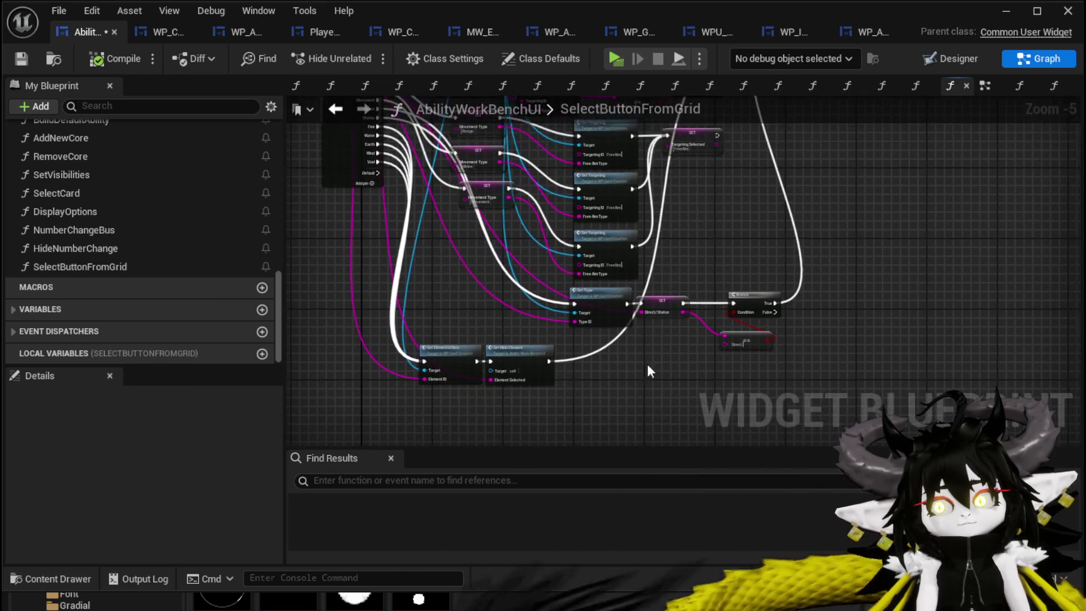
Call Display Options from the Branch node's False execution output.
scroll(649, 344, up, 2)
drag(715, 265, 788, 304)
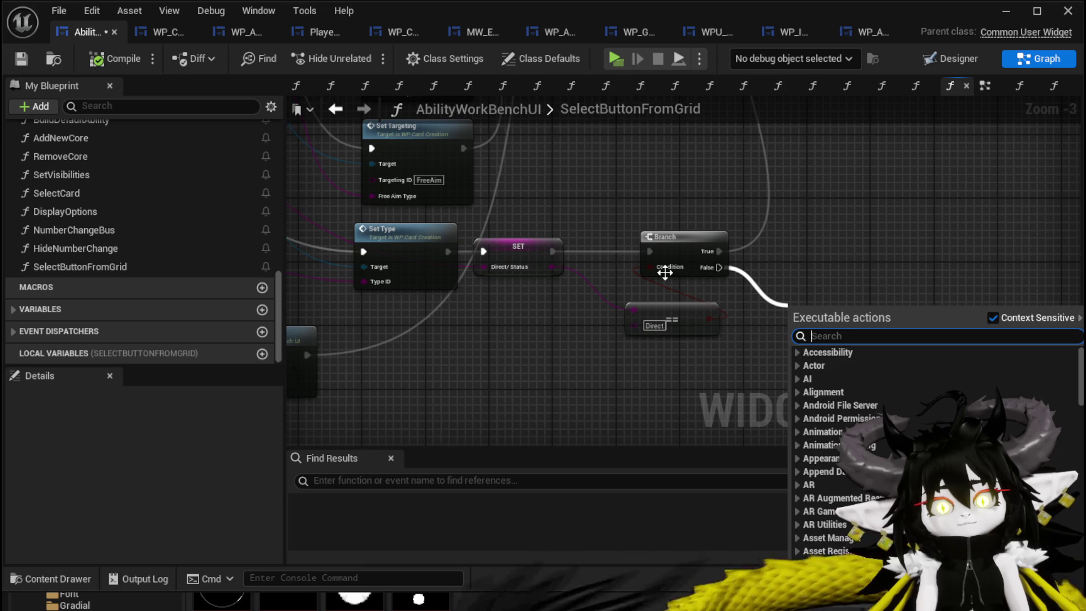
mouse_move(65, 211)
mouse_down()
mouse_move(890, 299)
mouse_move(814, 278)
mouse_up()
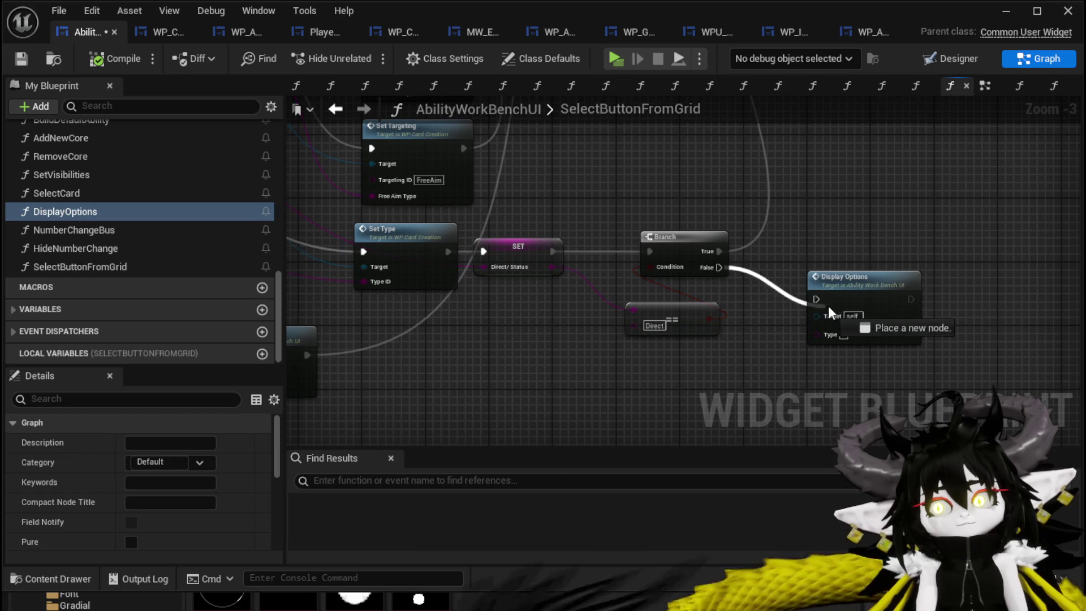
click(839, 289)
In DisplayOptions, add a seventh Switch on String case pin named Status.
double_click(839, 290)
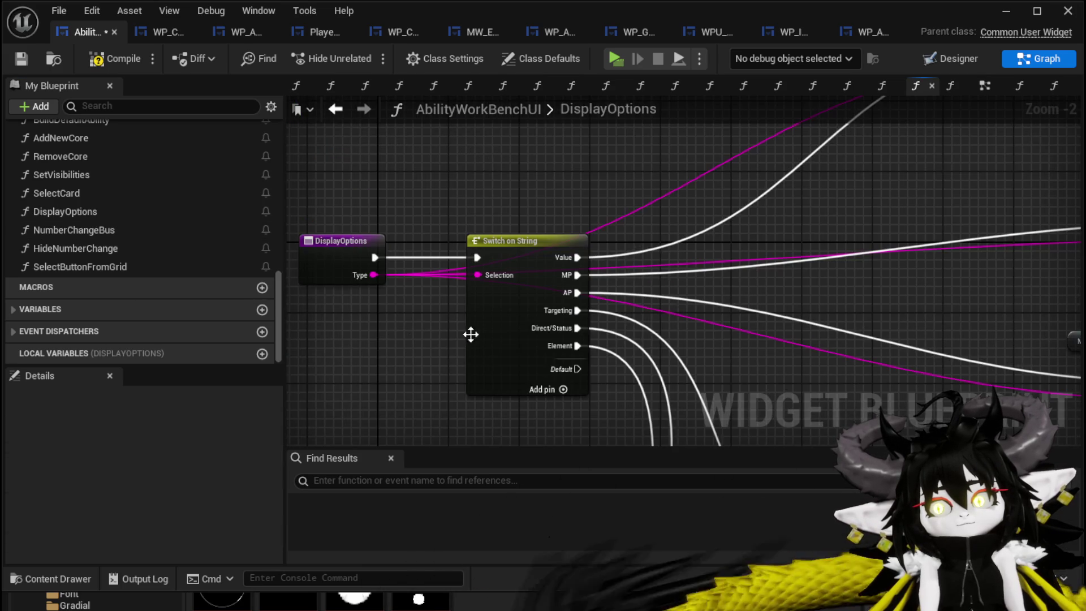
scroll(471, 334, up, 2)
click(585, 334)
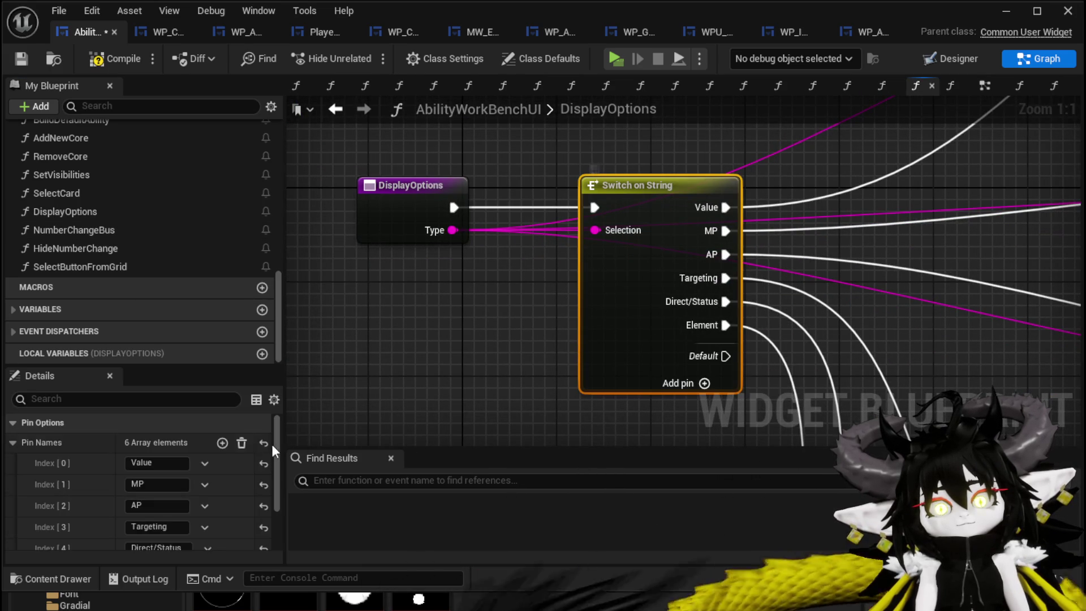
click(222, 442)
drag(642, 375, 485, 354)
scroll(158, 478, down, 3)
click(157, 499)
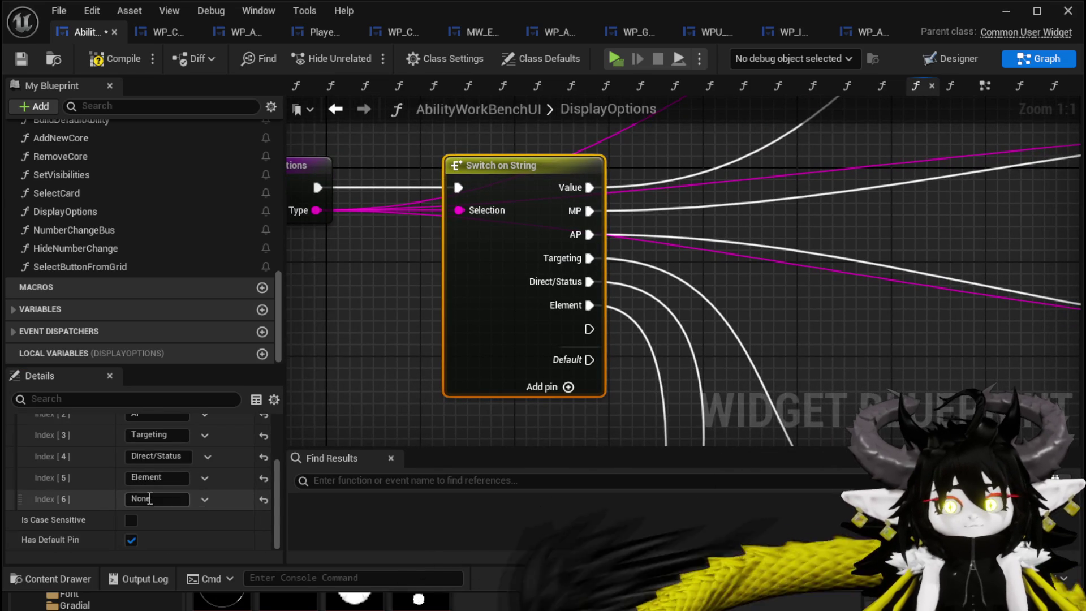
text(Status)
key(Return)
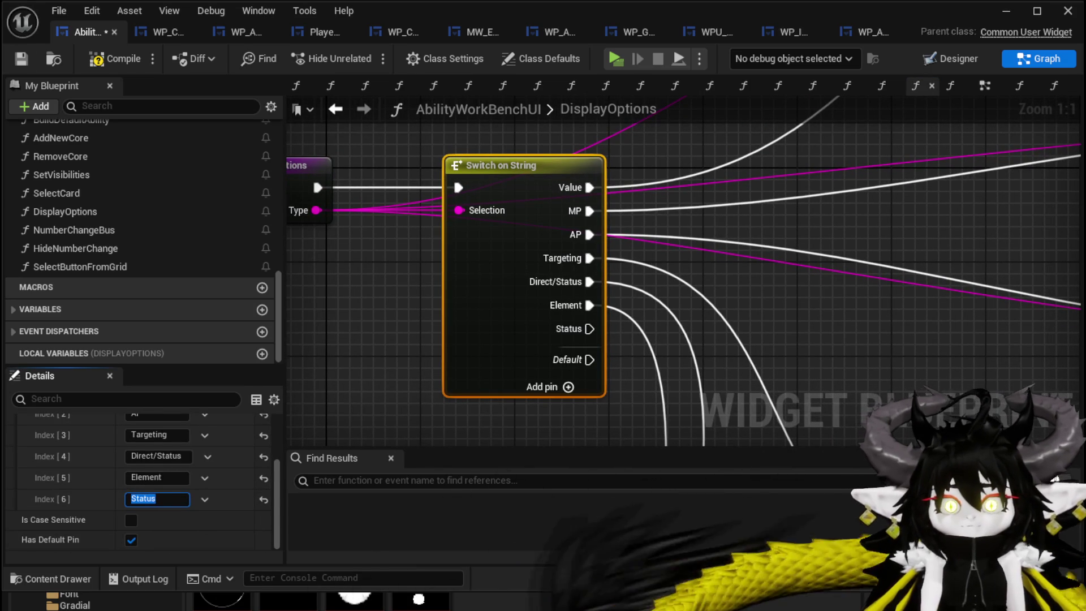
Save the widget blueprint and pan to see more of the graph.
click(22, 59)
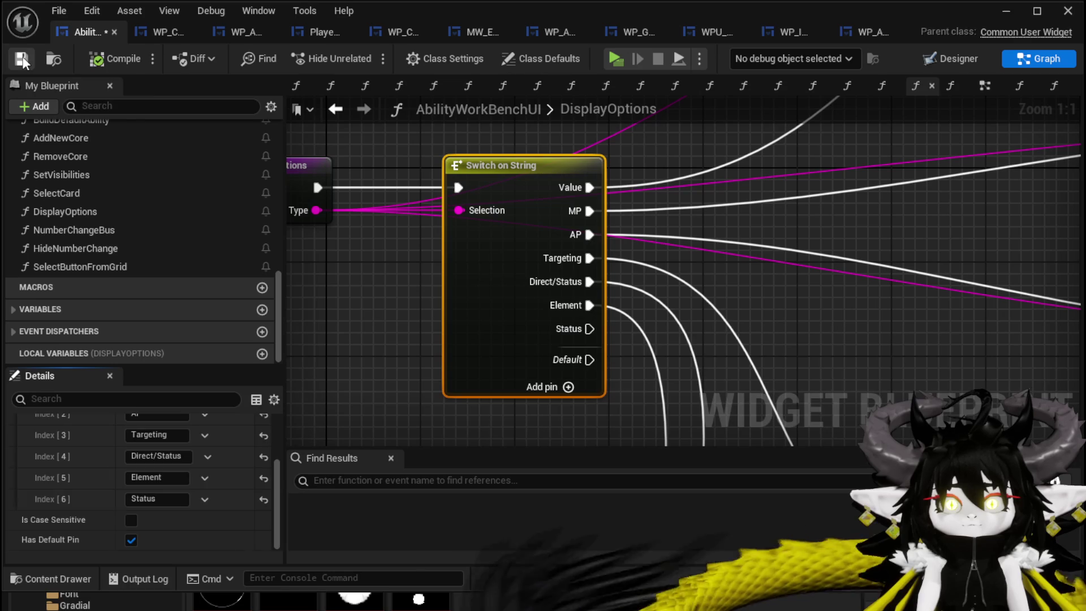
scroll(437, 365, down, 4)
drag(437, 365, 299, 191)
scroll(403, 260, down, 4)
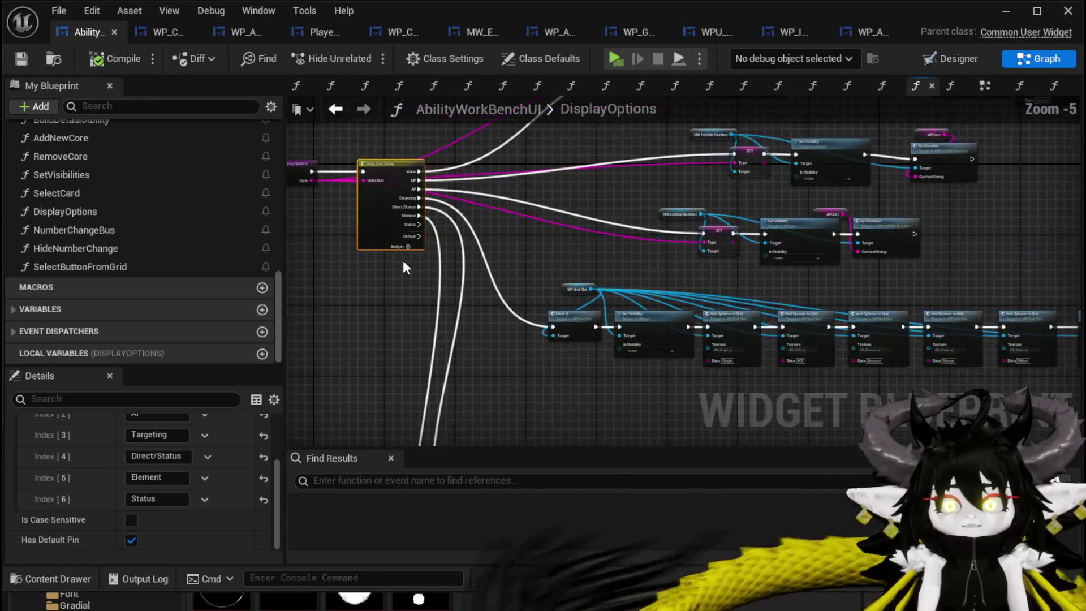
Spread out the DisplayOptions nodes and frame the Clear UI / Add Options to Grid row.
drag(481, 300, 589, 272)
mouse_move(351, 332)
mouse_down()
mouse_move(565, 388)
mouse_move(701, 373)
mouse_up()
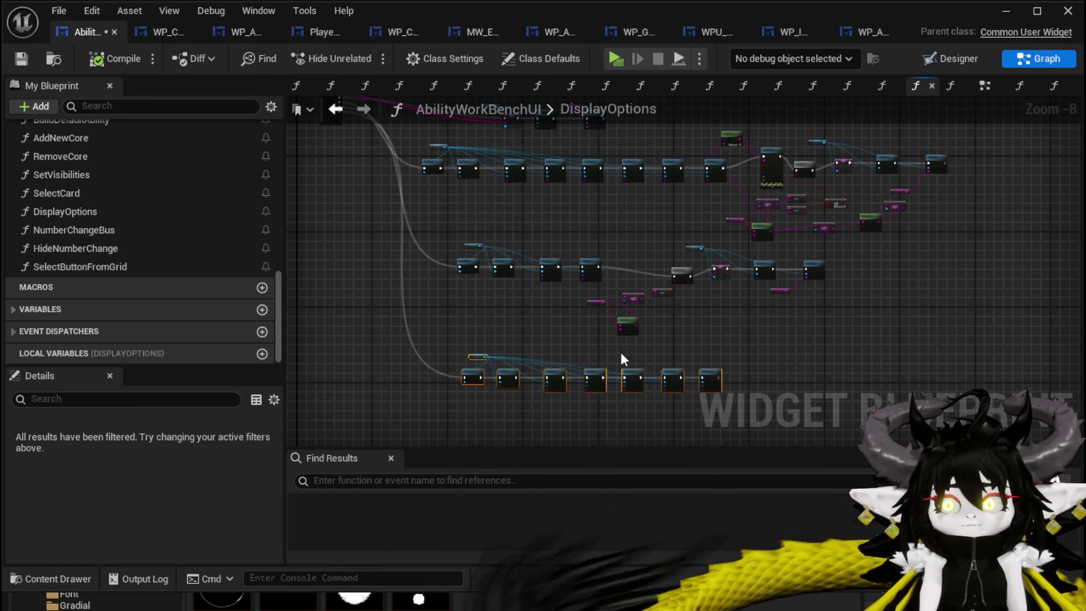
drag(623, 359, 416, 303)
scroll(376, 255, up, 7)
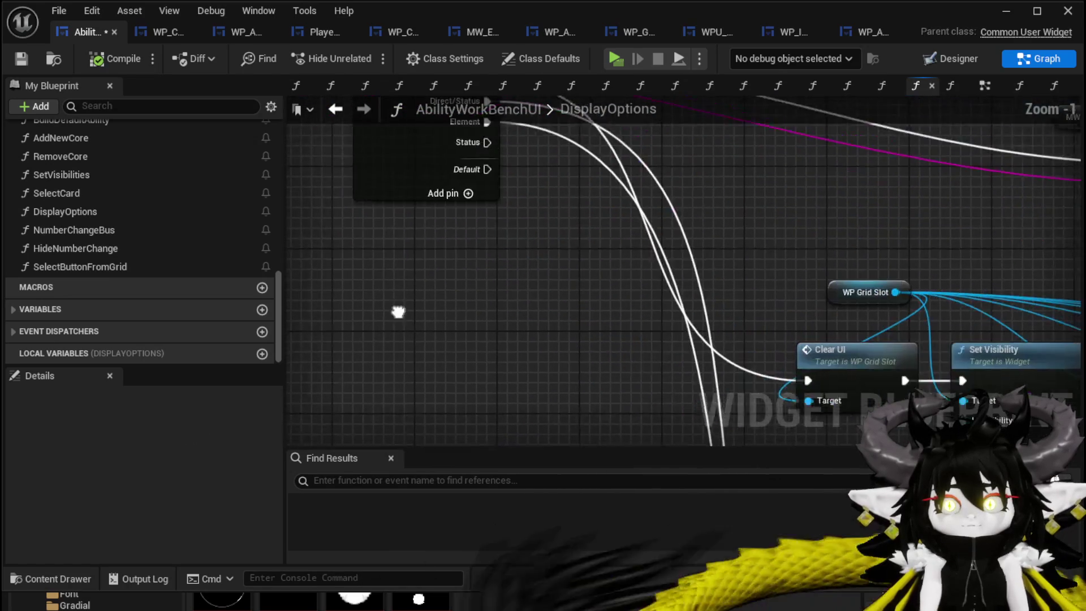
mouse_move(473, 216)
mouse_down()
mouse_move(476, 237)
mouse_move(578, 301)
mouse_move(359, 234)
mouse_up()
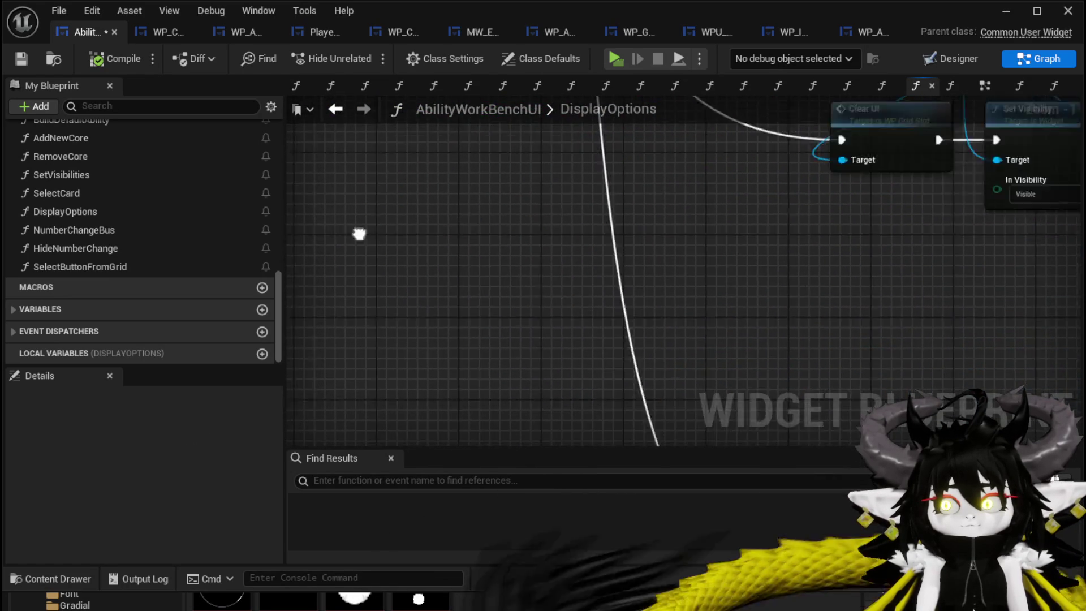
scroll(359, 233, down, 3)
scroll(510, 369, down, 1)
mouse_move(510, 370)
mouse_down()
mouse_move(336, 320)
mouse_move(814, 235)
mouse_move(882, 209)
mouse_up()
scroll(460, 328, up, 1)
Paste a copy of the grid-option row below and wire the Status case to its Clear UI.
key(ctrl+c)
key(ctrl+v)
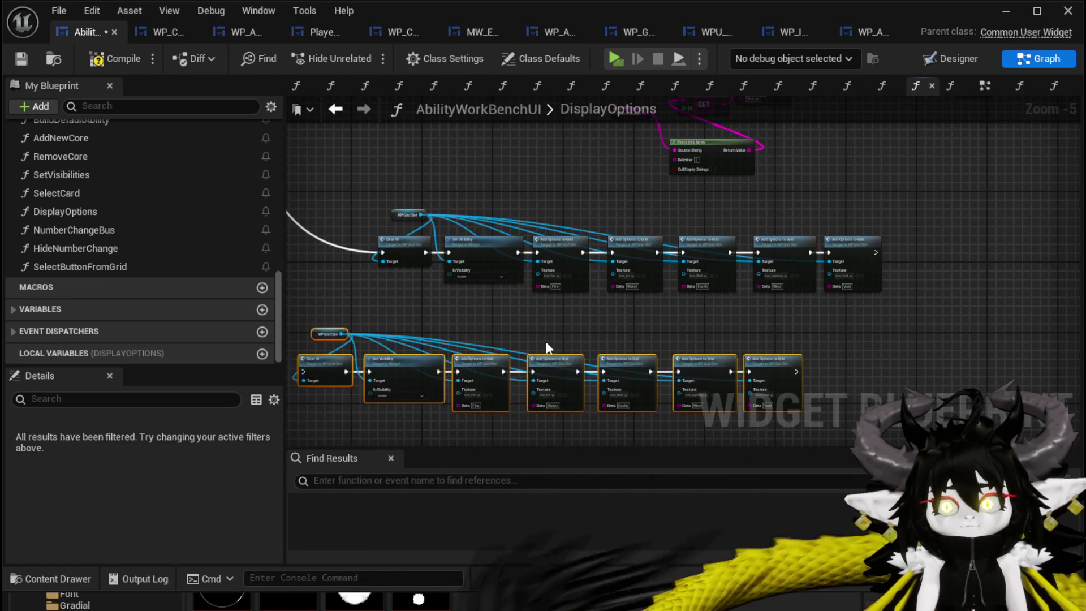
mouse_move(481, 357)
mouse_down()
mouse_move(548, 341)
mouse_move(443, 279)
mouse_move(415, 199)
mouse_up()
mouse_move(368, 137)
mouse_down()
mouse_move(473, 457)
mouse_move(527, 471)
mouse_move(567, 398)
mouse_up()
mouse_move(412, 413)
mouse_down()
mouse_move(489, 358)
mouse_move(990, 281)
mouse_up()
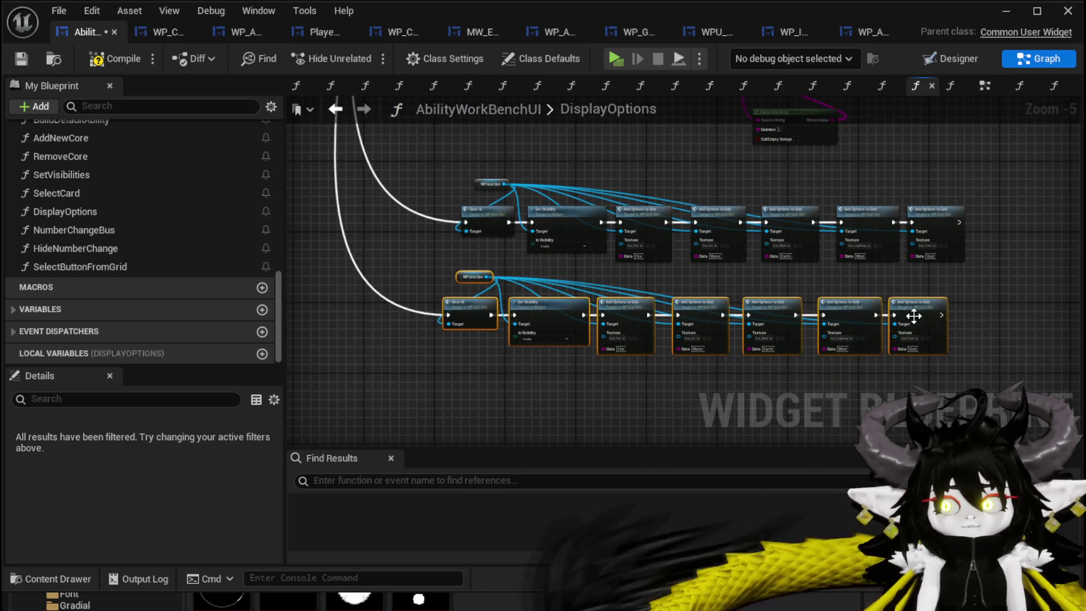
drag(775, 332, 775, 368)
scroll(678, 364, up, 6)
Change the Fire and Water option data to DamageOverTime and Shield, then edit Earth's data.
click(502, 312)
text(Da)
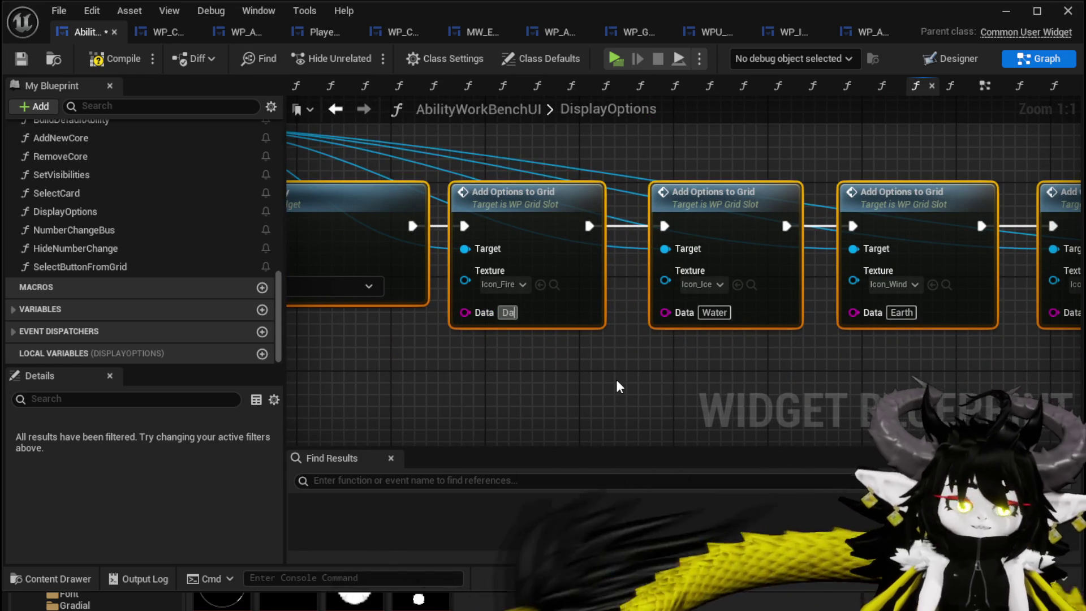
text(mageOverTime)
key(Return)
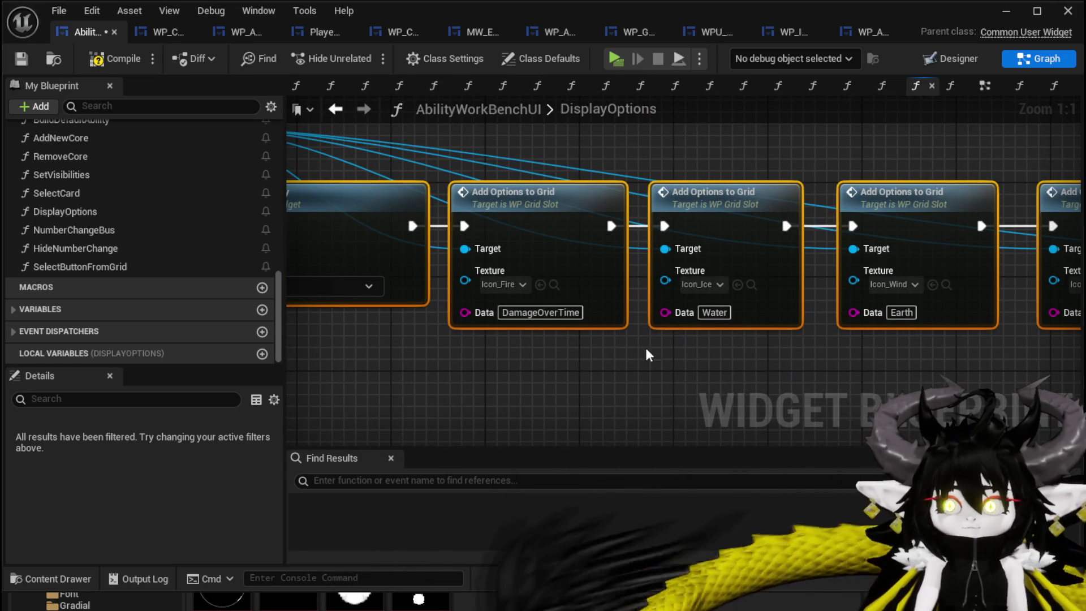
click(714, 313)
text(Shield)
key(Return)
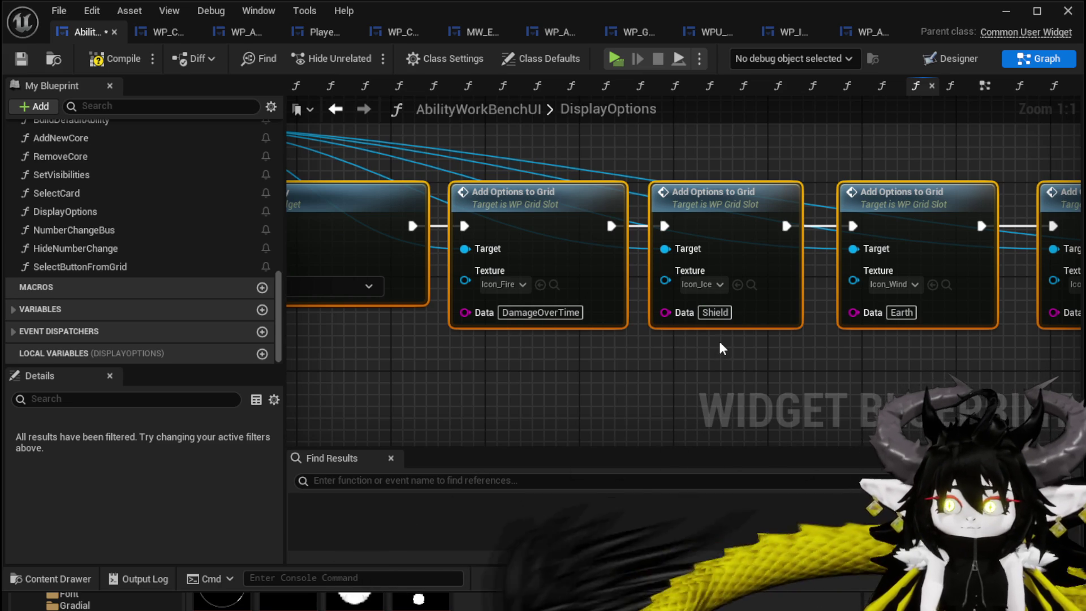
key(Tab)
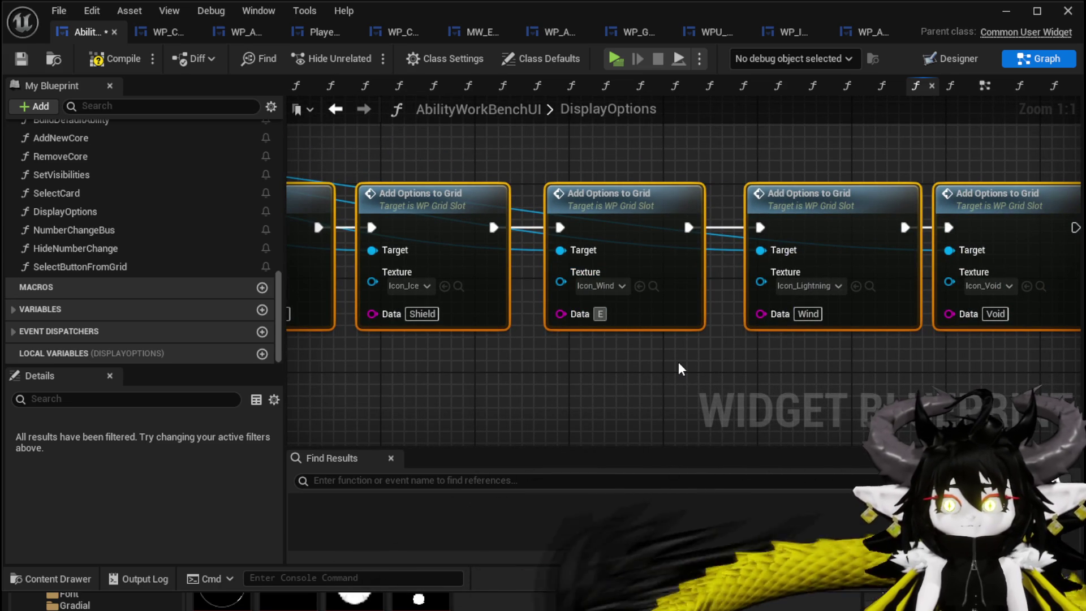
text(cho)
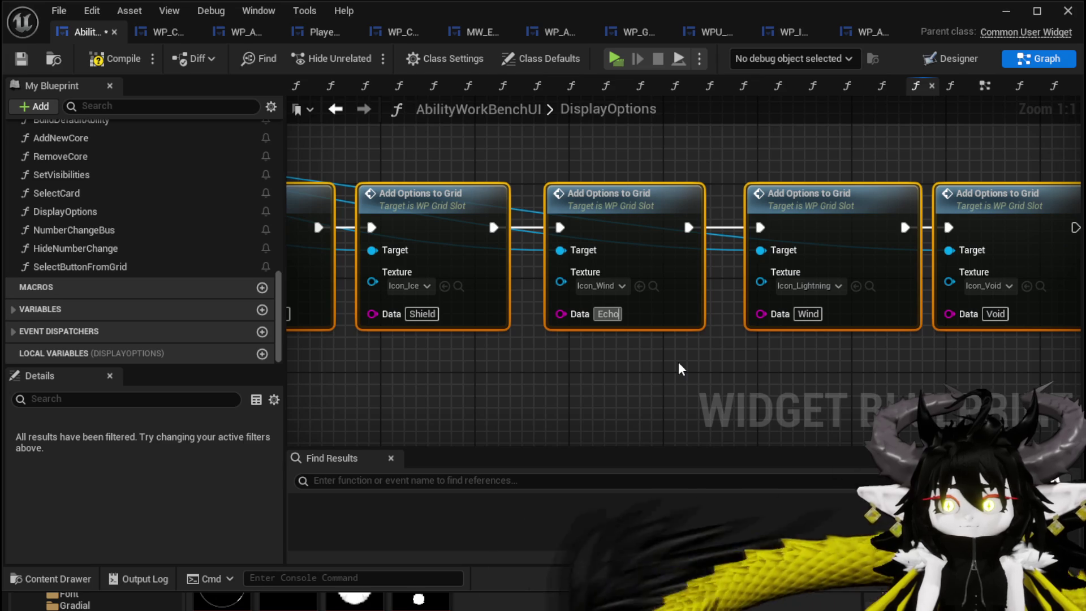
Set the Lightning, Wind and Void option data to Echo, Dispell and Hunger.
drag(678, 362, 515, 354)
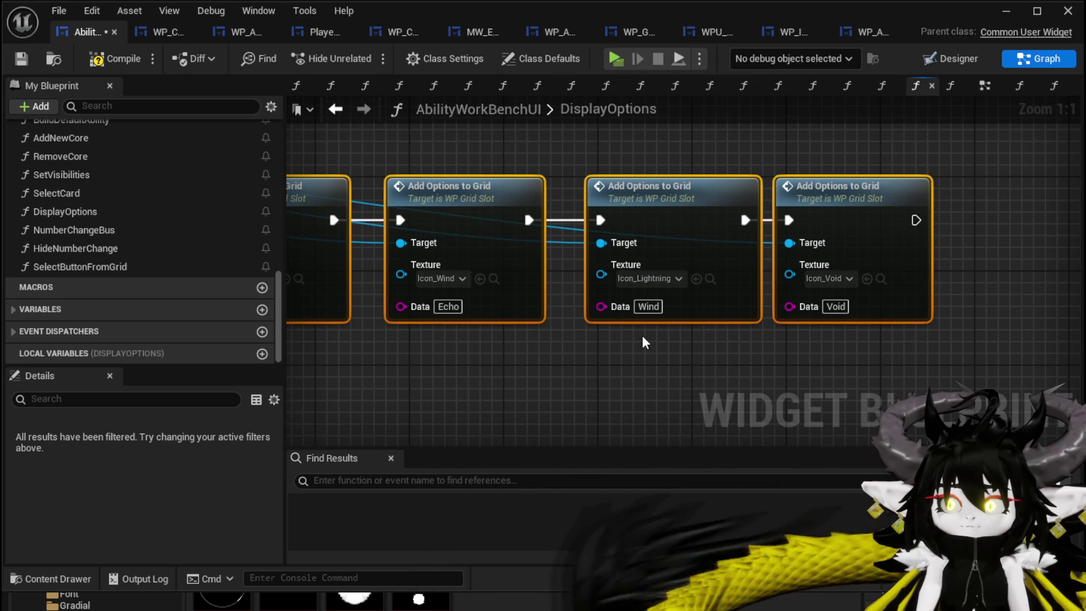
mouse_move(646, 333)
mouse_down()
mouse_move(988, 357)
mouse_move(616, 346)
mouse_up()
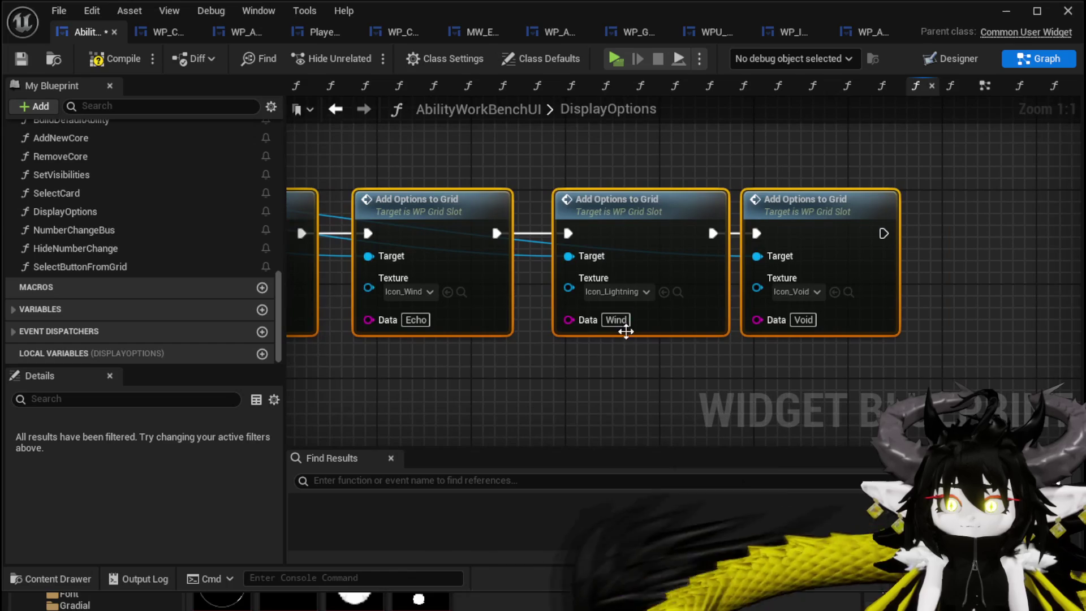
click(618, 319)
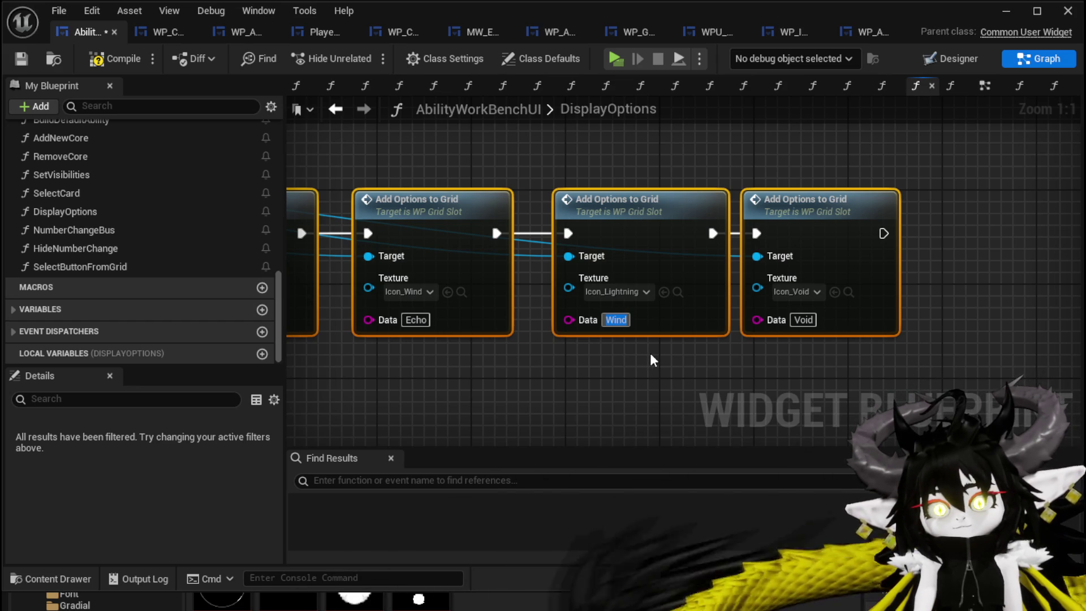
text(Echo)
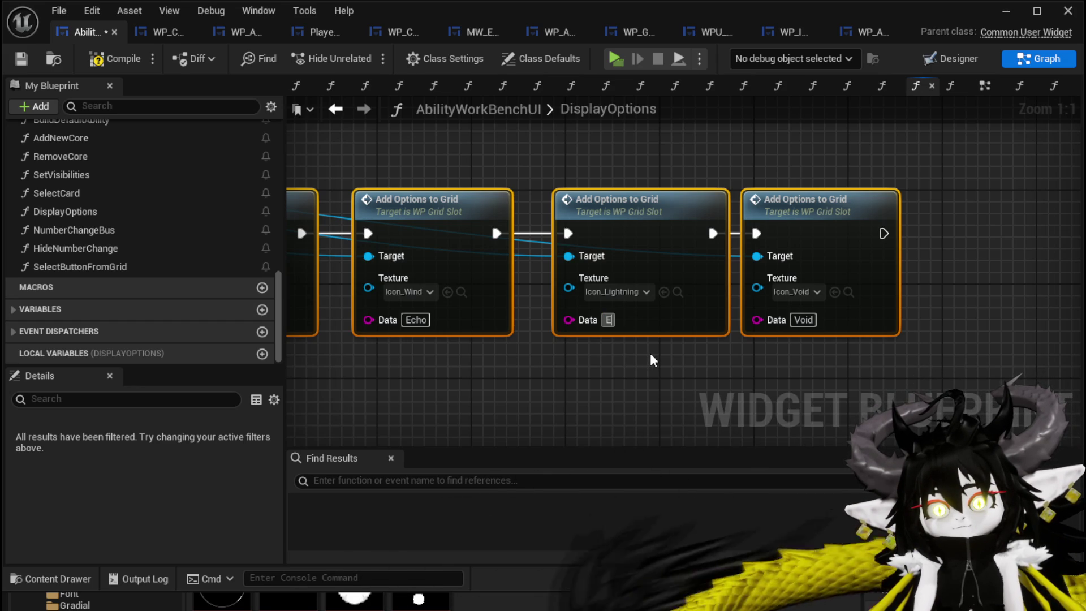
key(Return)
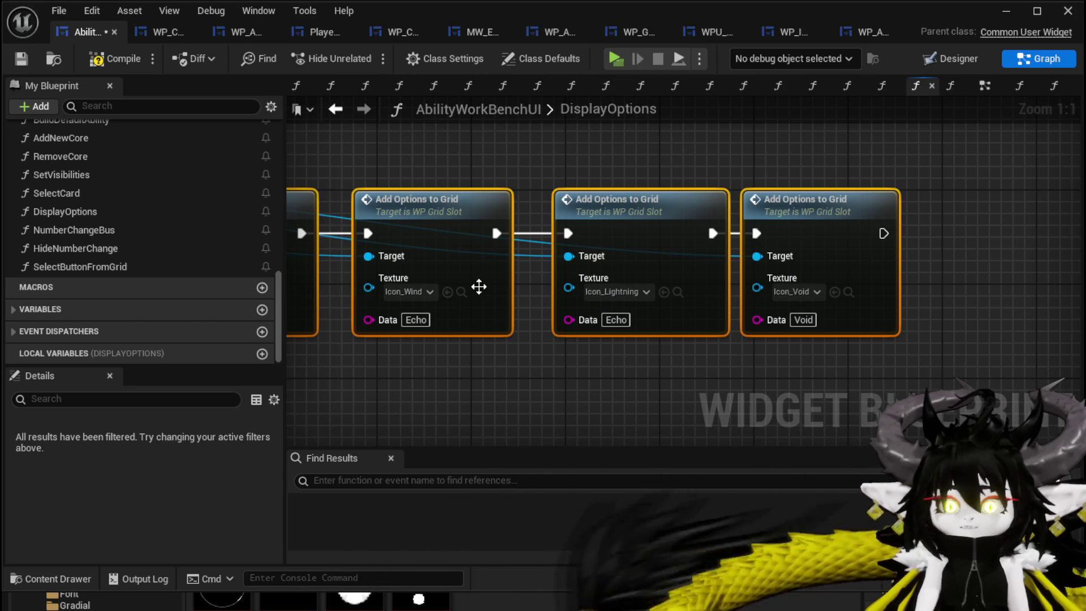
click(416, 319)
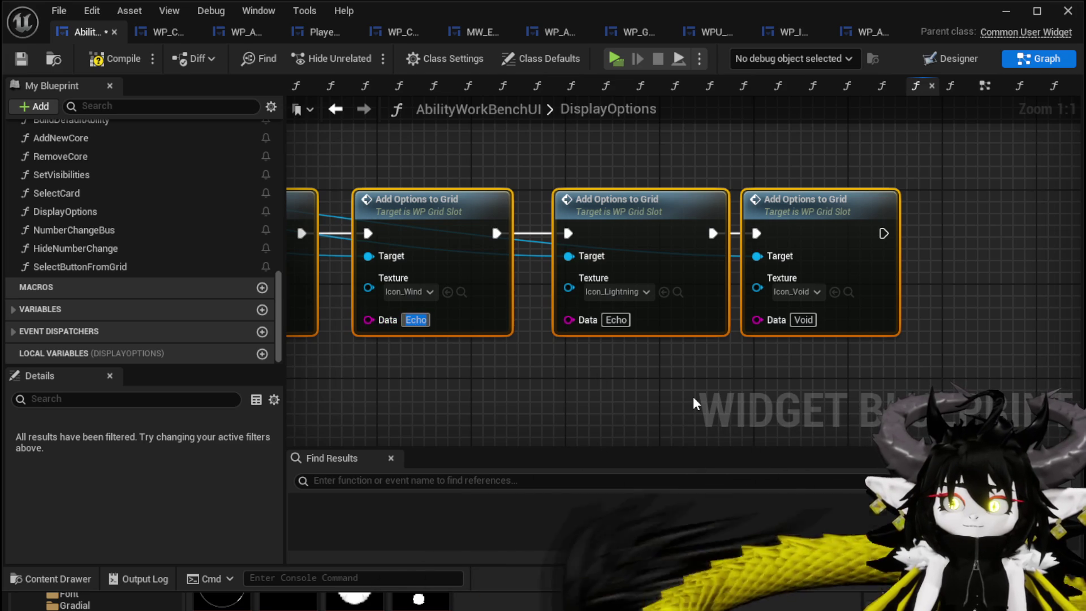
text(Di)
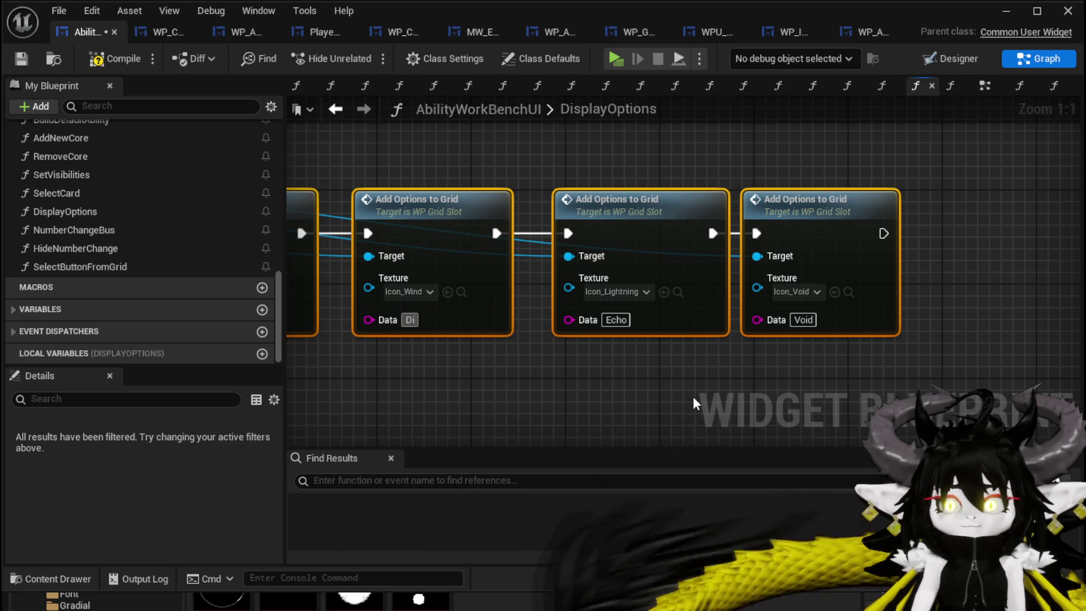
text(ospell)
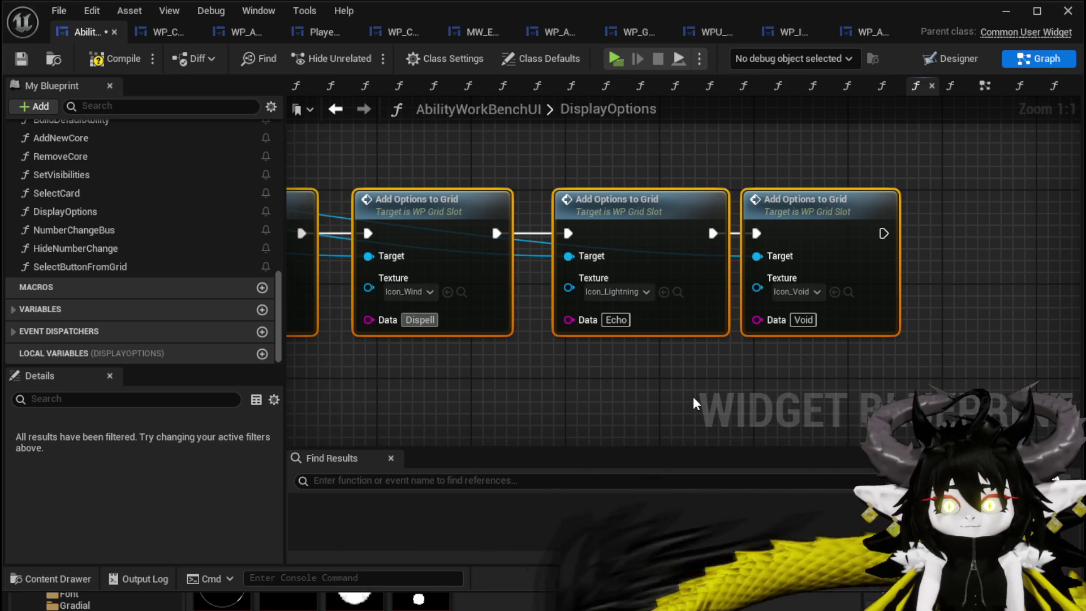
click(803, 320)
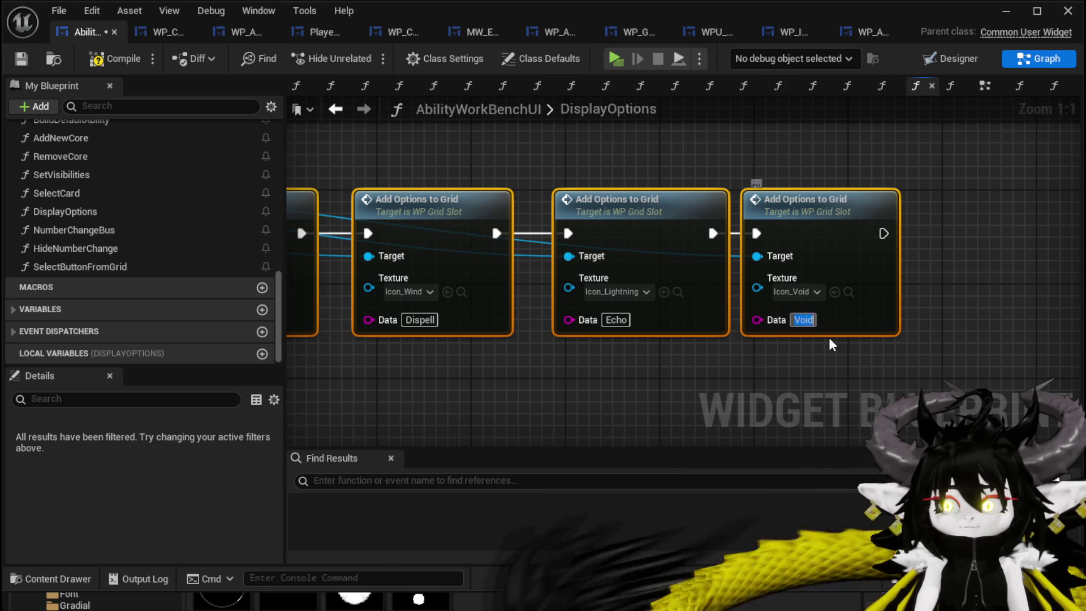
text(Hunger)
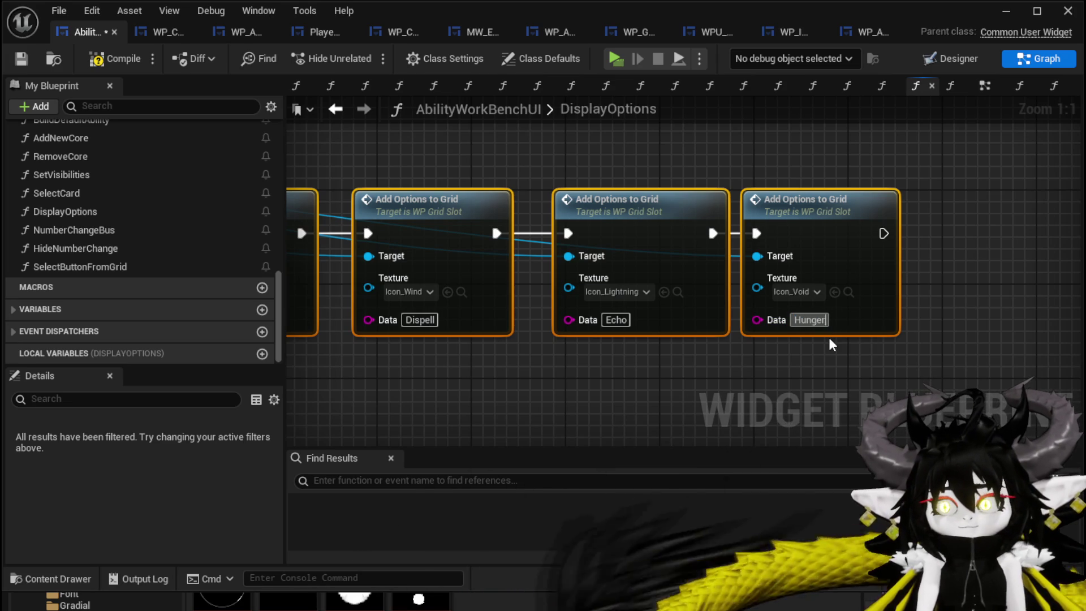
scroll(644, 305, down, 2)
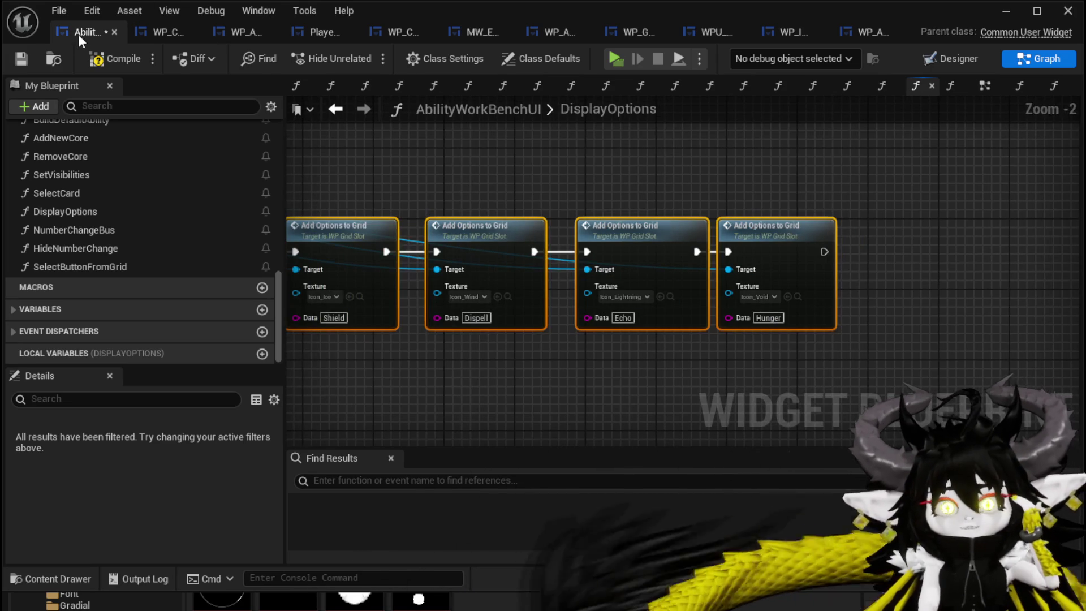
Save the widget blueprint, review the grid-option chain, and open SelectButtonFromGrid.
click(22, 60)
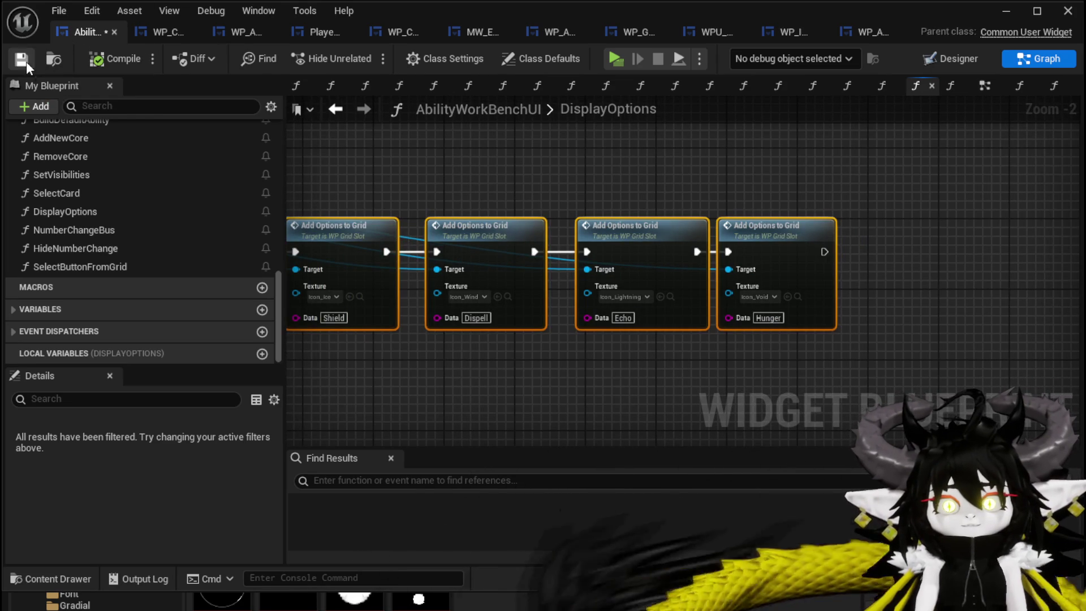
drag(525, 160, 884, 207)
mouse_move(632, 207)
mouse_down()
mouse_move(644, 203)
mouse_move(630, 194)
mouse_move(828, 215)
mouse_up()
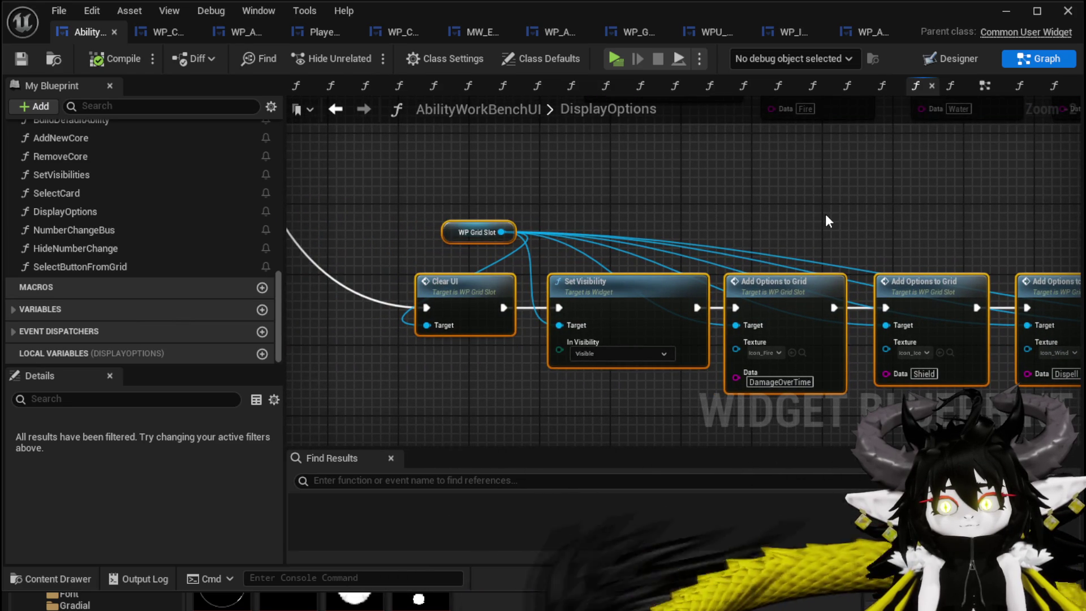
drag(823, 213, 602, 189)
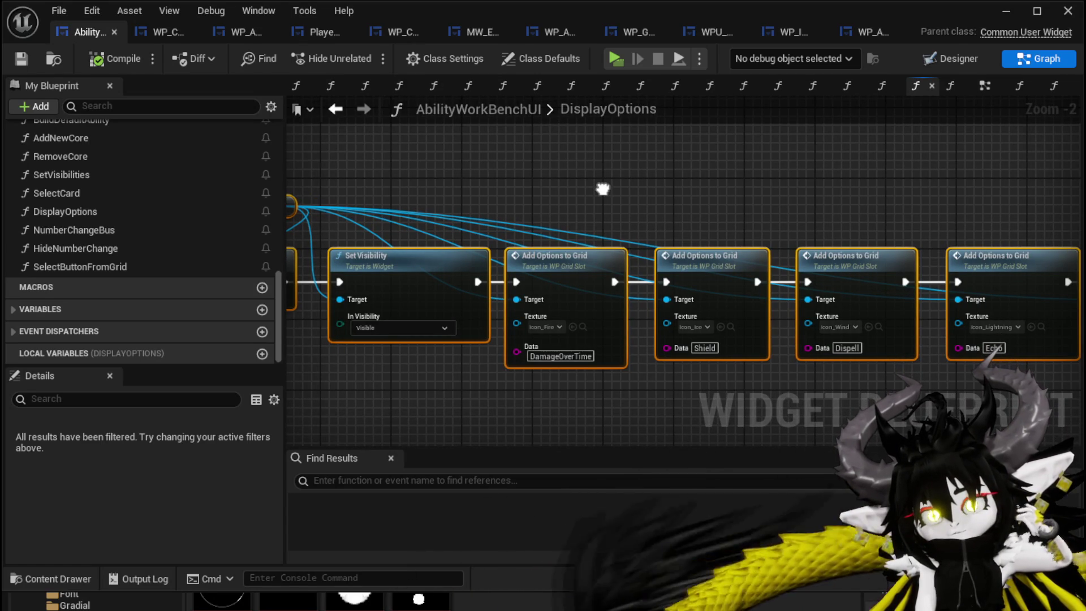
drag(603, 189, 644, 175)
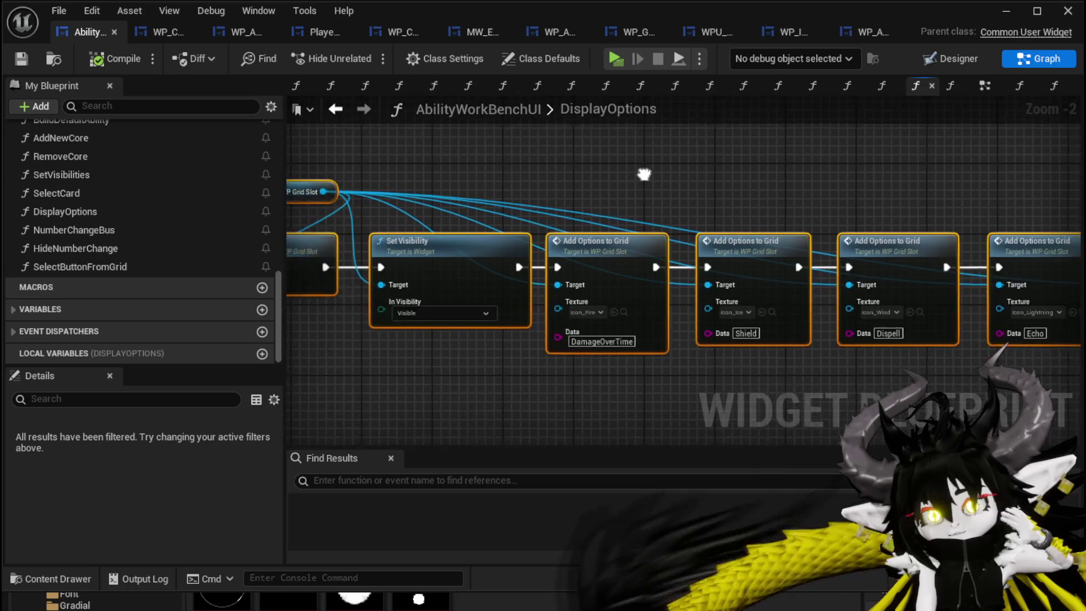
drag(609, 342, 577, 321)
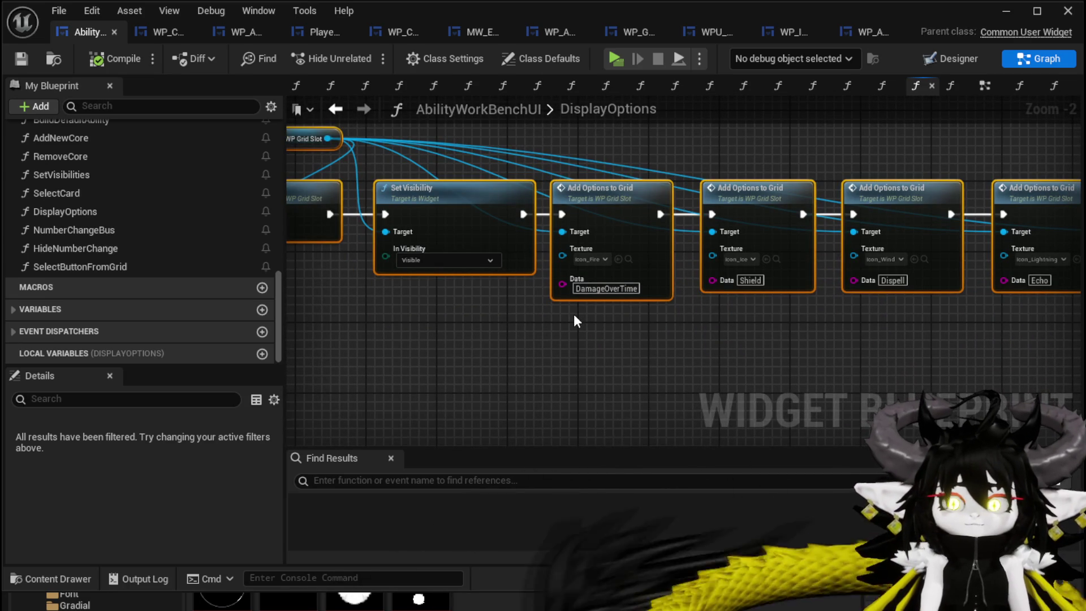
drag(574, 316, 788, 388)
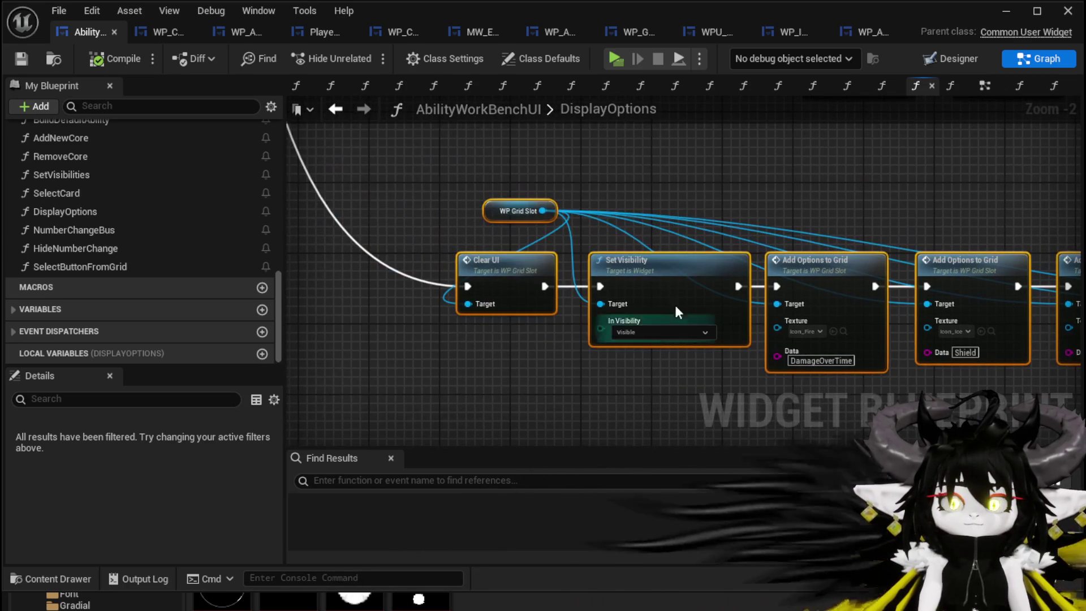
double_click(138, 267)
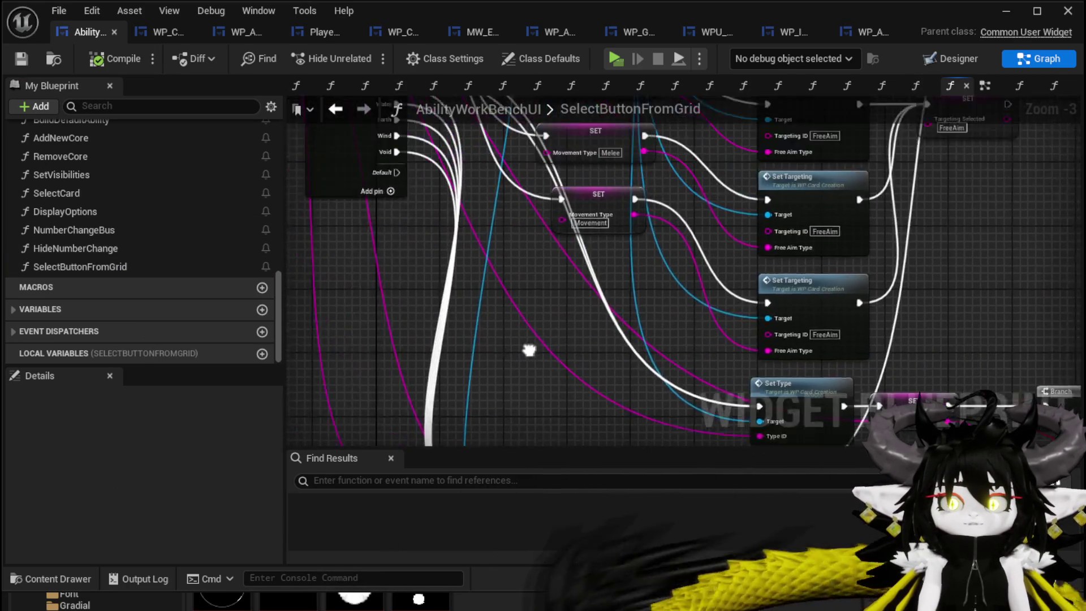
Add a sixteenth case named StatusID to the SelectButtonFromGrid switch.
scroll(528, 350, up, 3)
click(521, 239)
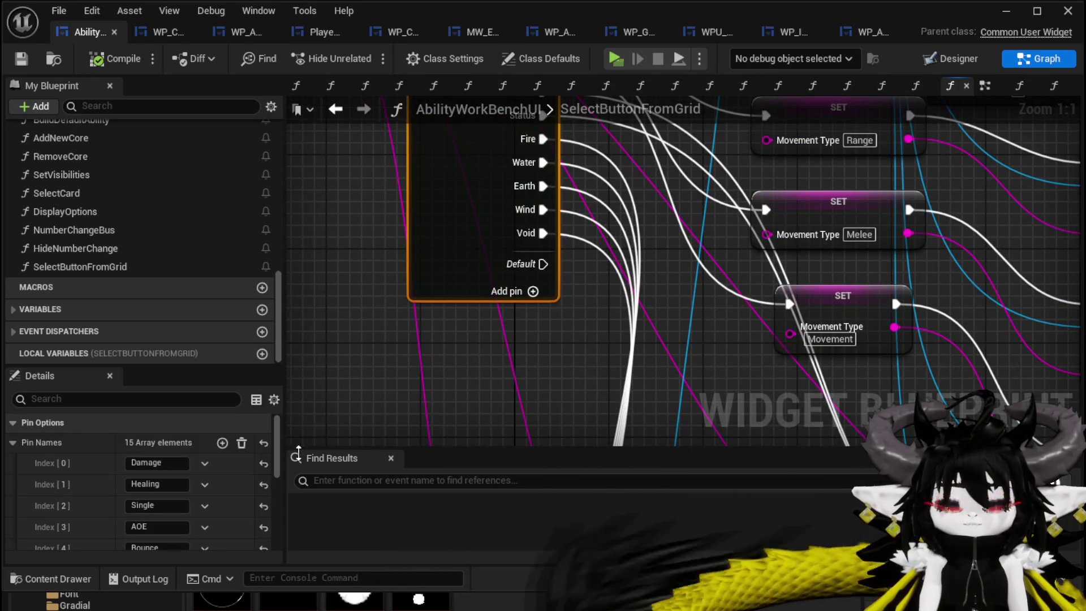
click(222, 442)
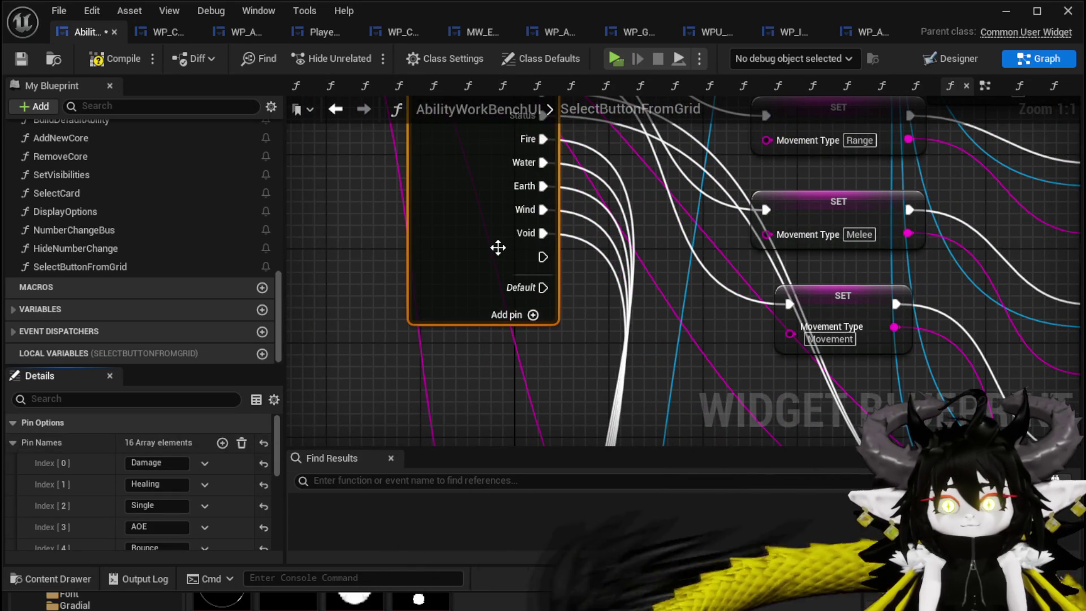
scroll(181, 487, down, 10)
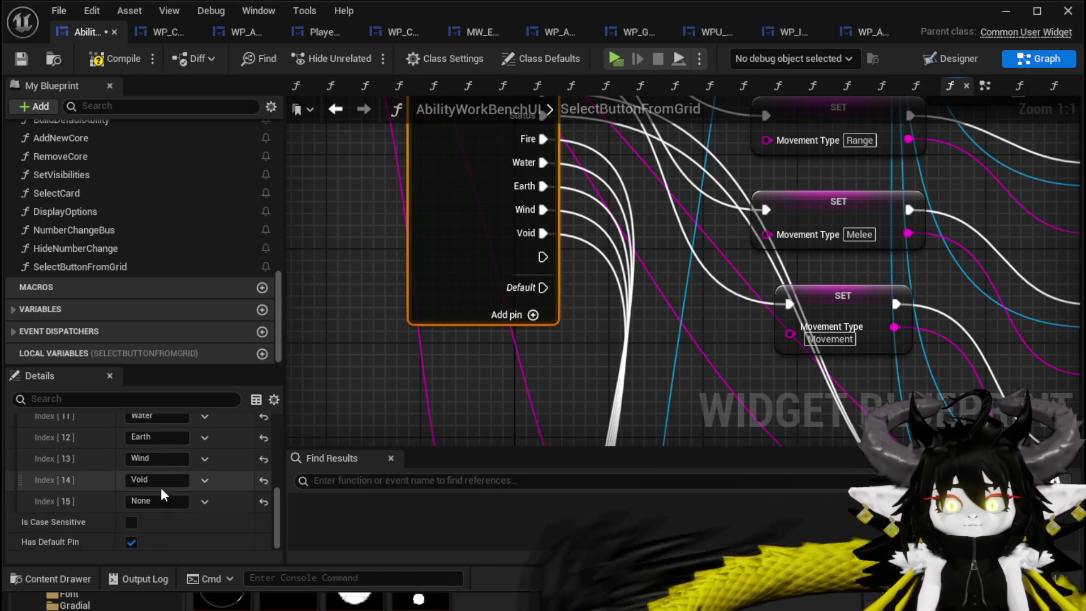
scroll(198, 486, up, 2)
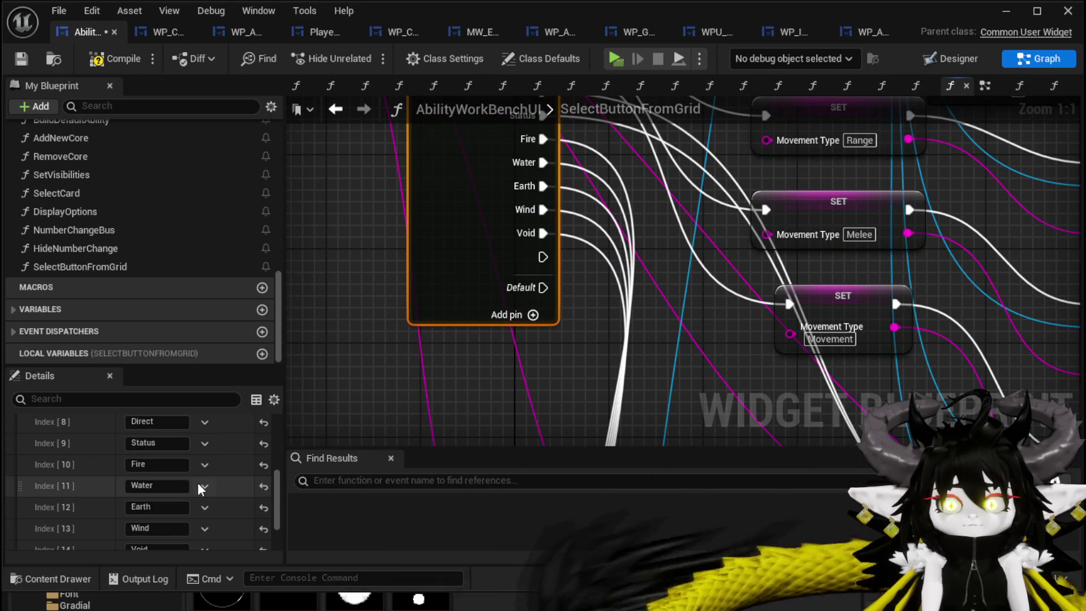
scroll(203, 495, down, 2)
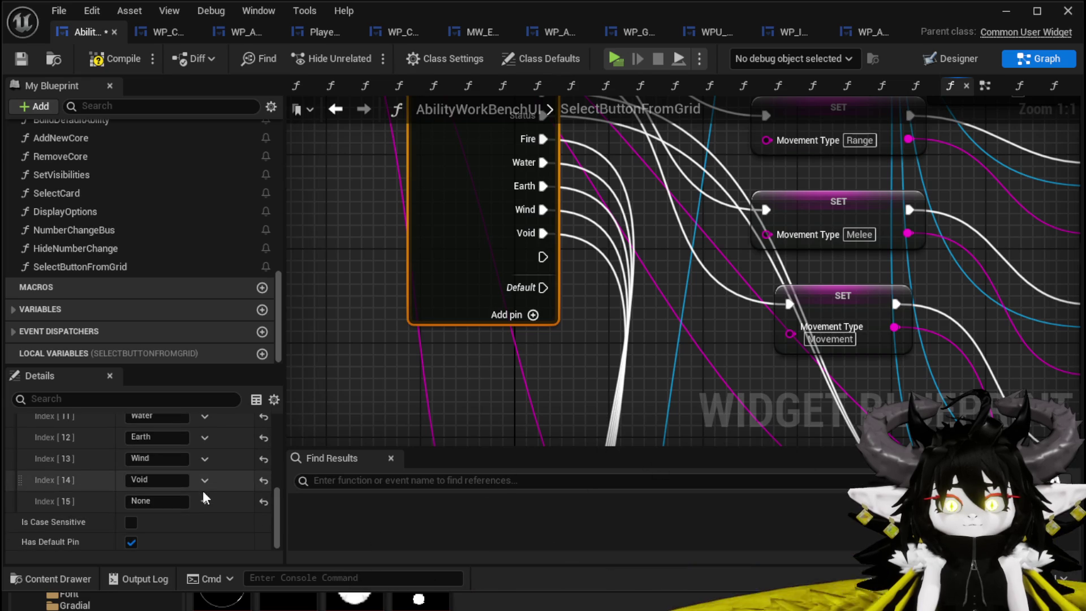
click(174, 501)
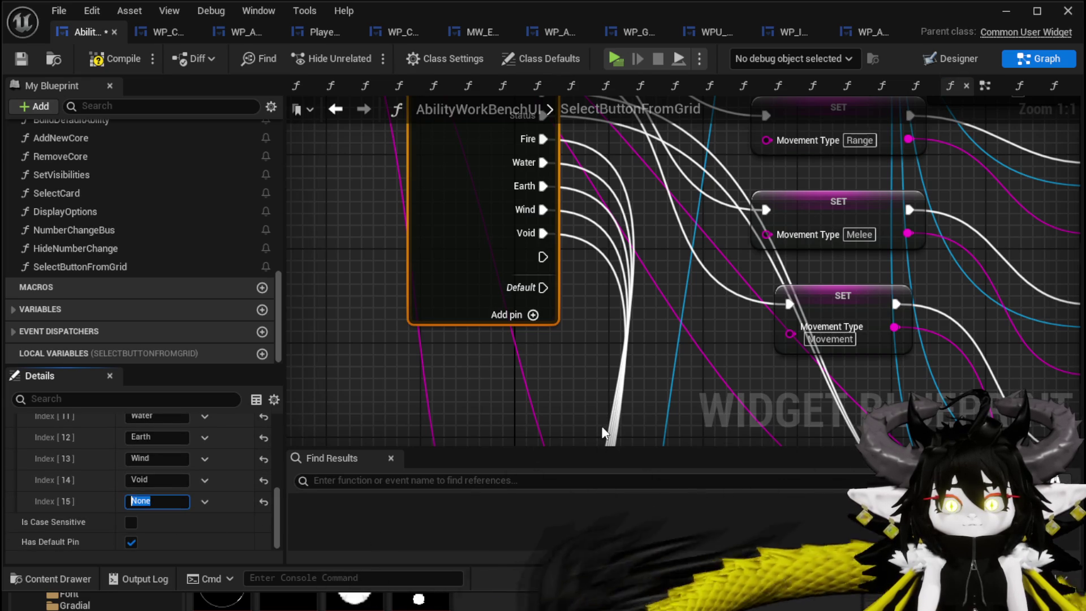
text(Stat)
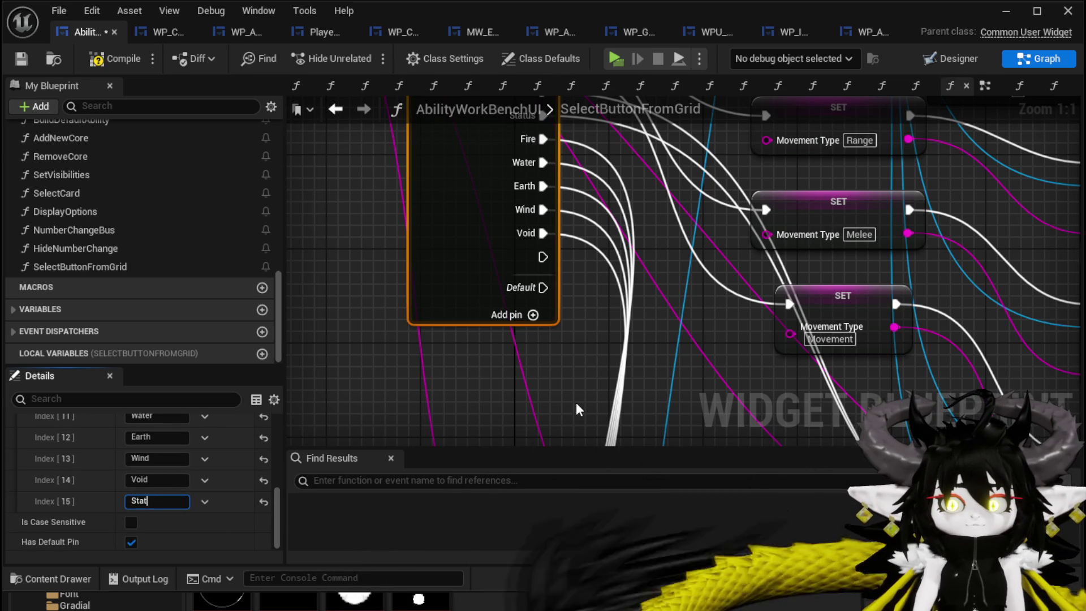
text(usID)
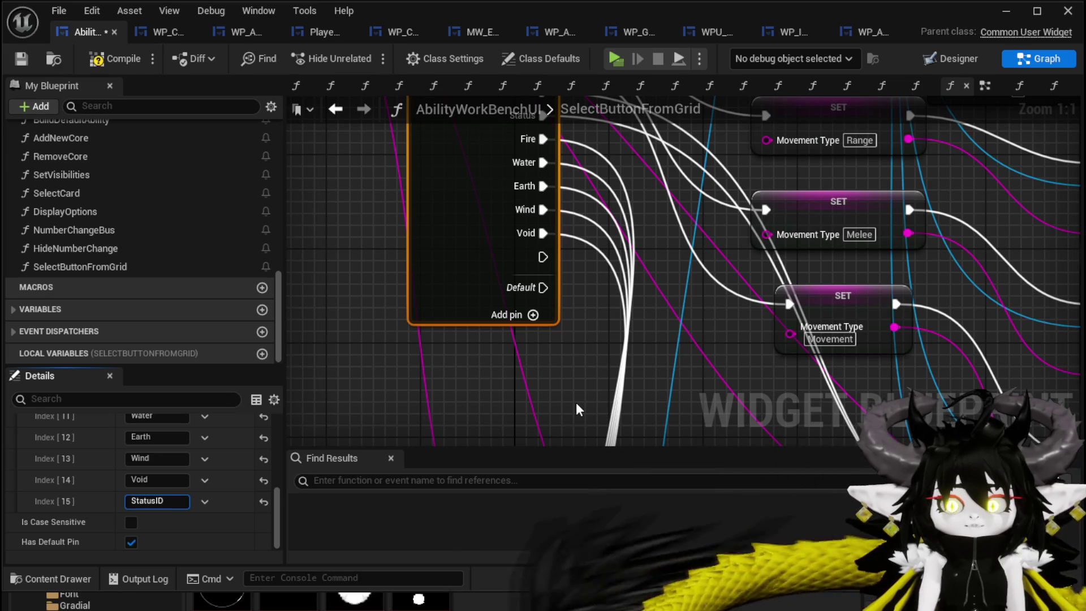
key(Return)
Shift the Set Elemental Data and Set Main Element nodes to the right.
scroll(595, 306, down, 3)
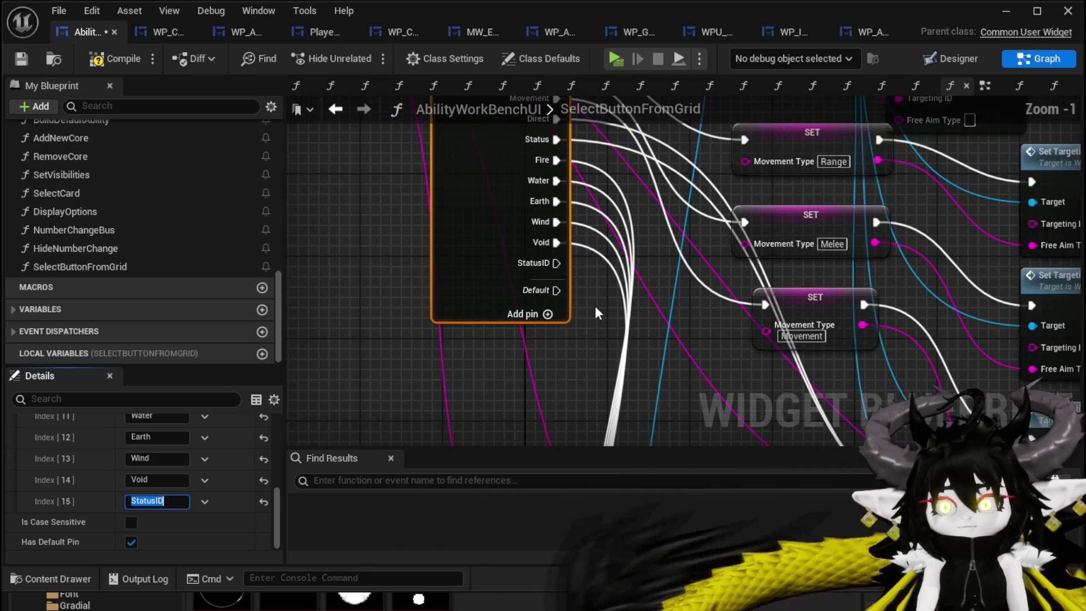
mouse_move(595, 307)
mouse_down()
mouse_move(529, 260)
mouse_move(564, 216)
mouse_move(476, 313)
mouse_up()
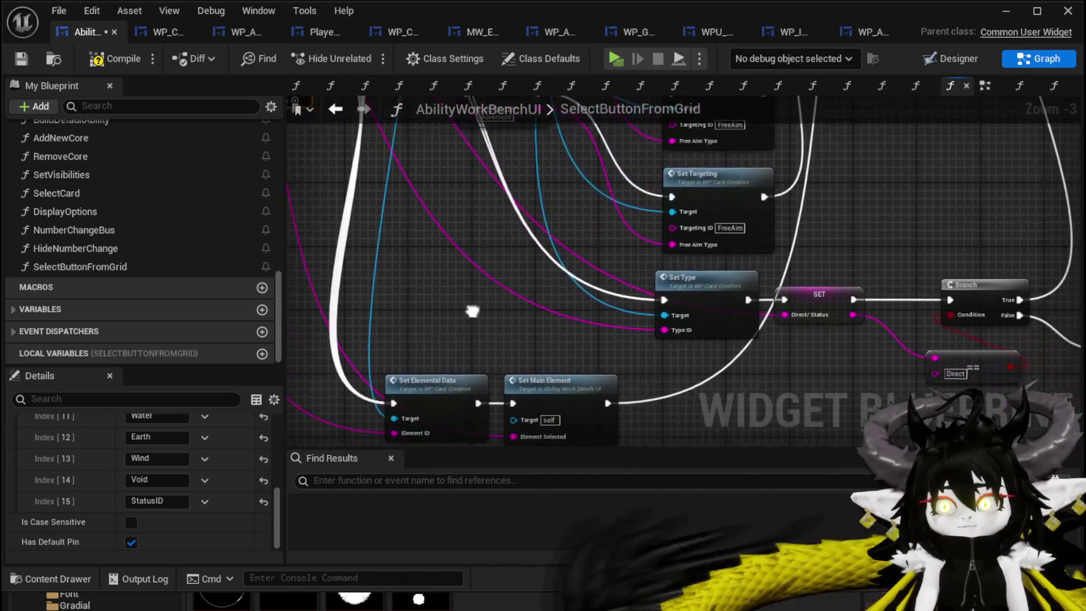
mouse_move(475, 364)
mouse_down()
mouse_move(577, 381)
mouse_move(730, 369)
mouse_move(768, 284)
mouse_up()
Add a Set Selected Sub Element node and move it aside.
right_click(507, 383)
text(Set Sub)
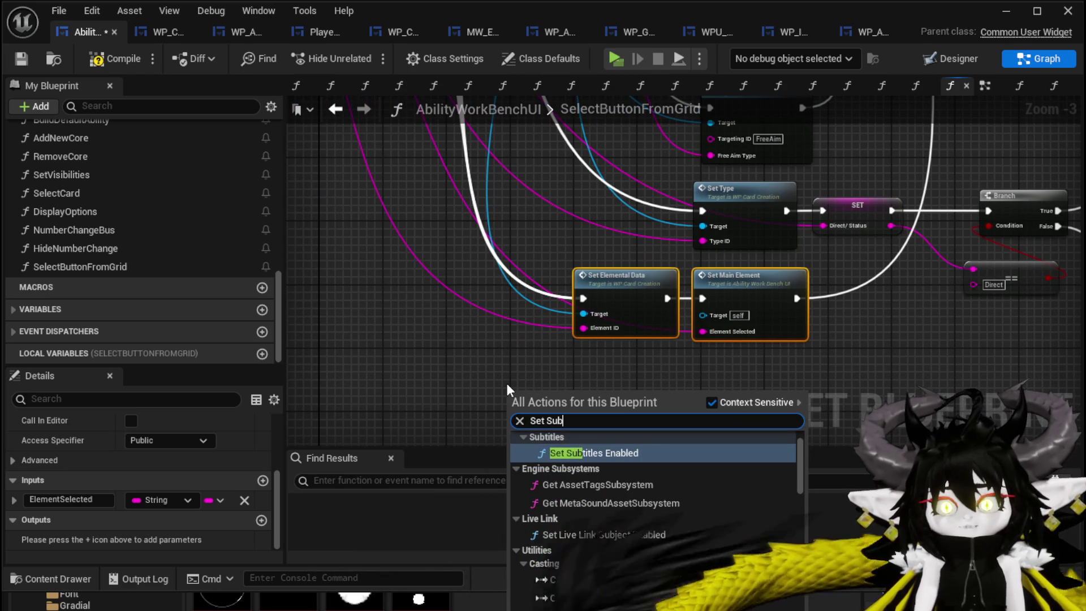
text(e)
key(Return)
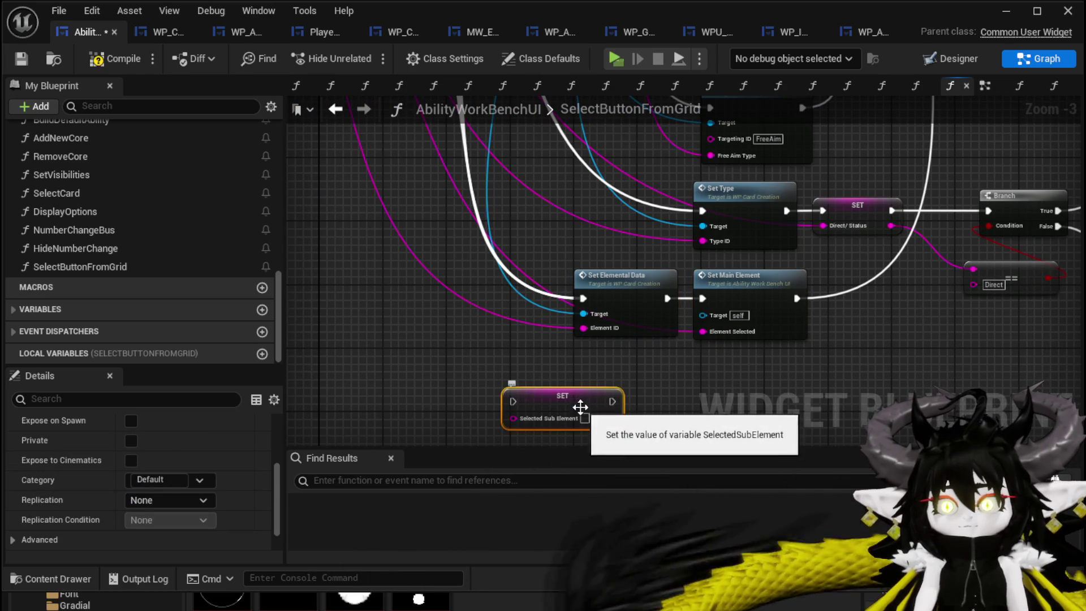
drag(592, 403, 743, 404)
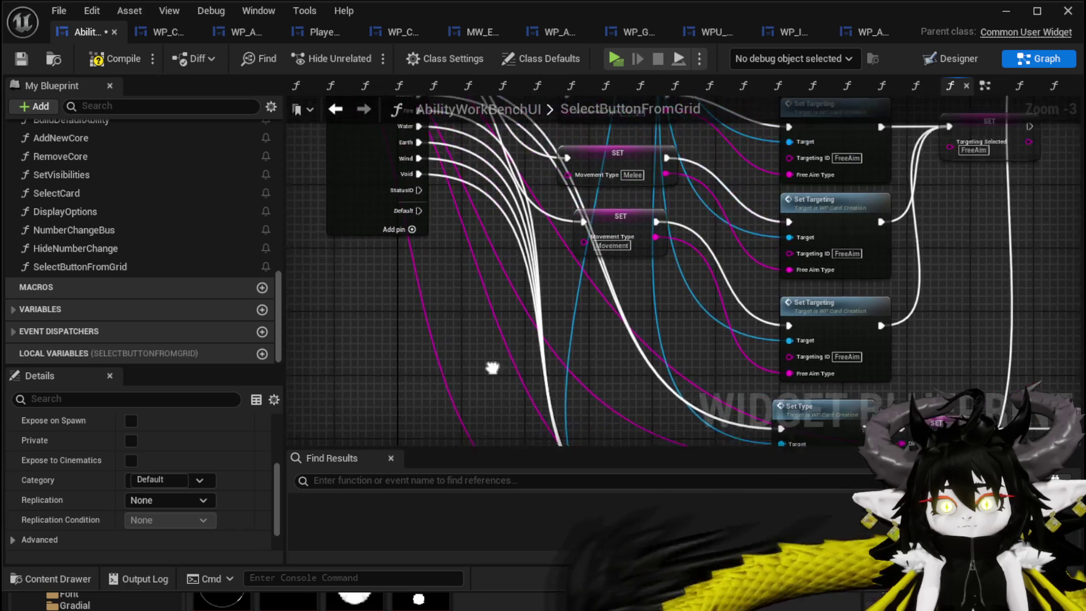
Line up the SelectButtonFromGrid entry node with the Switch node.
mouse_move(434, 202)
mouse_down()
mouse_move(746, 298)
mouse_move(761, 377)
mouse_up()
mouse_move(527, 256)
mouse_down()
mouse_move(561, 338)
mouse_move(430, 195)
mouse_move(516, 246)
mouse_up()
mouse_move(467, 189)
mouse_down()
mouse_move(381, 181)
mouse_move(380, 196)
mouse_move(369, 181)
mouse_up()
drag(423, 247, 461, 198)
Parse the Data string into an array with delimiter |.
drag(472, 150, 369, 233)
text(Parse)
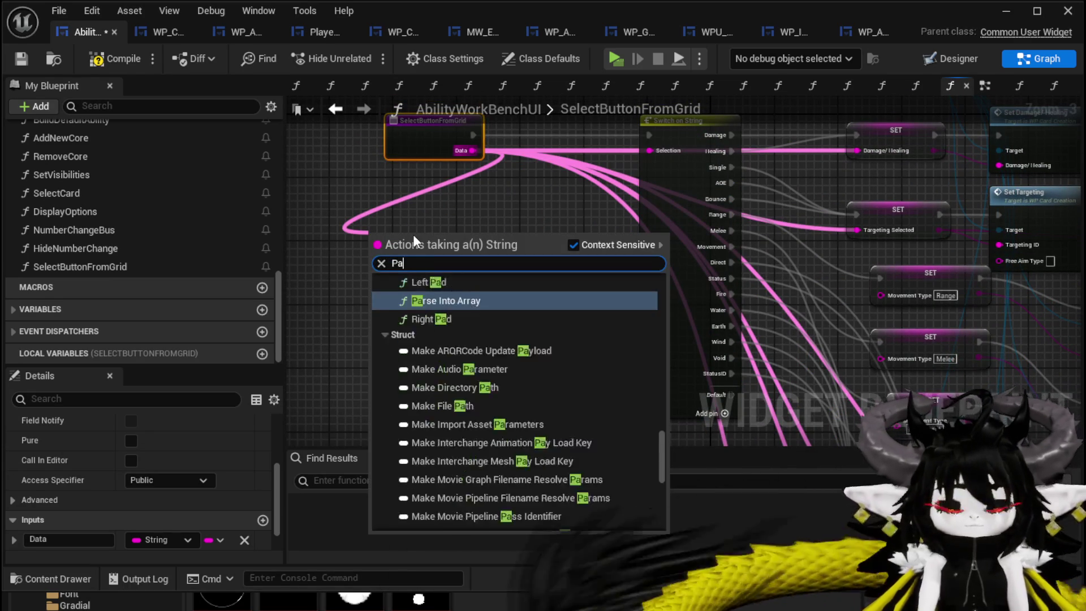
key(Return)
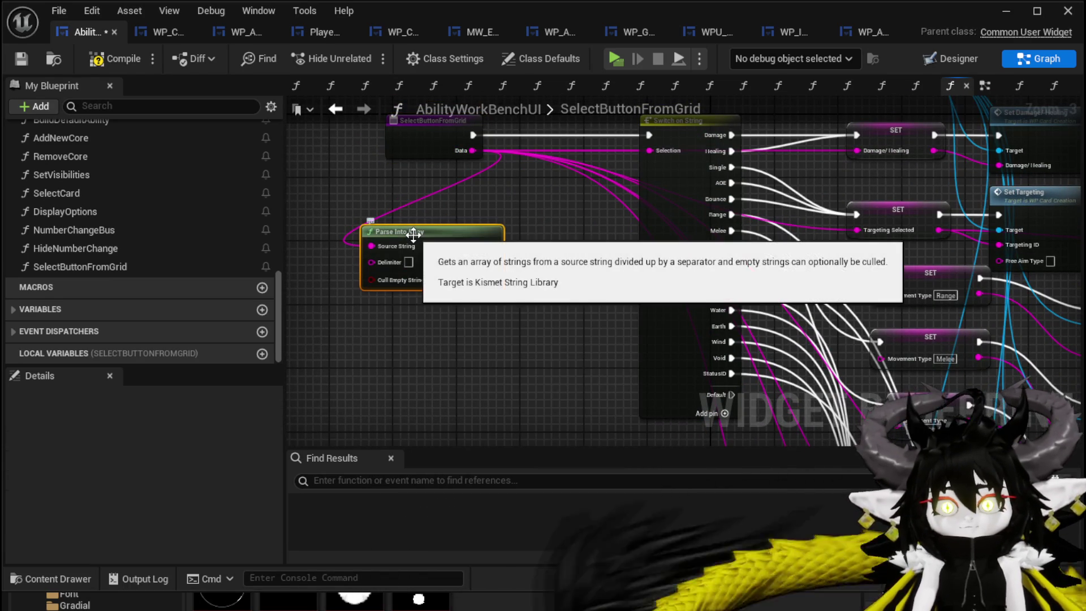
scroll(417, 243, up, 3)
click(405, 269)
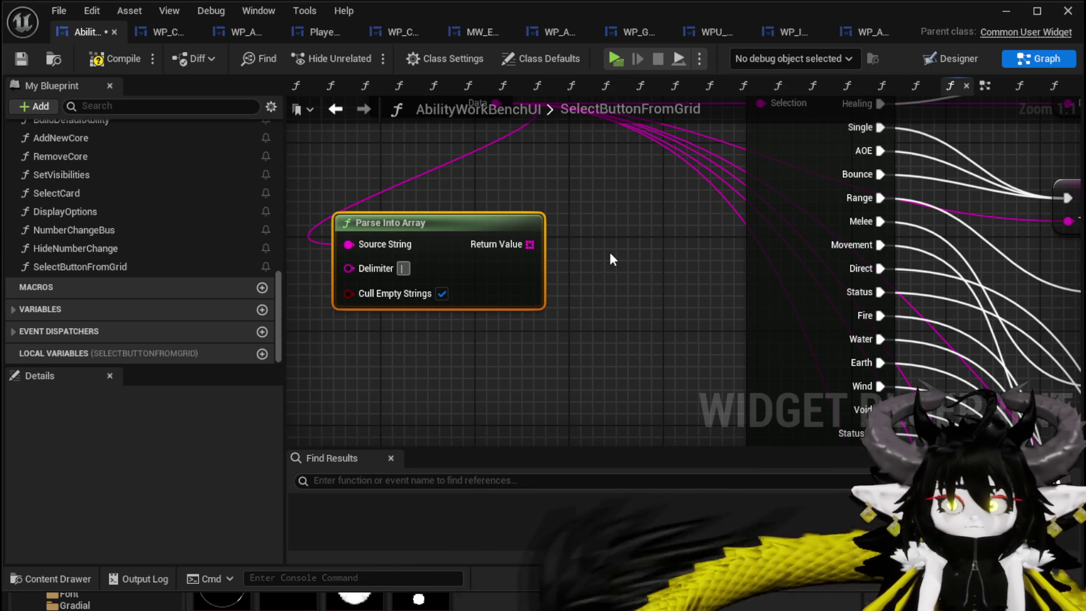
Feed the parsed array's element 0 into the Switch selection.
drag(529, 243, 452, 151)
text(get)
click(528, 256)
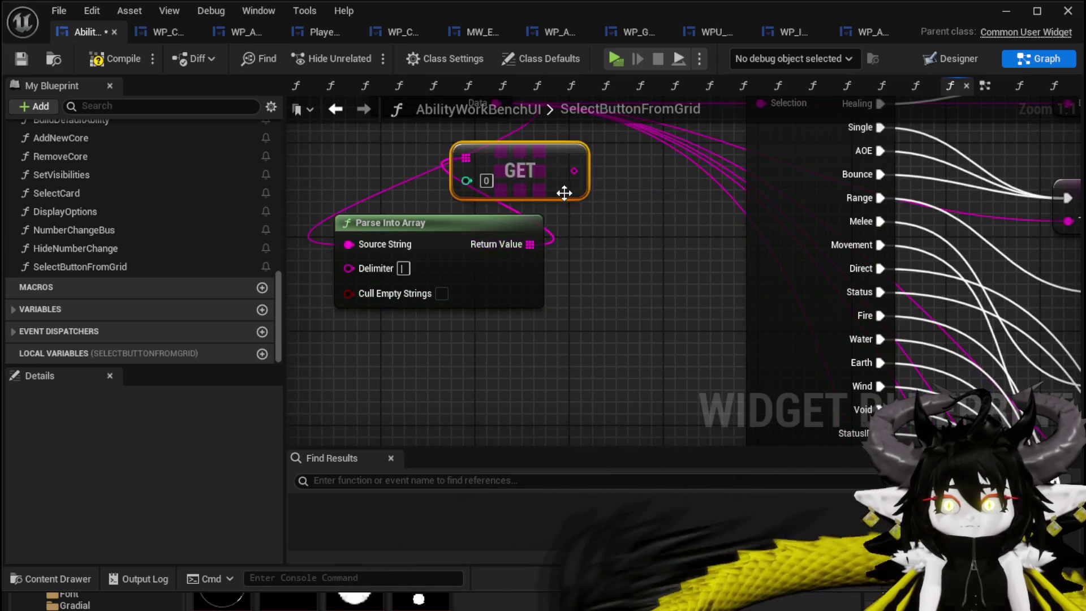
scroll(564, 193, down, 2)
drag(509, 254, 648, 204)
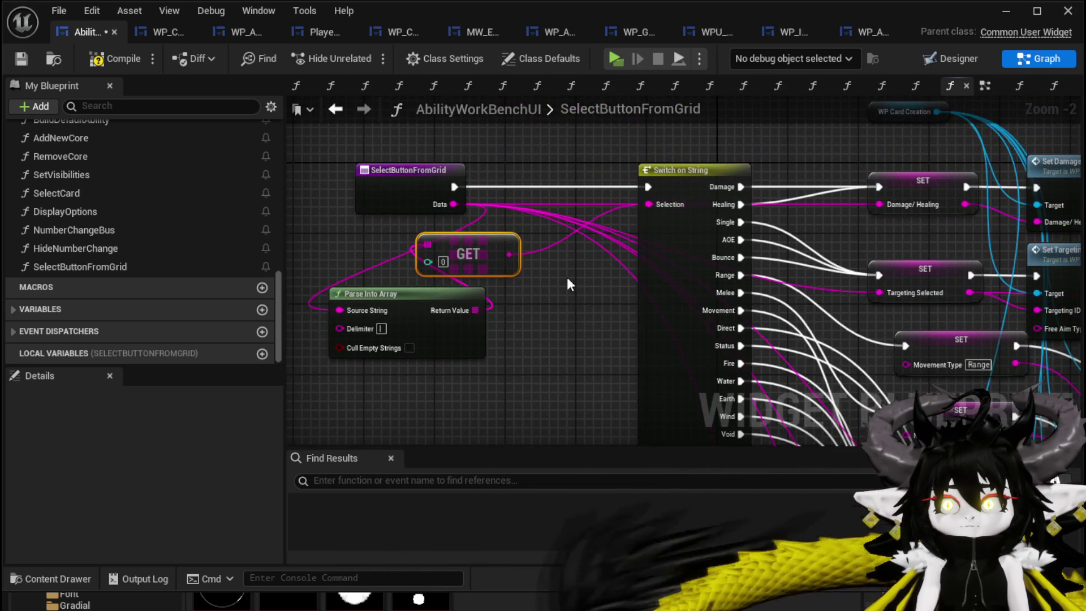
scroll(566, 282, down, 3)
Wire the parsed array's element 1 into Set Selected Sub Element.
mouse_move(493, 233)
mouse_down()
mouse_move(495, 252)
mouse_move(421, 320)
mouse_up()
text(get)
click(490, 427)
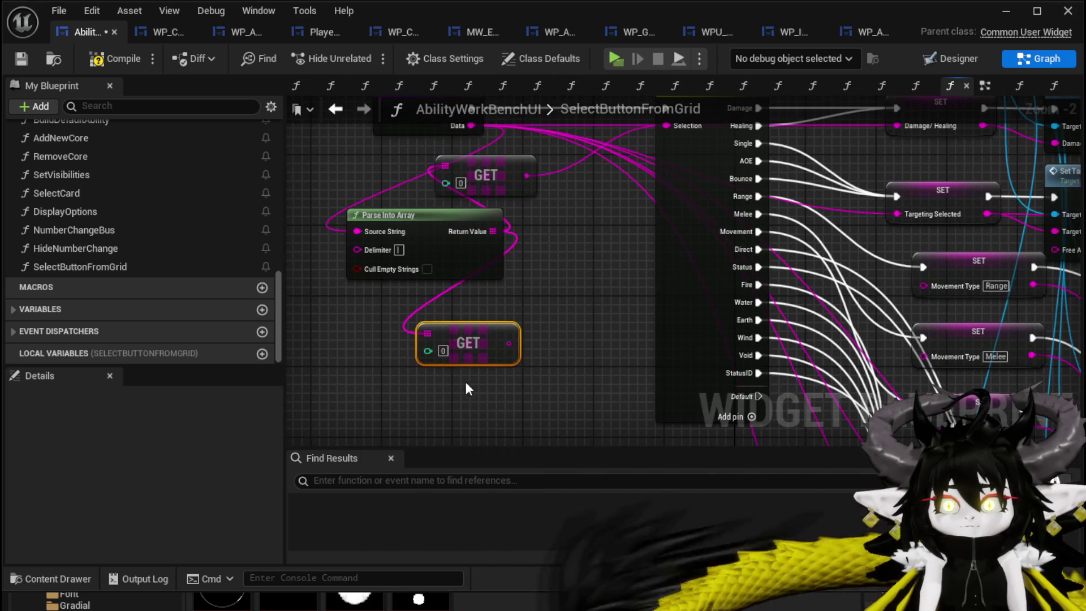
click(442, 350)
text(1)
mouse_move(439, 231)
mouse_down()
mouse_move(651, 306)
mouse_move(914, 284)
mouse_up()
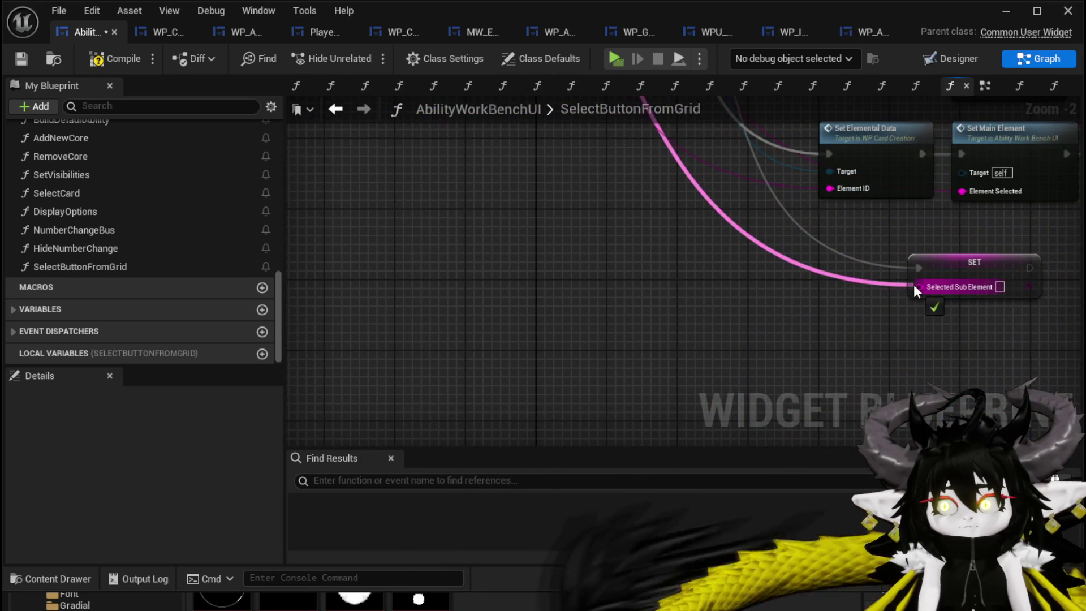
Compile and save the widget blueprint, then tidy the Selected Sub Element setter.
scroll(339, 330, down, 2)
click(115, 58)
click(23, 59)
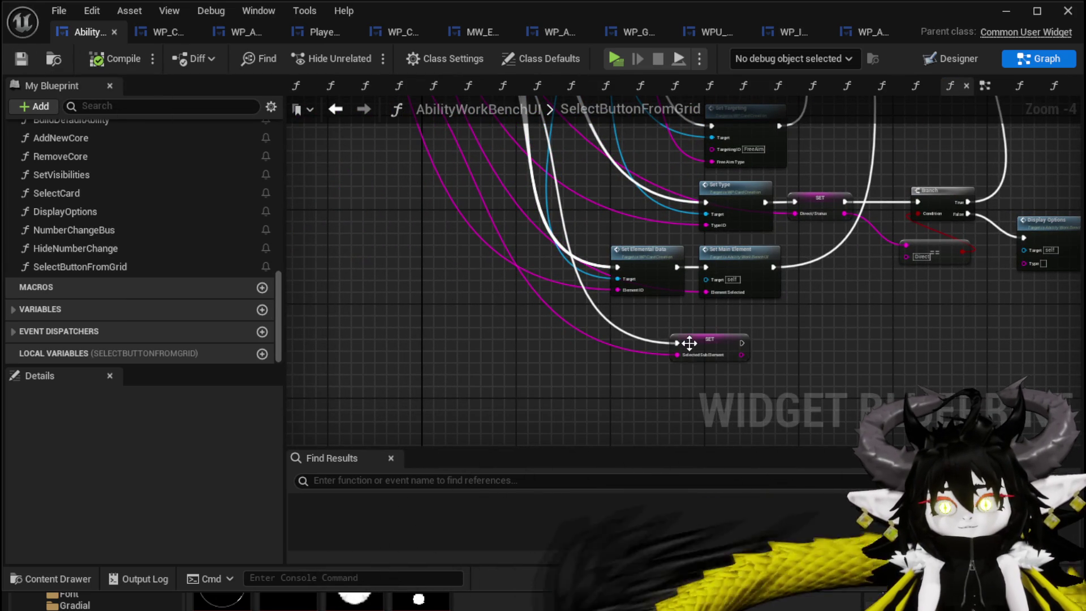
drag(696, 347, 654, 347)
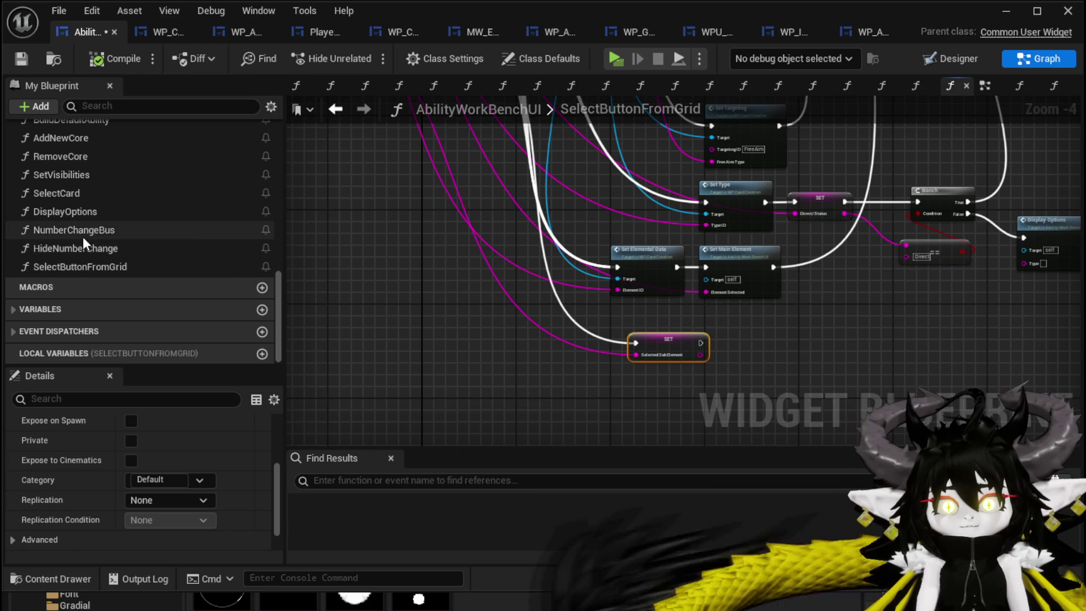
Open DisplayOptions and prefix the first status option's data with StatusID|.
double_click(83, 236)
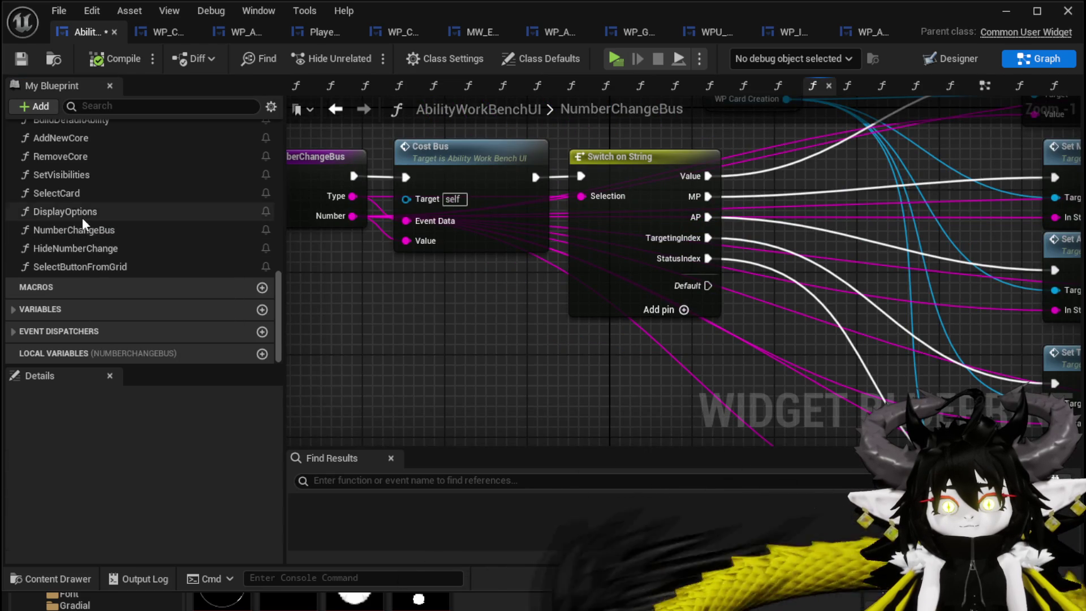
double_click(82, 213)
scroll(510, 209, up, 2)
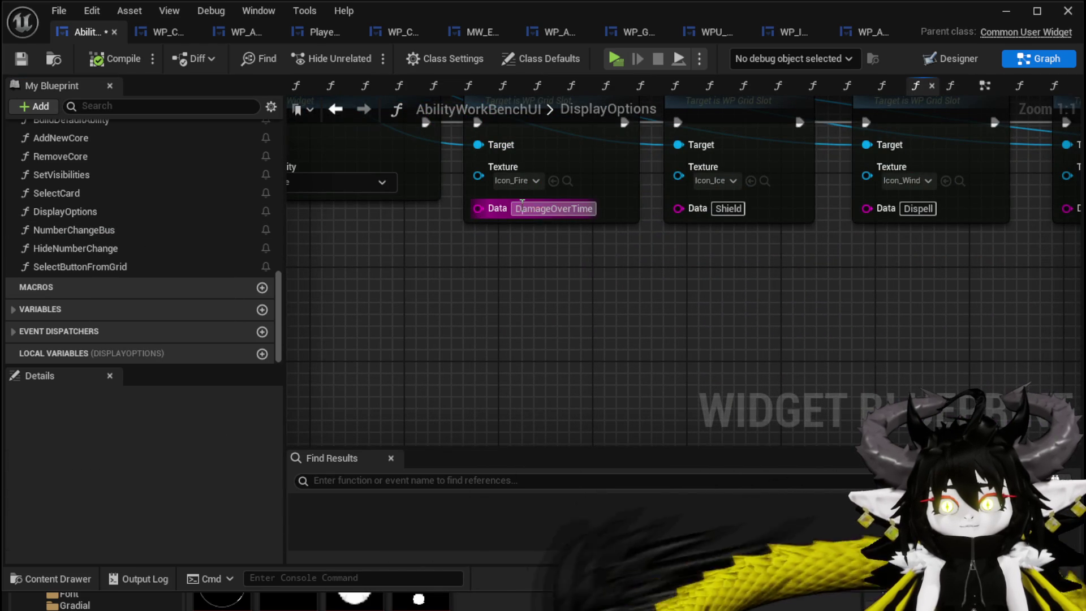
text(Stat)
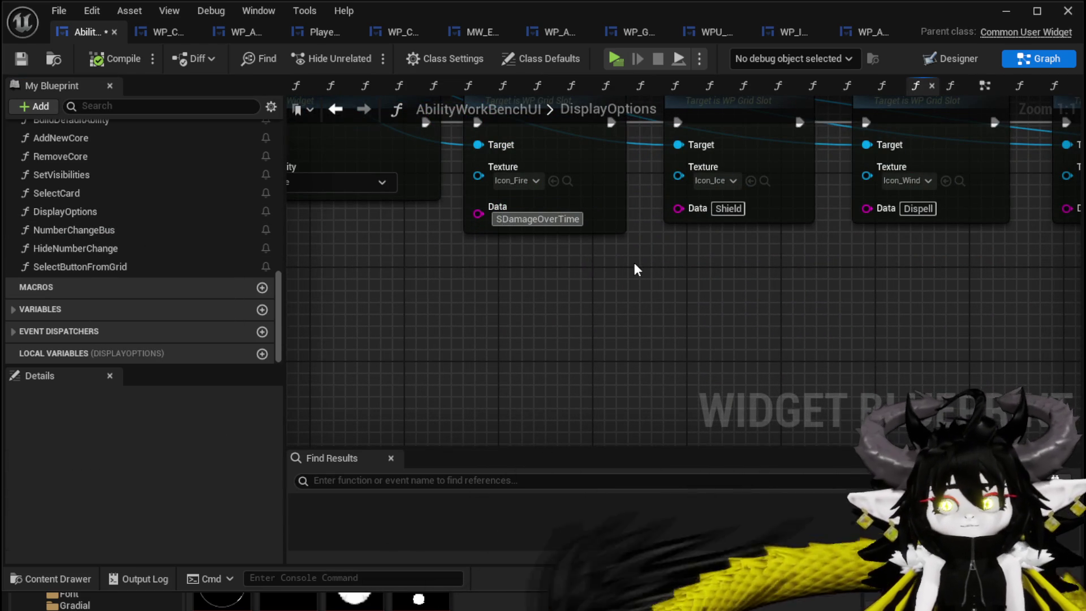
text(usID)
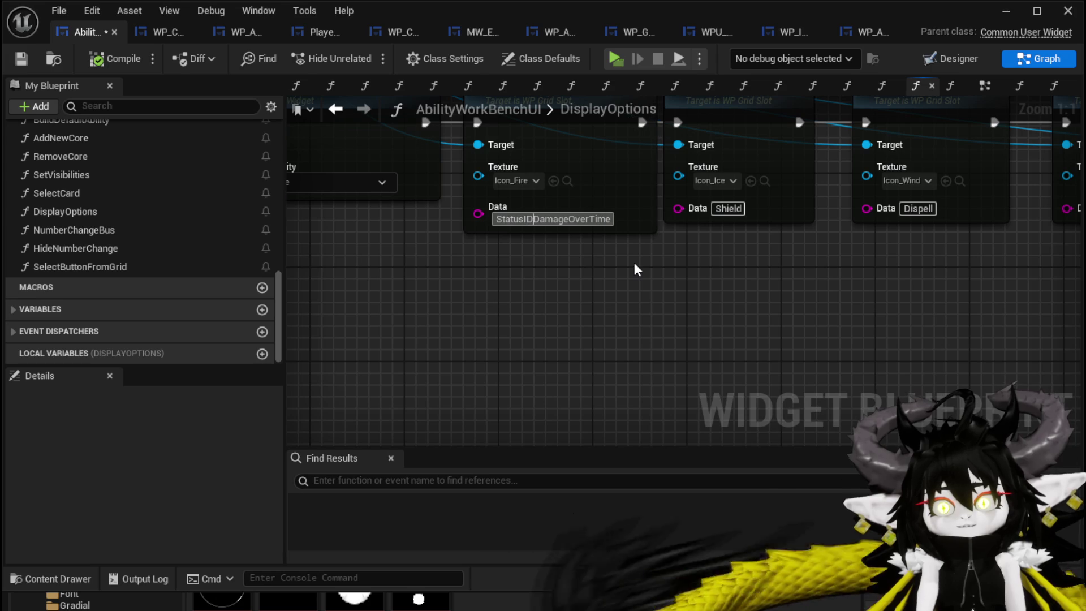
text(.)
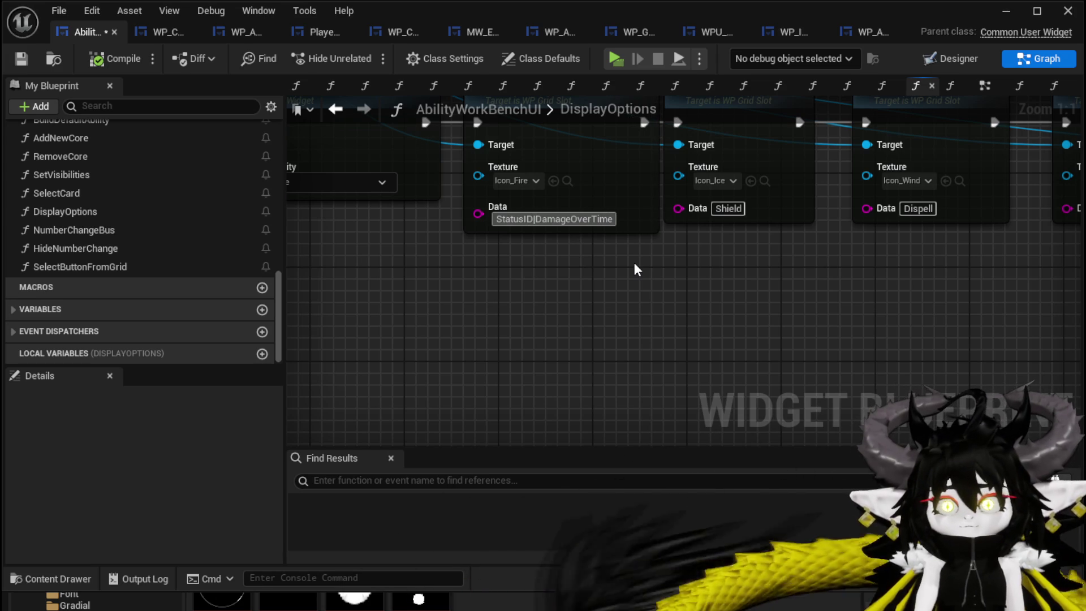
click(419, 224)
drag(419, 224, 269, 269)
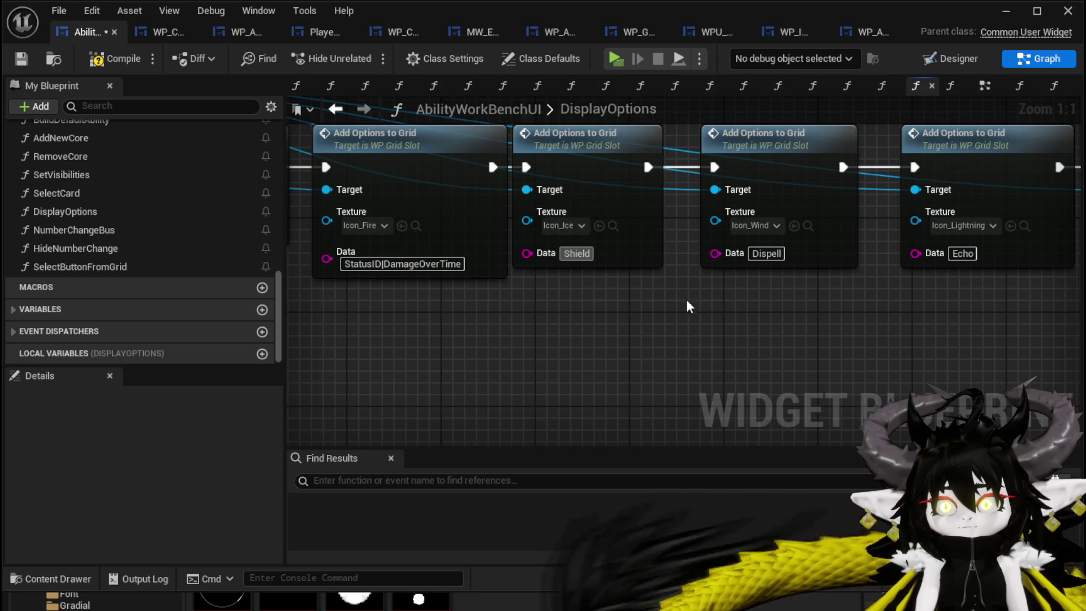
Prefix the remaining status options' data, through Hunger, with StatusID|.
text(StatusID.)
drag(689, 306, 609, 287)
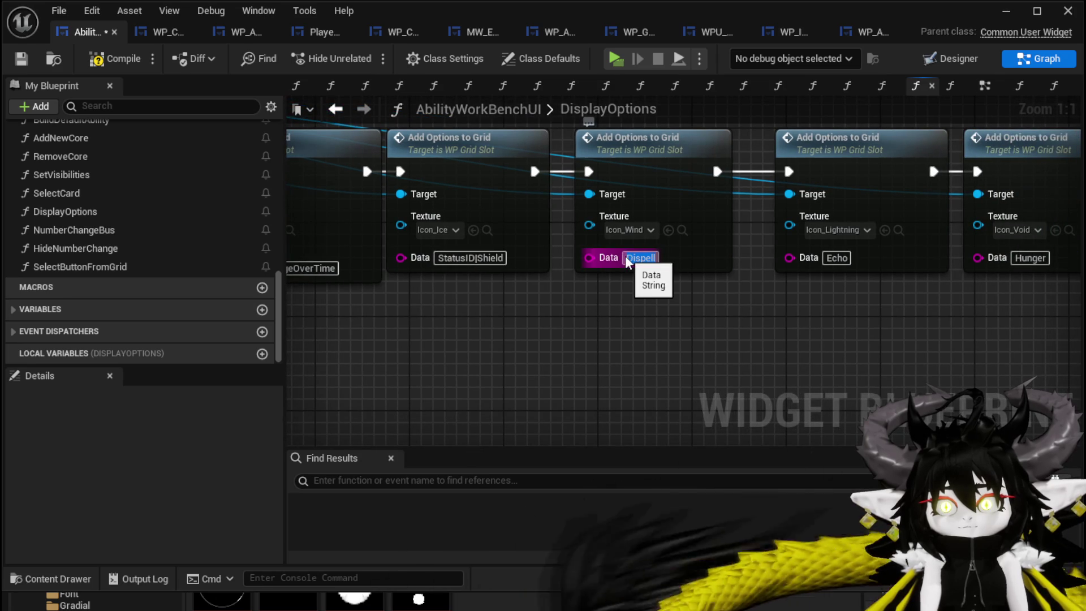
text(StatusID|)
drag(805, 310, 574, 309)
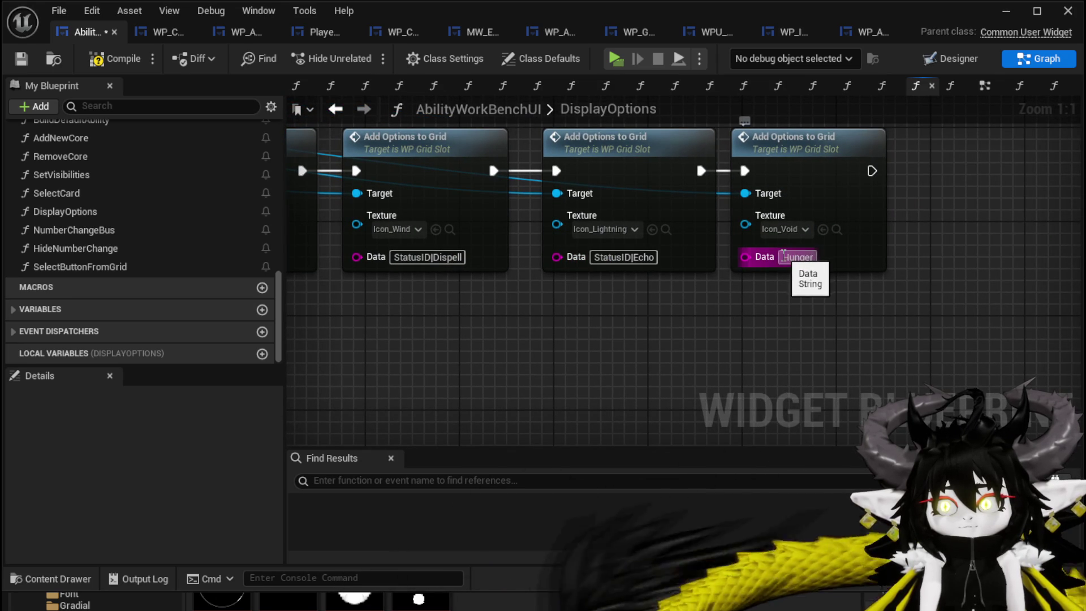
text(StatusID|Hunger)
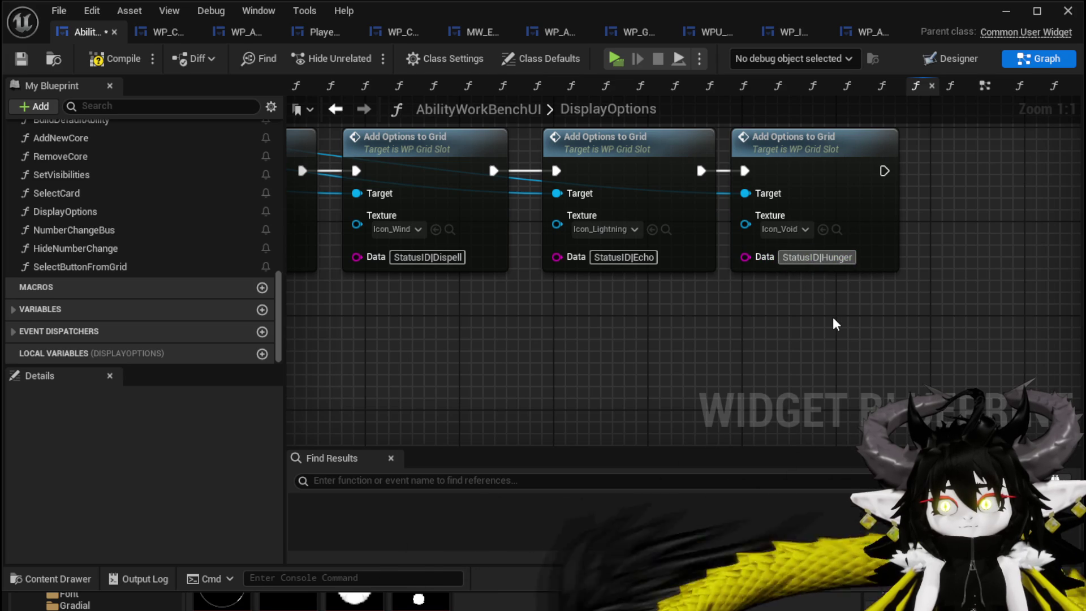
key(Return)
scroll(833, 316, down, 1)
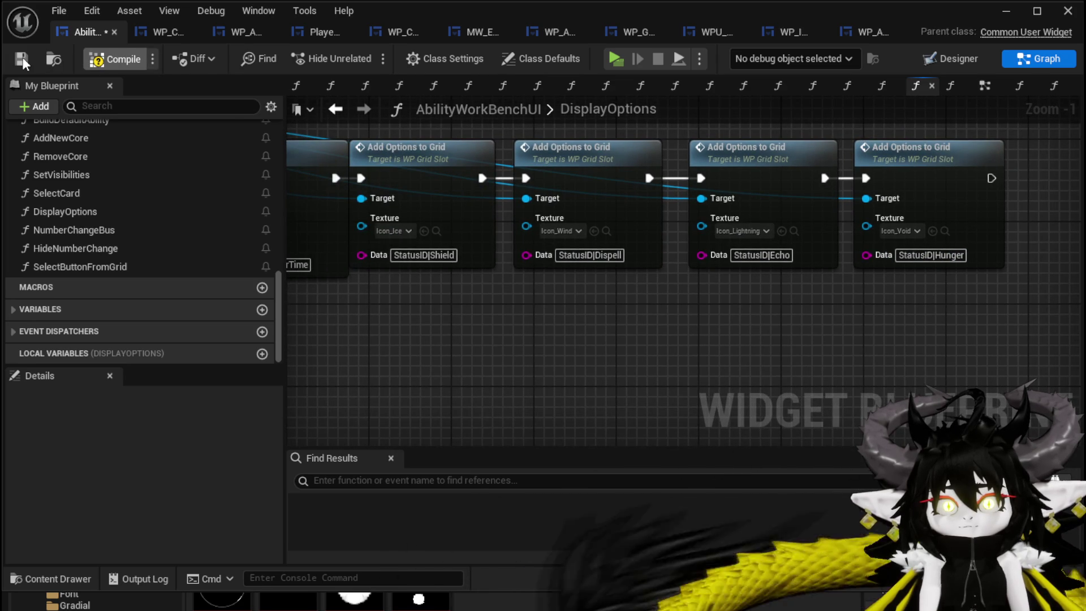
Save the widget blueprint and switch to the WP_CardCreation blueprint.
click(21, 60)
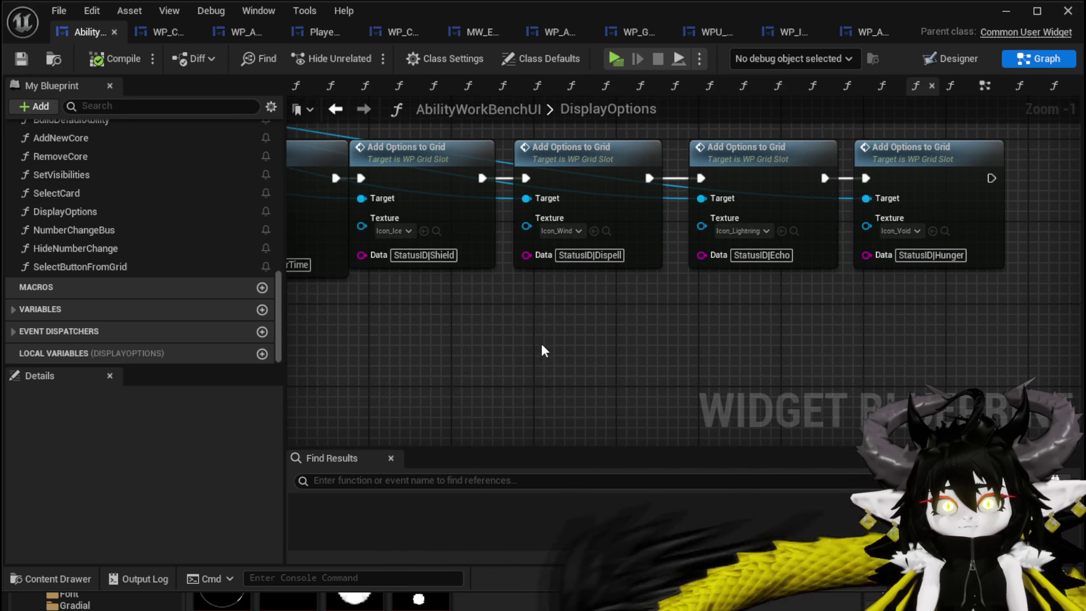
scroll(541, 344, down, 1)
mouse_move(618, 346)
mouse_down()
mouse_move(671, 351)
mouse_move(636, 341)
mouse_up()
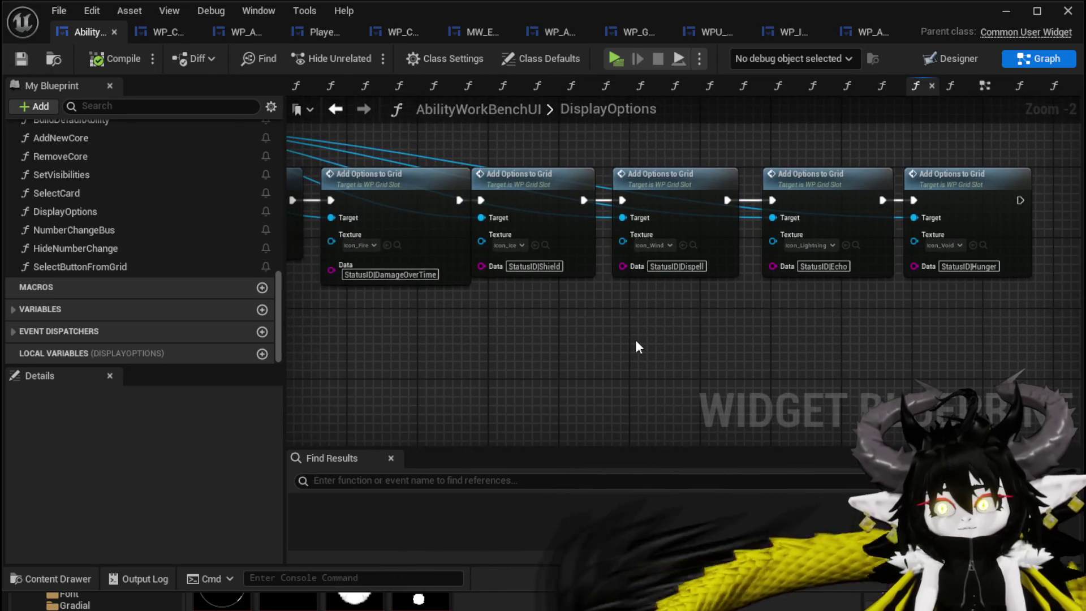
click(147, 31)
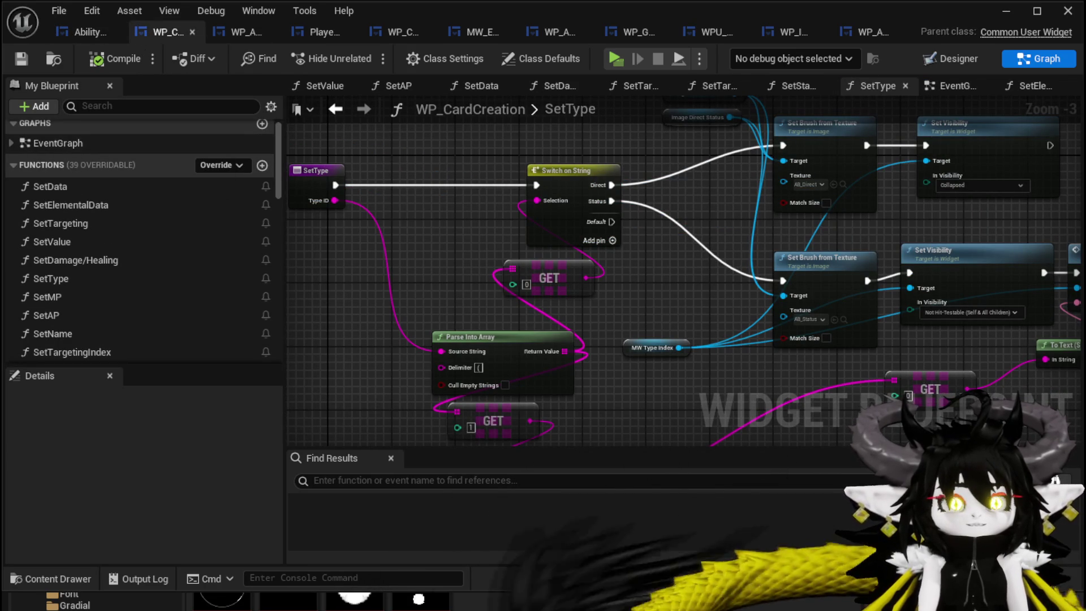
Look over WP_CardCreation's SetType parsing nodes, then go back to AbilityWorkBenchUI.
mouse_move(382, 169)
mouse_down()
mouse_move(359, 157)
mouse_move(396, 147)
mouse_move(424, 196)
mouse_up()
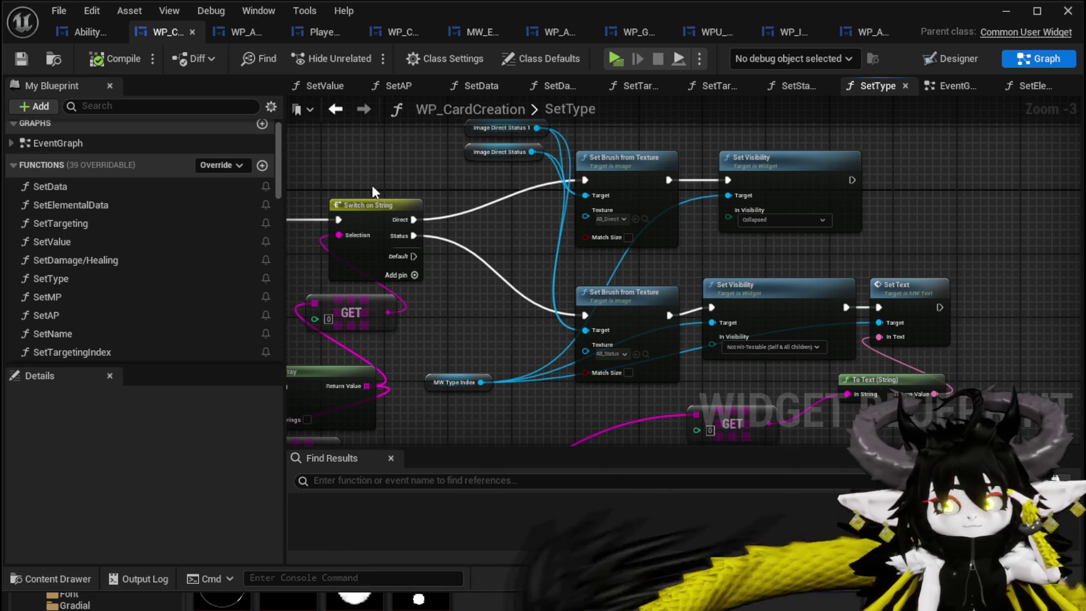
mouse_move(523, 213)
mouse_down()
mouse_move(474, 181)
mouse_move(613, 148)
mouse_up()
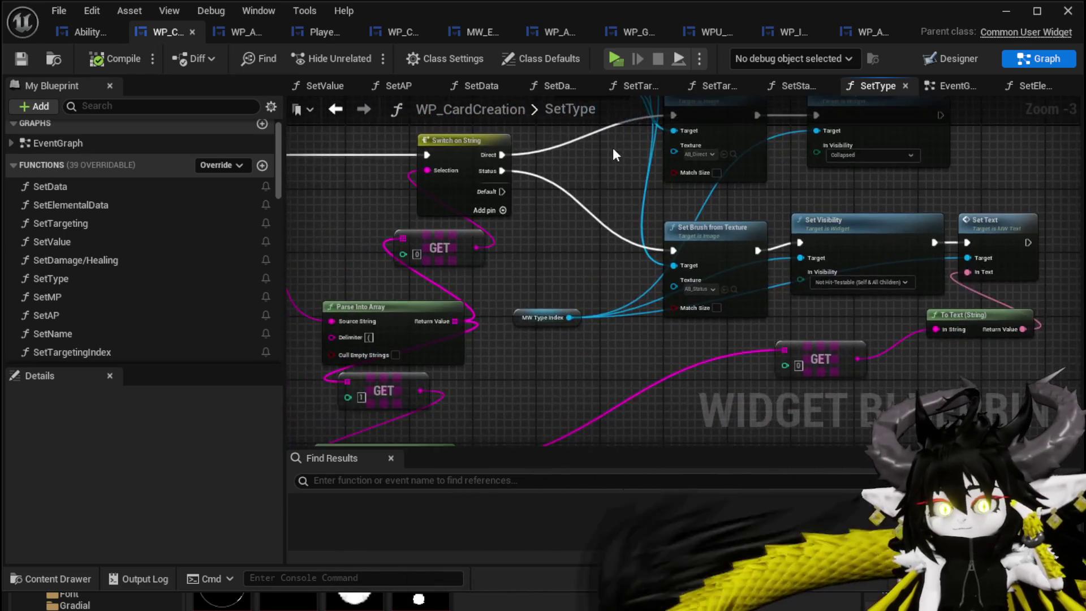
scroll(612, 147, down, 2)
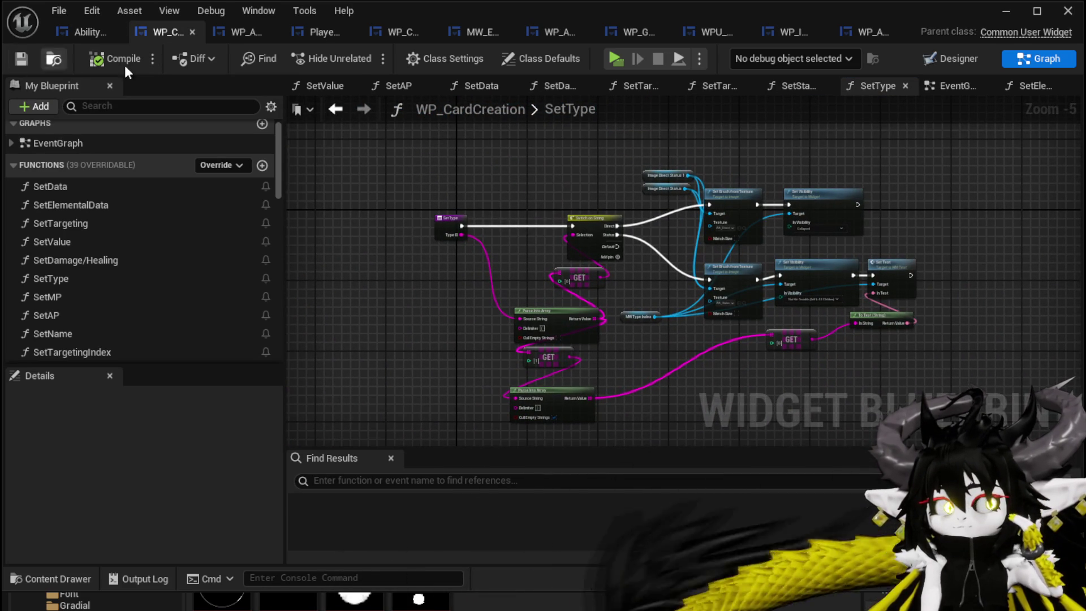
click(70, 27)
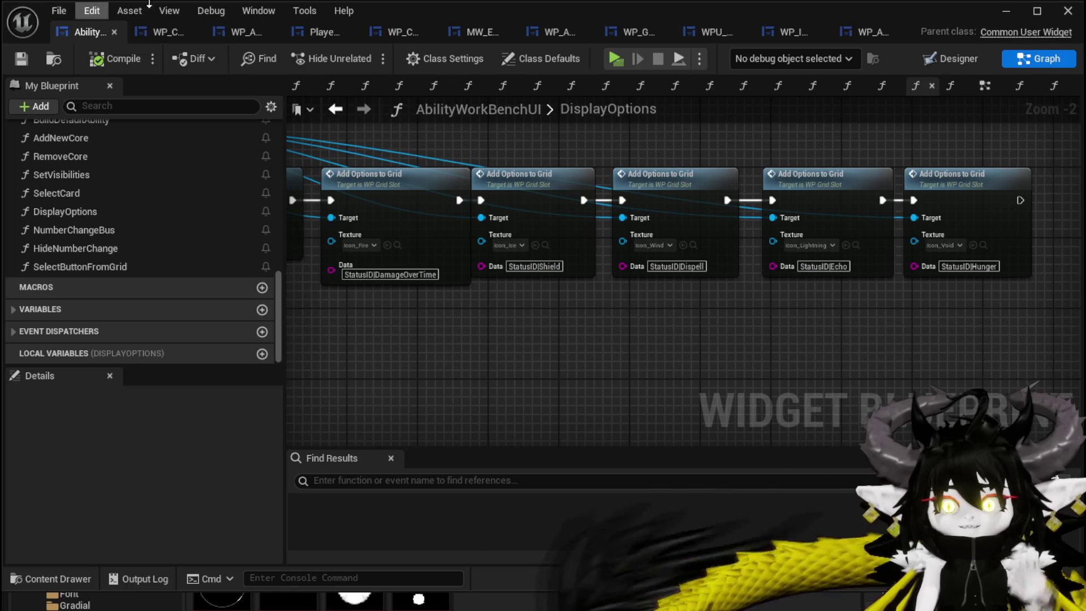
Nudge the Fire option node left, check the Hunger option, and save the widget.
drag(547, 310, 750, 322)
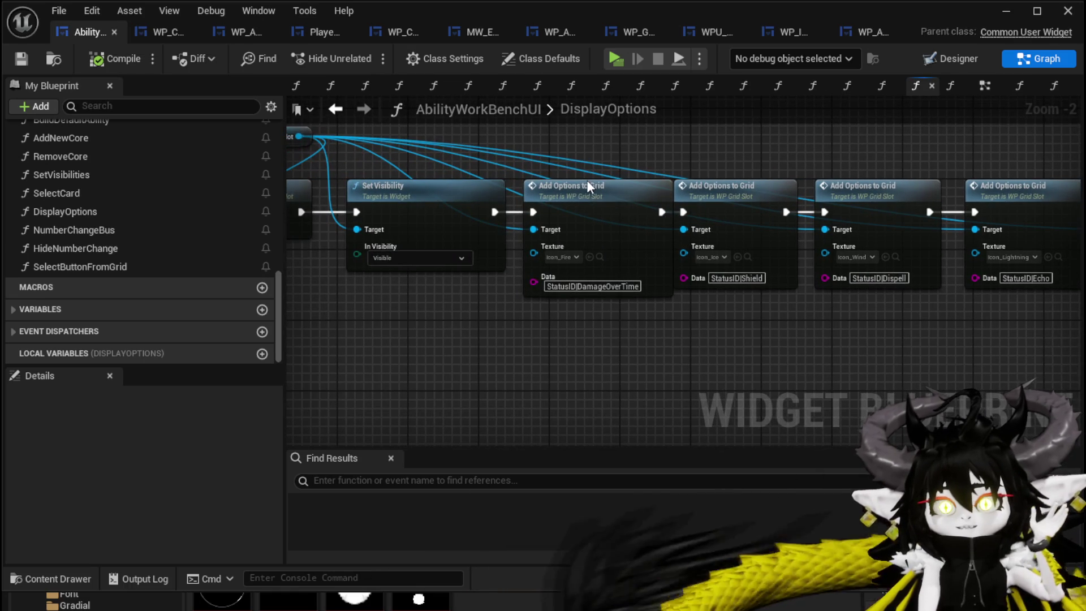
drag(593, 199, 586, 199)
mouse_move(844, 307)
mouse_down()
mouse_move(558, 339)
mouse_move(859, 346)
mouse_up()
click(32, 59)
Inspect the WP Grid Slot node at the start of DisplayOptions and save again.
drag(450, 133, 584, 145)
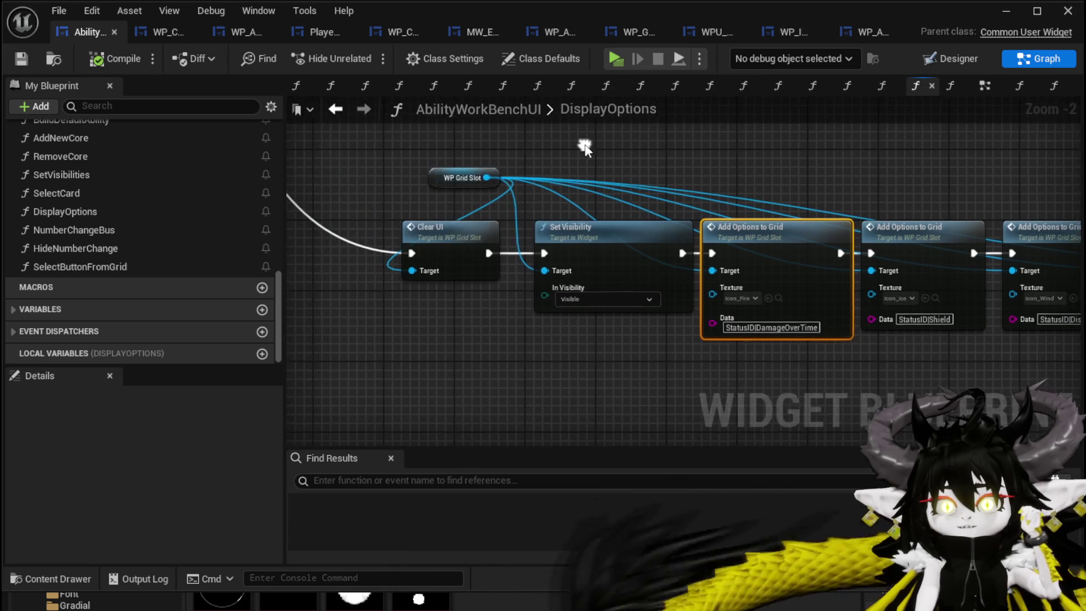
click(455, 173)
scroll(468, 177, down, 1)
scroll(468, 177, down, 1)
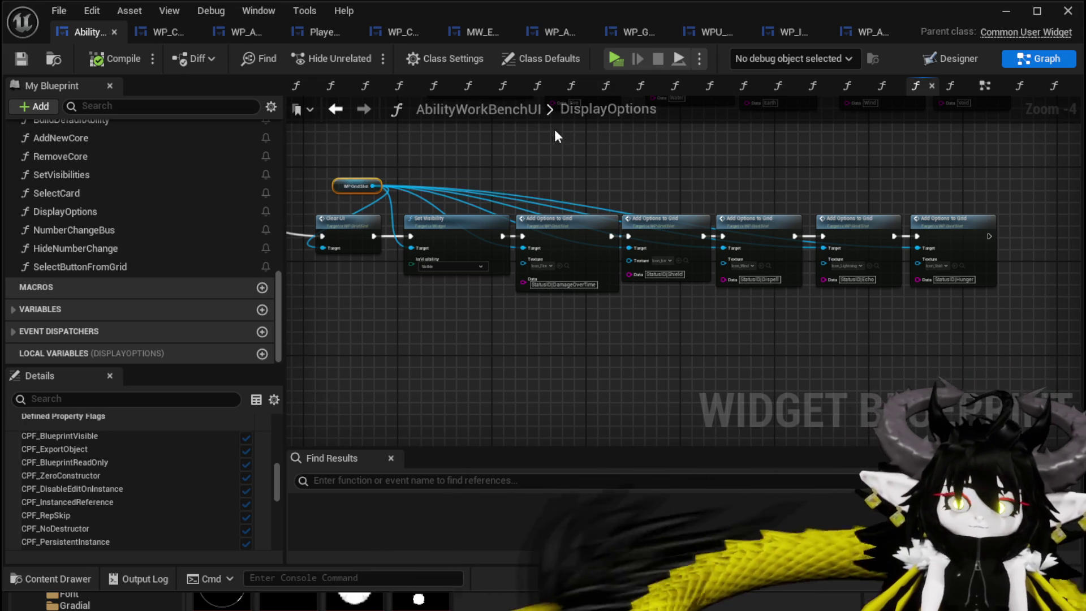
mouse_move(614, 162)
mouse_down()
mouse_move(638, 161)
mouse_move(614, 147)
mouse_up()
click(23, 57)
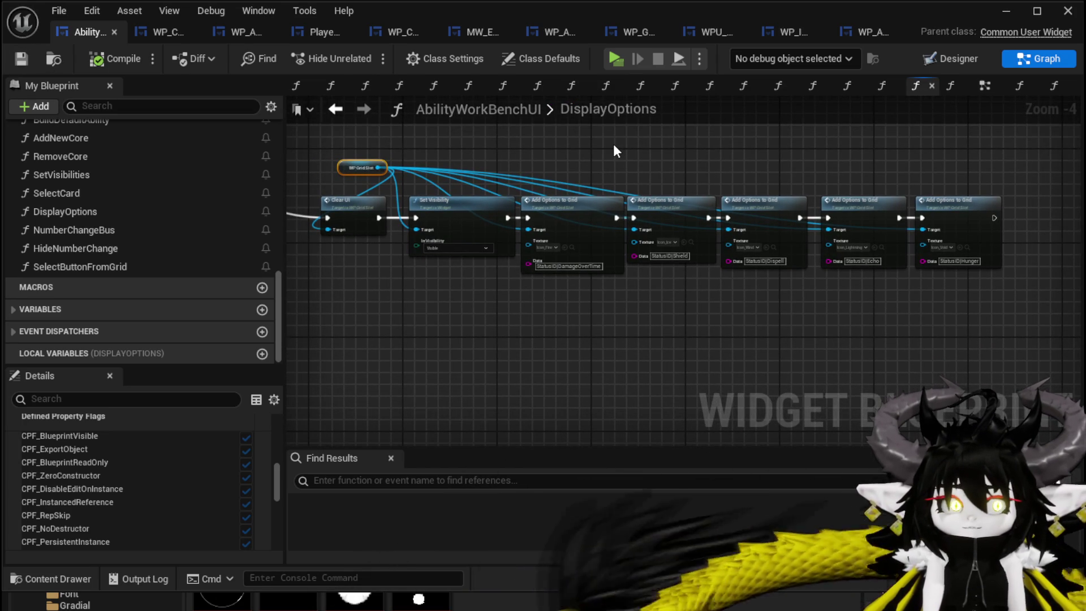
Review the status Add Options to Grid row and save the widget once more.
scroll(613, 151, down, 3)
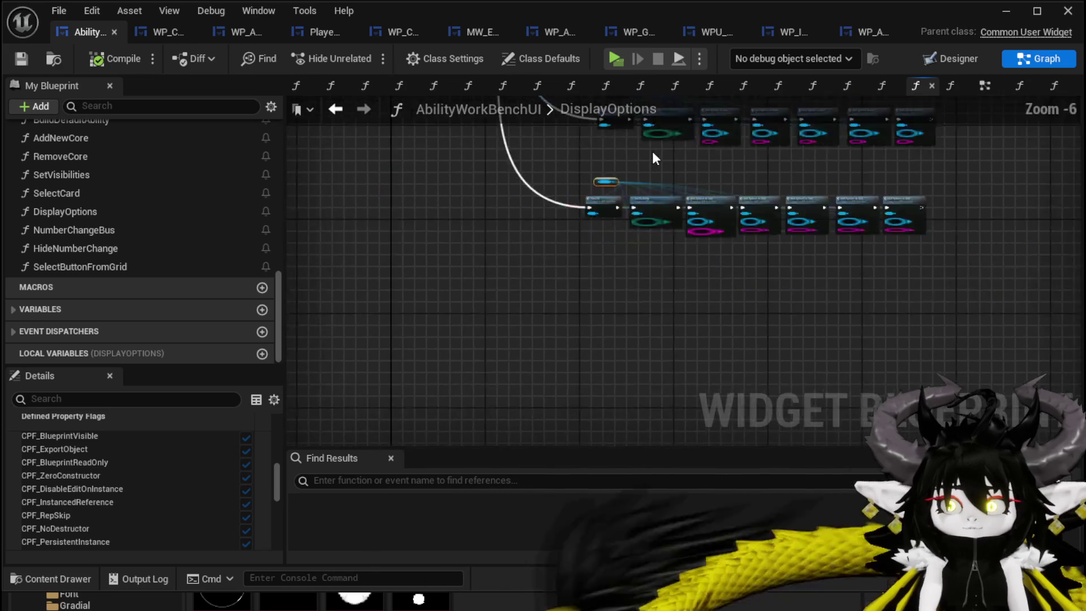
scroll(576, 276, up, 5)
drag(510, 259, 429, 259)
scroll(635, 270, down, 2)
click(21, 59)
Start a standalone play test, walk to the workbench and open its interface.
click(1067, 11)
click(371, 53)
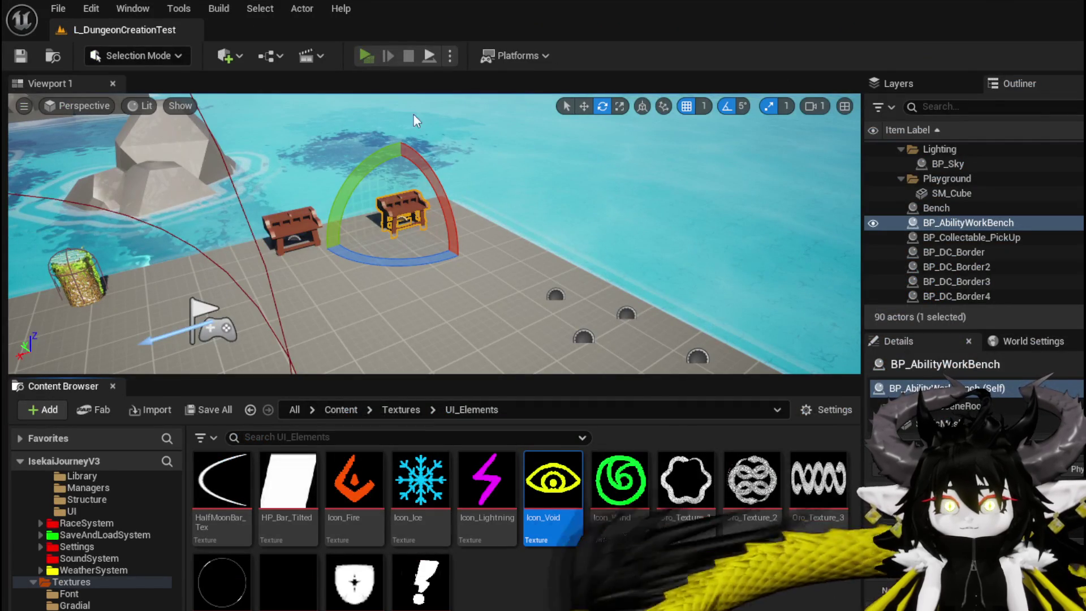
key(w)
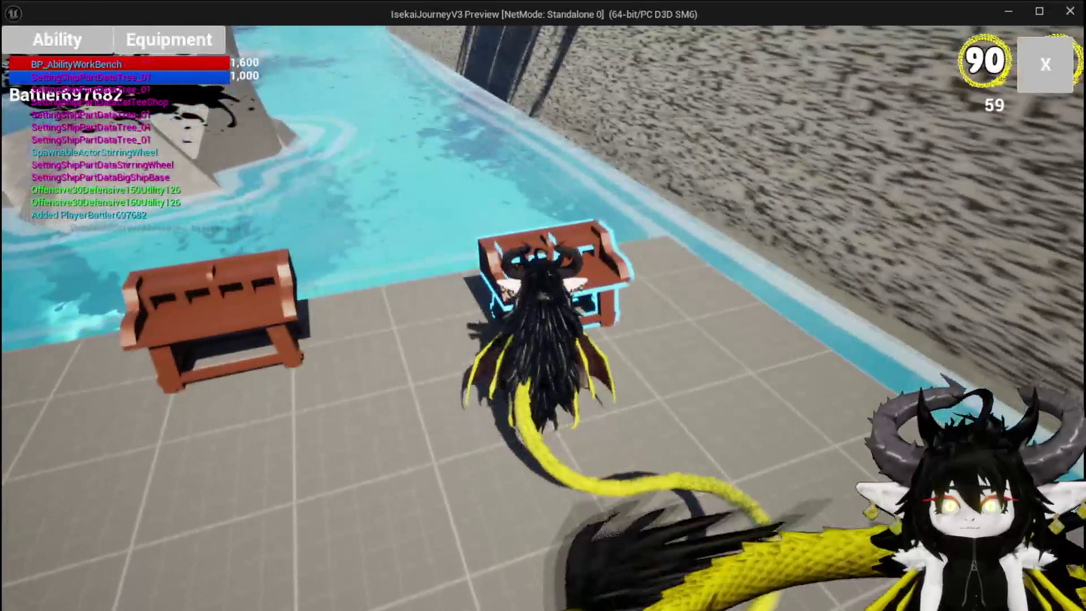
key(e)
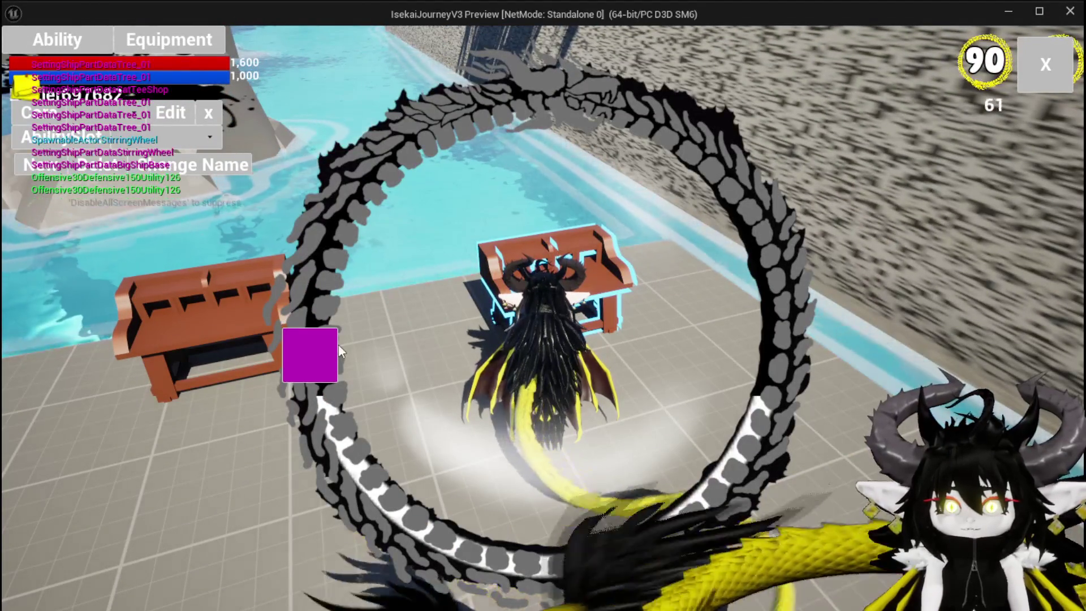
Give the green Nature card the mouth-shaped status icon, end the session, and save the level.
click(326, 354)
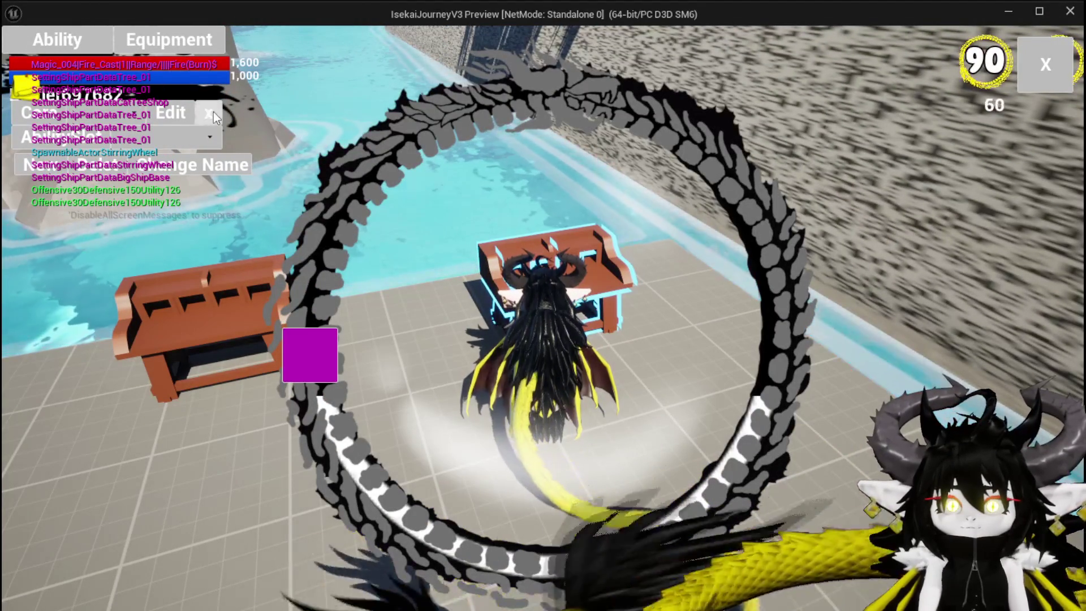
click(123, 141)
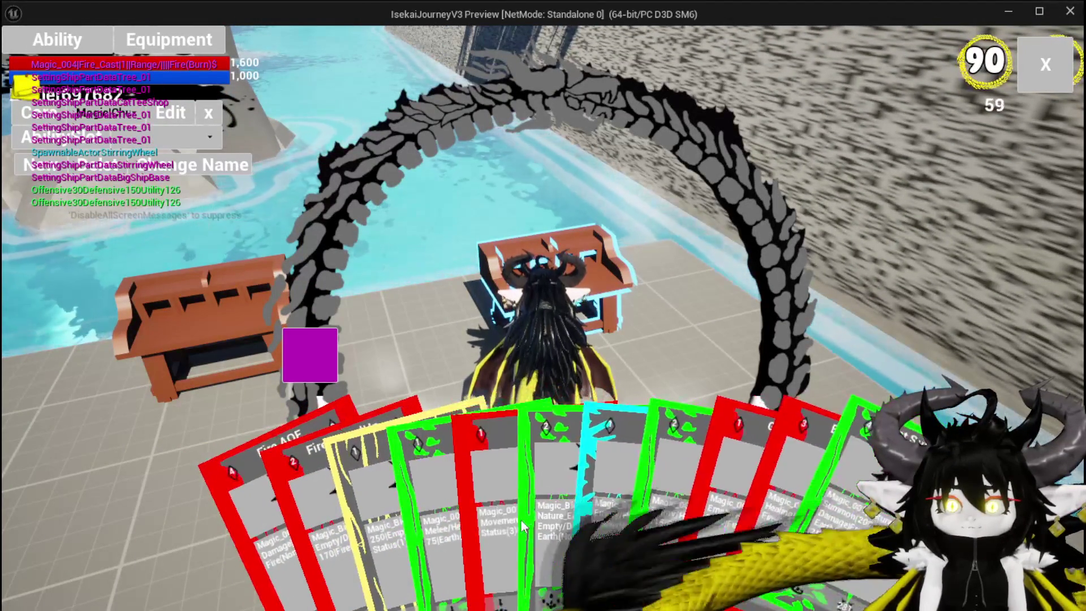
click(441, 486)
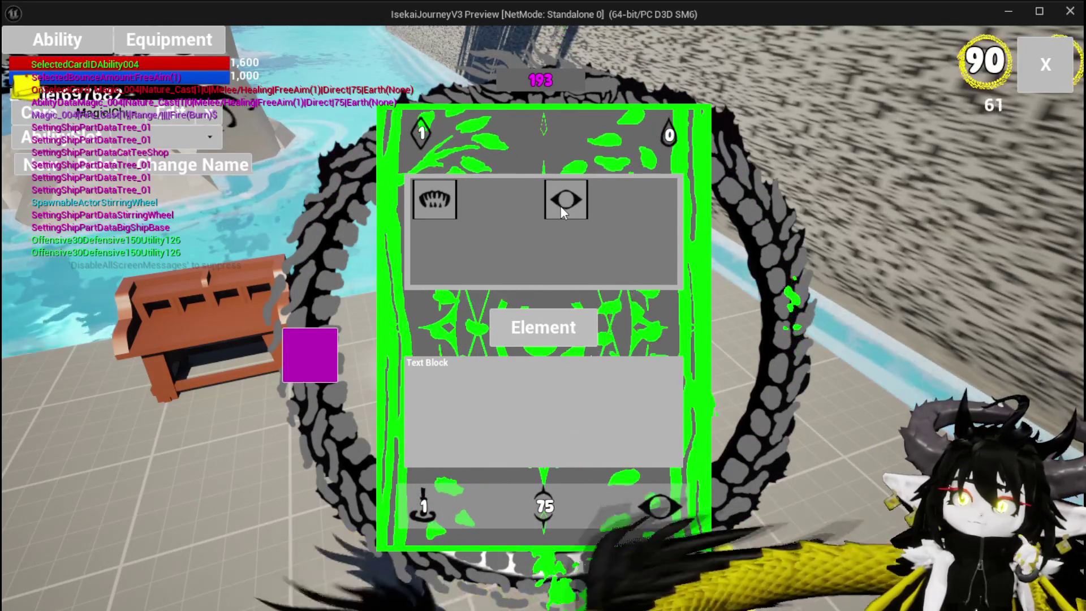
click(453, 198)
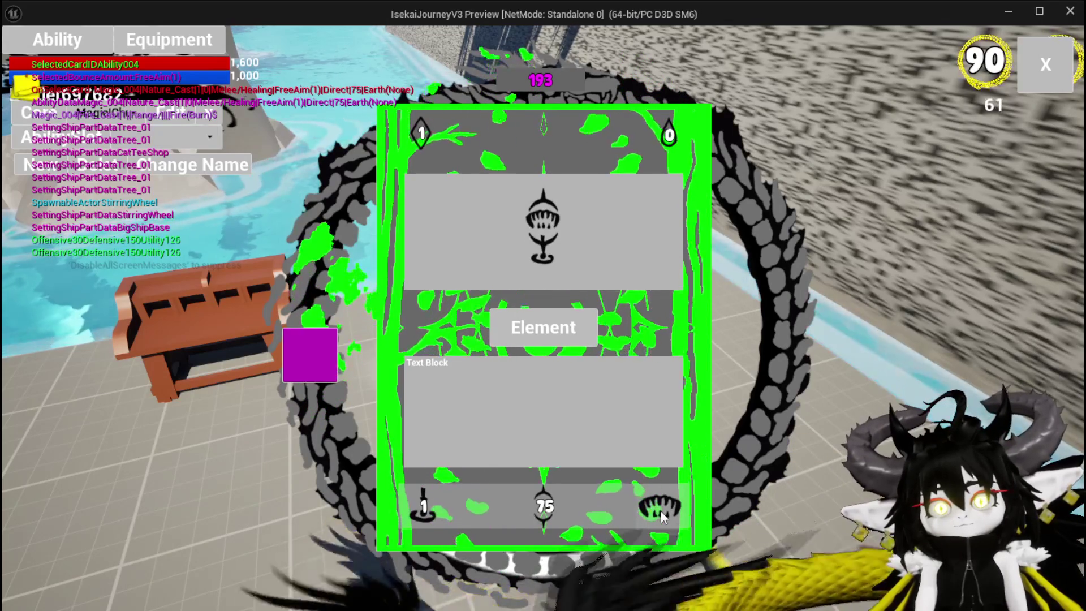
key(Escape)
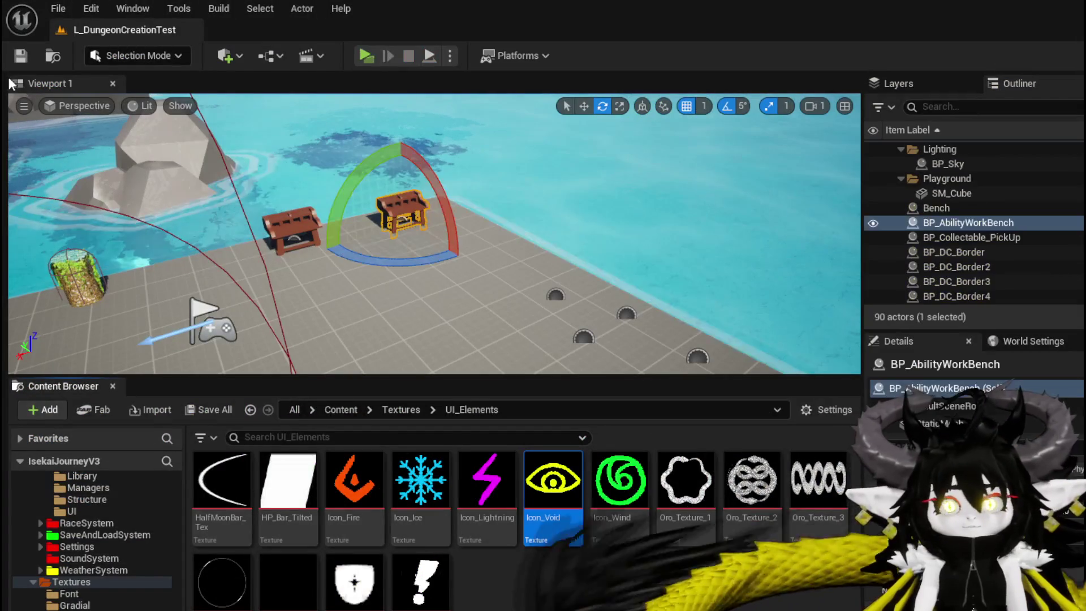
click(26, 55)
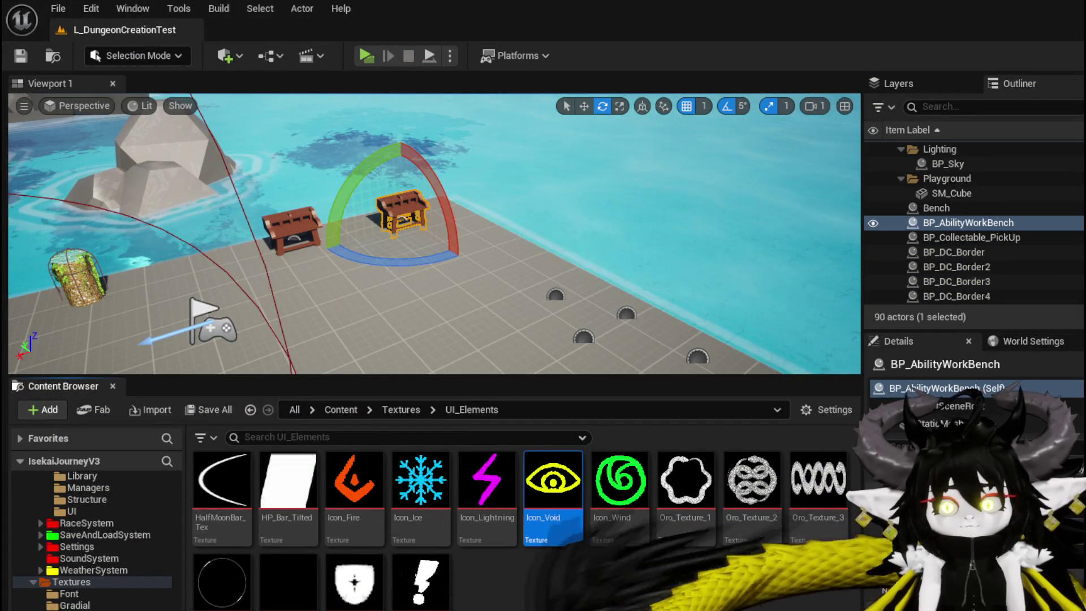
Return to the AbilityWorkBenchUI editor and look over the start of the DisplayOptions graph.
key(alt+Tab)
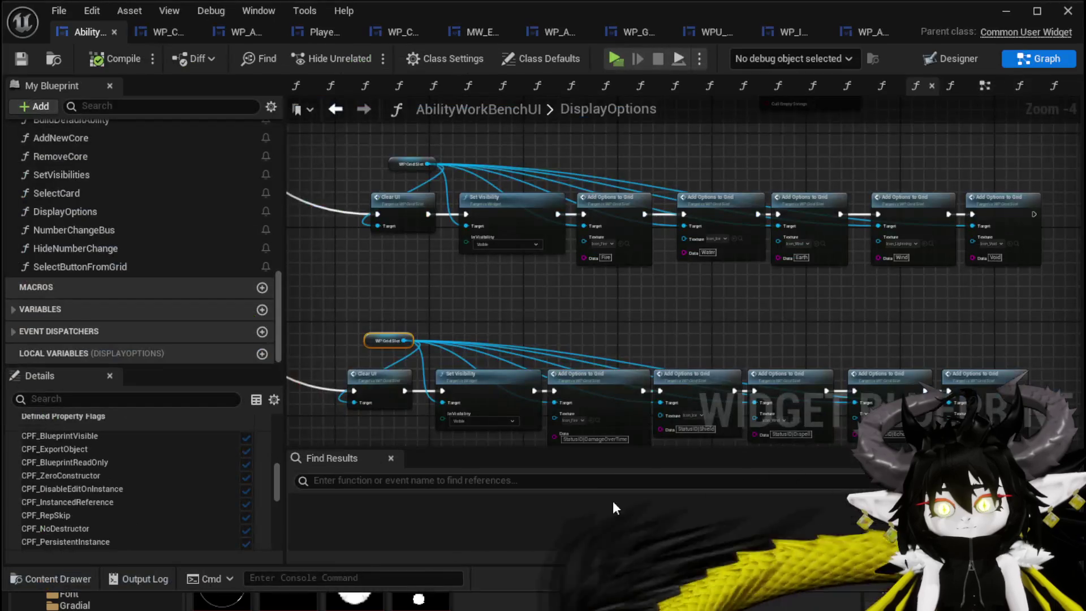
mouse_move(560, 317)
mouse_down()
mouse_move(553, 250)
mouse_move(468, 157)
mouse_move(514, 315)
mouse_move(515, 237)
mouse_up()
scroll(514, 237, up, 5)
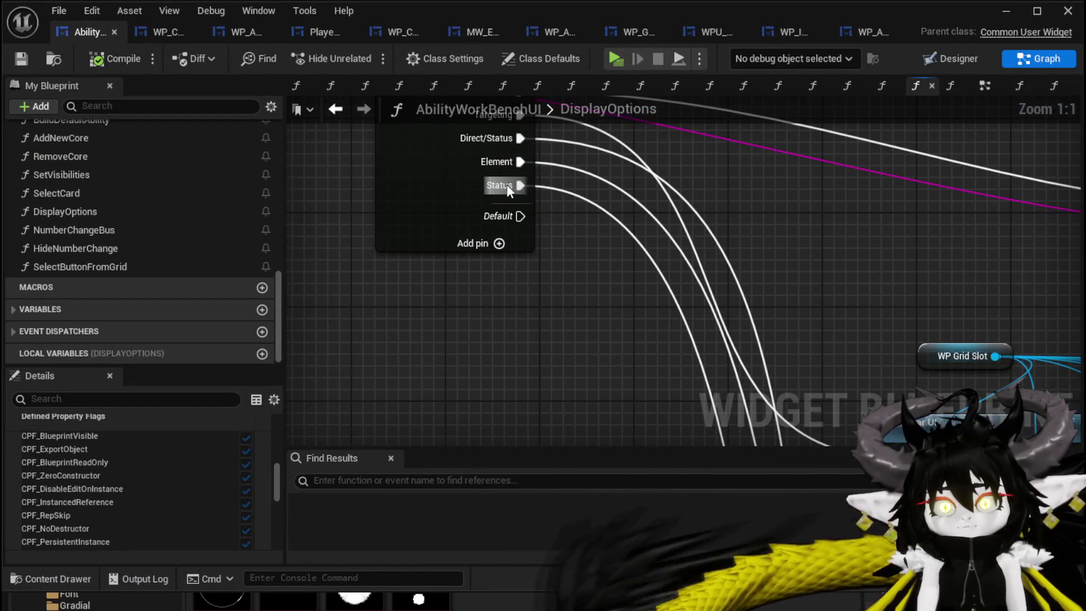
scroll(490, 188, down, 1)
drag(491, 188, 537, 155)
drag(357, 287, 449, 151)
In SelectButtonFromGrid, enter Status as the Display Options Type and save the blueprint.
double_click(74, 265)
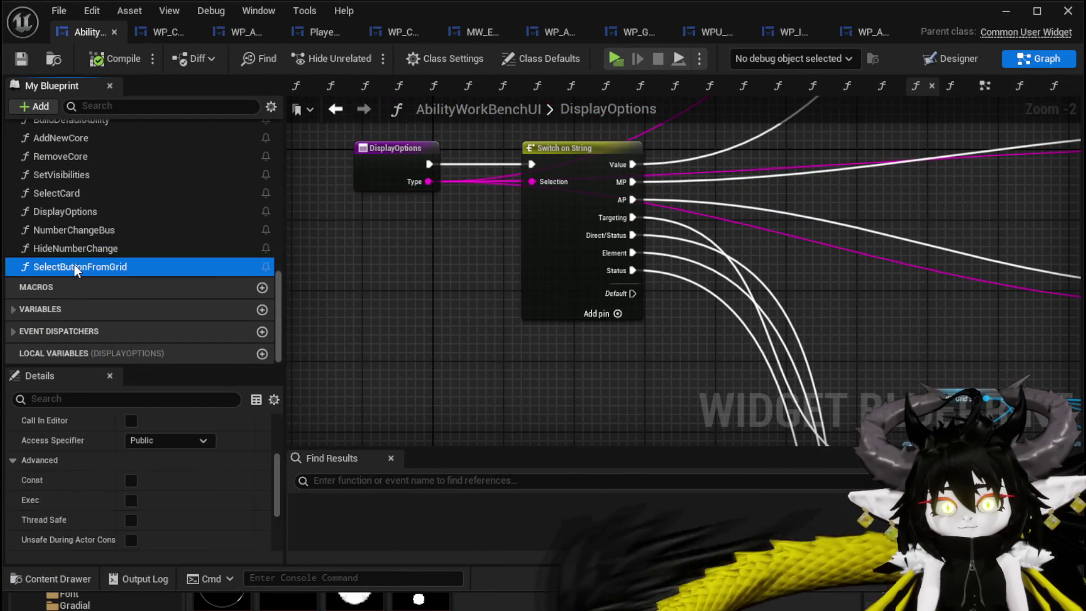
scroll(524, 317, up, 4)
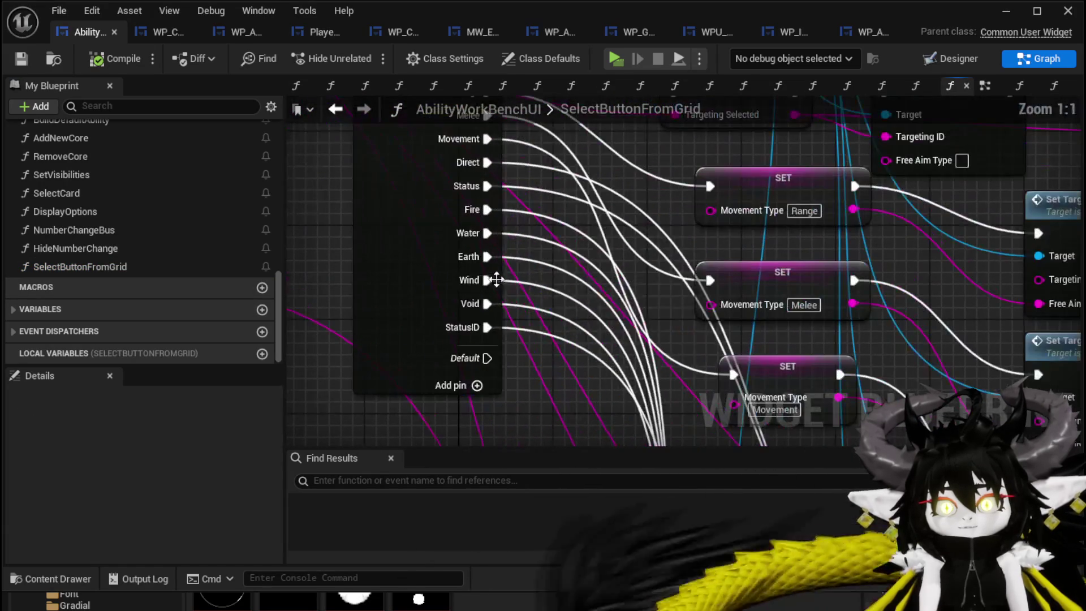
mouse_move(510, 344)
mouse_down()
mouse_move(516, 177)
mouse_move(549, 365)
mouse_up()
drag(465, 221, 366, 186)
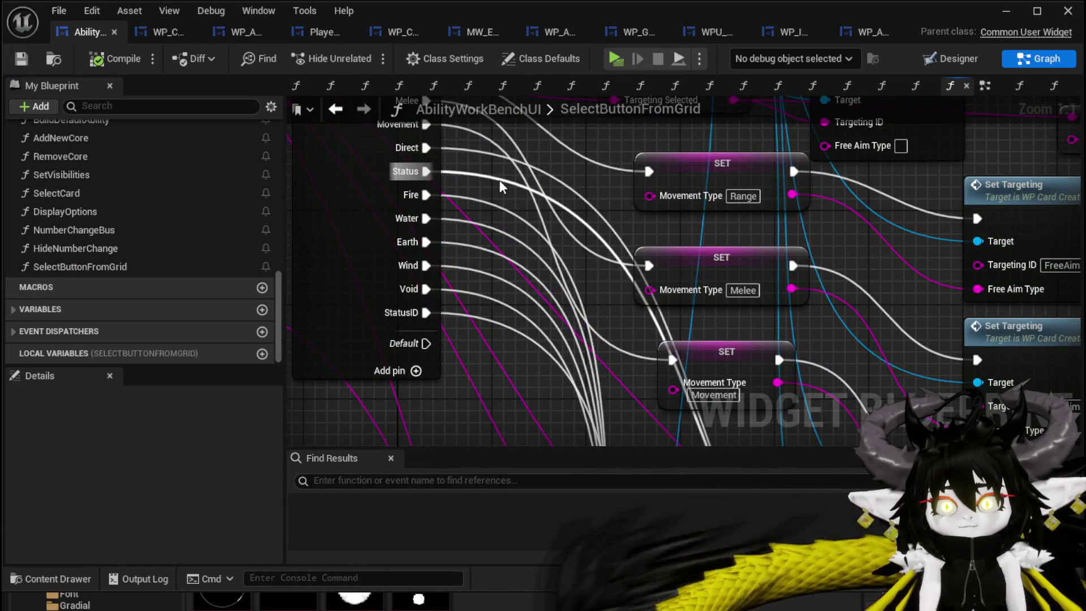
scroll(573, 276, down, 2)
mouse_move(781, 476)
mouse_down()
mouse_move(540, 273)
mouse_move(373, 229)
mouse_up()
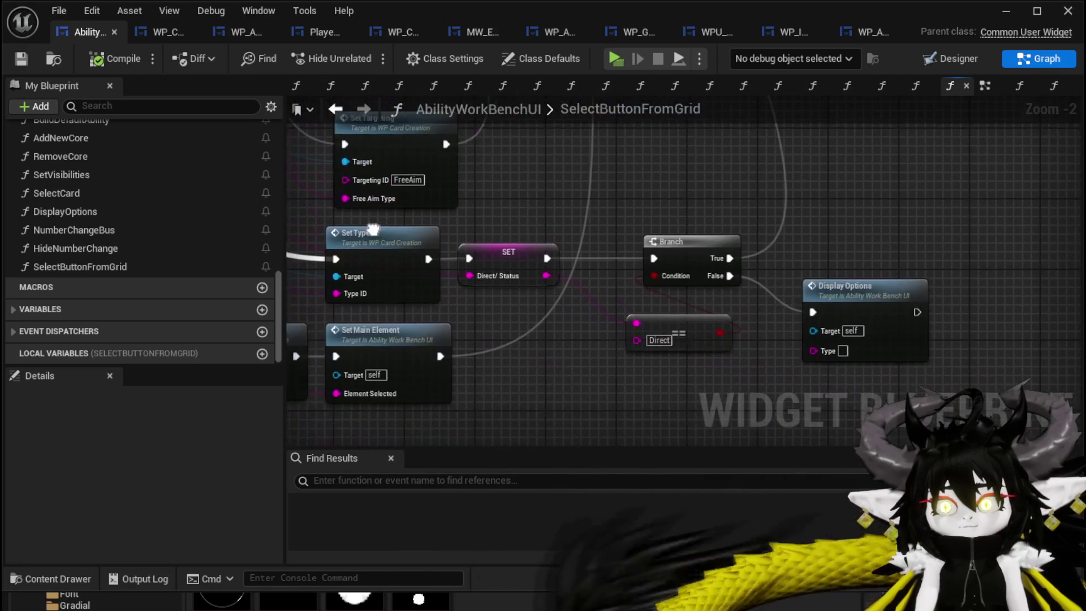
scroll(785, 345, up, 3)
drag(785, 351, 600, 323)
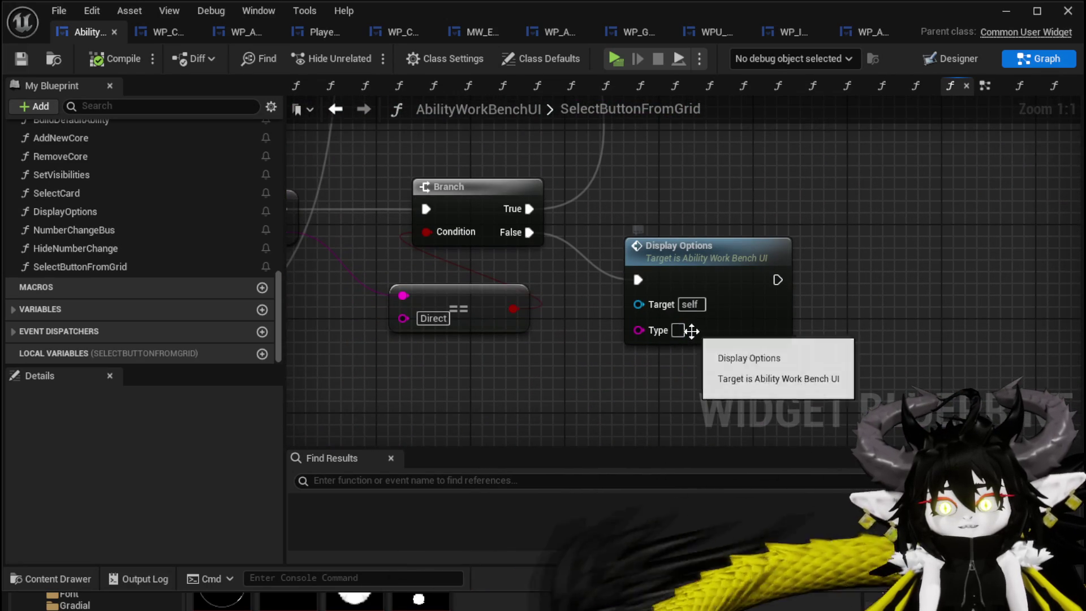
text(Sta)
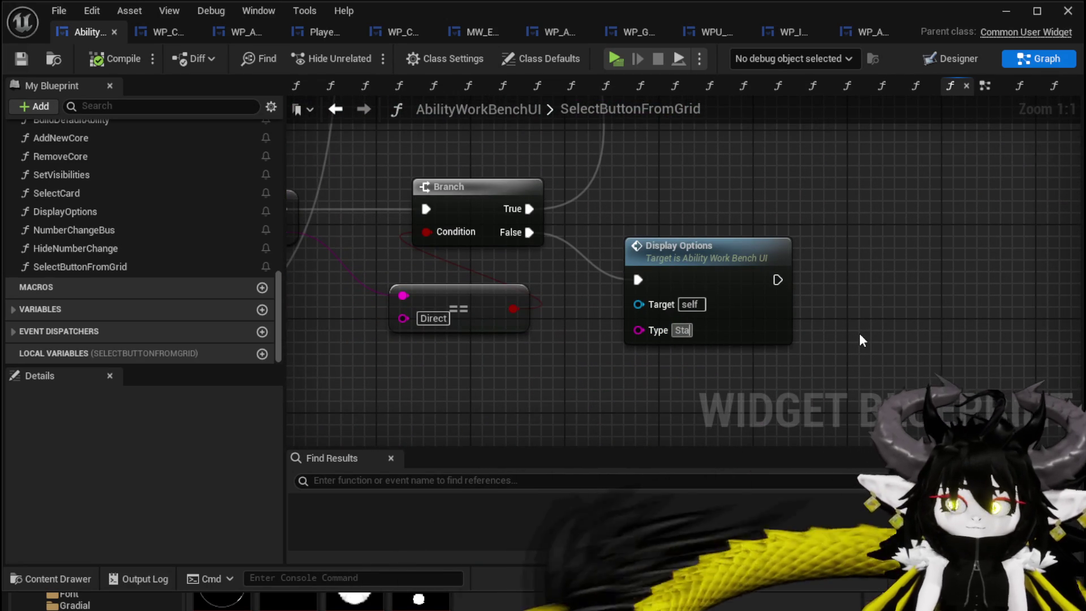
text(tus)
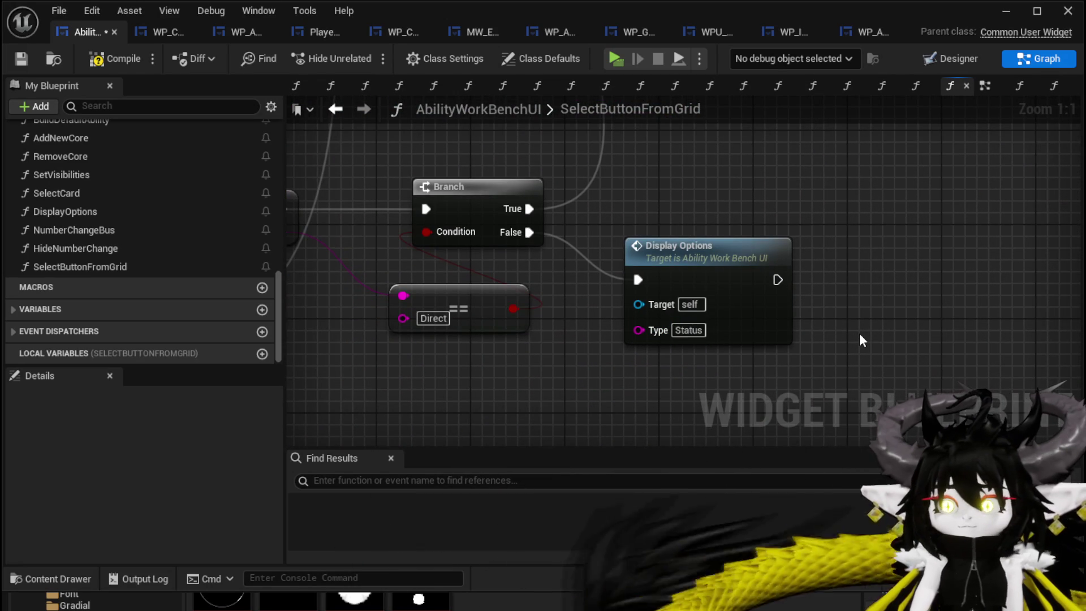
click(22, 58)
In DisplayOptions, select the SET StatusIndex, MW Editible Number and Set Number node chain.
double_click(664, 272)
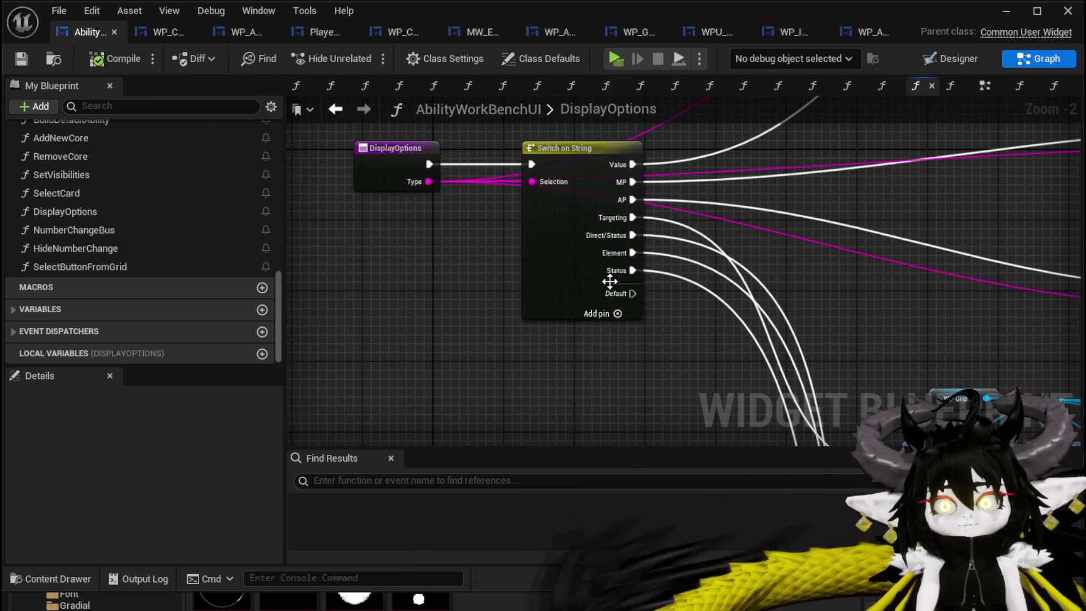
mouse_move(707, 372)
mouse_down()
mouse_move(599, 318)
mouse_move(647, 362)
mouse_move(647, 466)
mouse_move(562, 207)
mouse_up()
drag(683, 349, 285, 250)
drag(484, 170, 1059, 307)
click(897, 386)
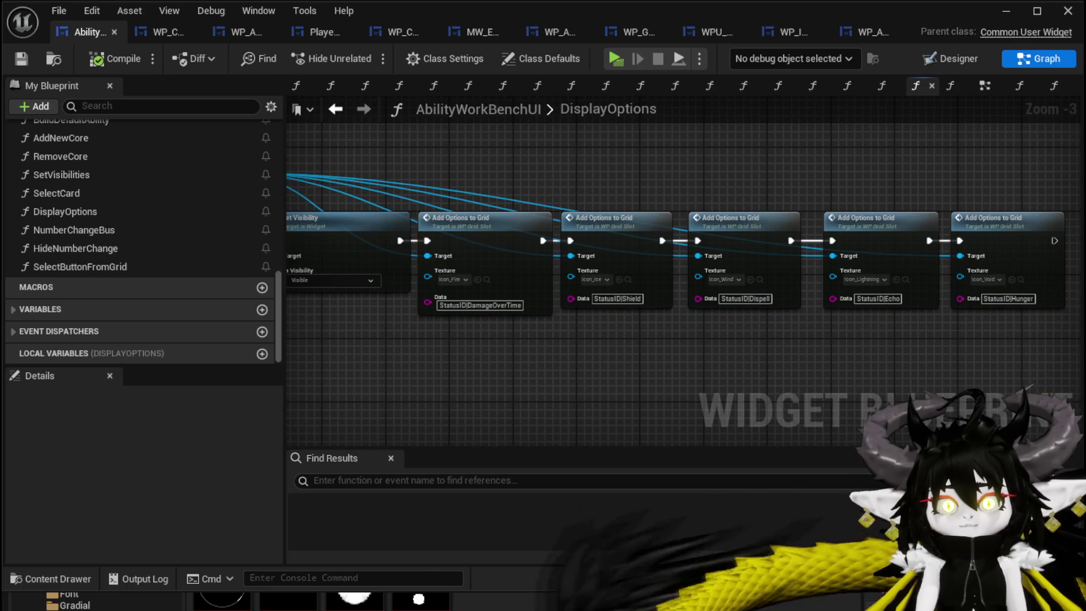
scroll(563, 179, down, 2)
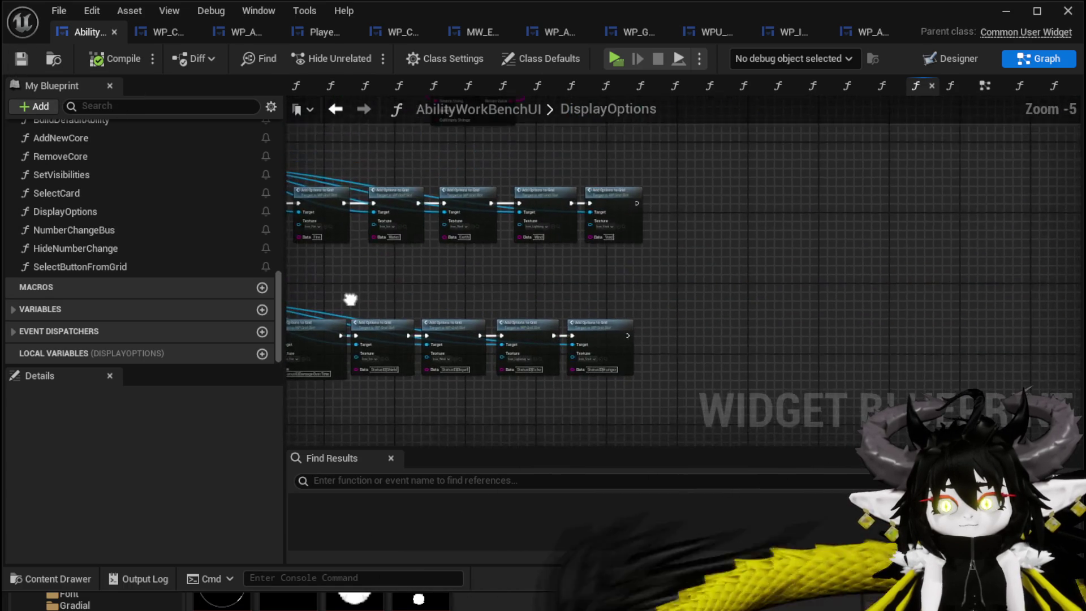
mouse_move(739, 196)
mouse_down()
mouse_move(705, 371)
mouse_move(724, 255)
mouse_move(671, 198)
mouse_up()
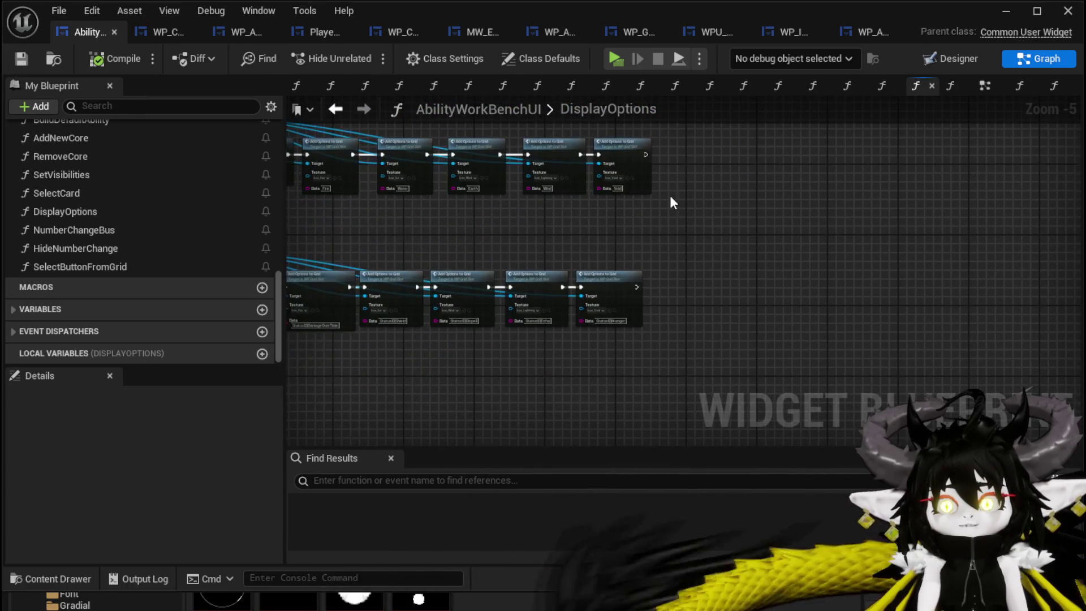
scroll(505, 193, up, 2)
drag(505, 193, 556, 383)
click(511, 243)
mouse_move(588, 401)
mouse_down()
mouse_move(537, 363)
mouse_move(510, 324)
mouse_move(534, 259)
mouse_move(841, 201)
mouse_up()
mouse_move(727, 315)
mouse_down()
mouse_move(649, 304)
mouse_move(707, 232)
mouse_move(707, 263)
mouse_up()
Paste a copy of the number-setting nodes after the last Add Options to Grid and save.
key(ctrl+v)
drag(603, 257, 649, 249)
scroll(650, 282, down, 1)
mouse_move(585, 331)
mouse_down()
mouse_move(626, 308)
mouse_move(681, 176)
mouse_move(630, 235)
mouse_move(939, 313)
mouse_up()
drag(727, 135, 758, 209)
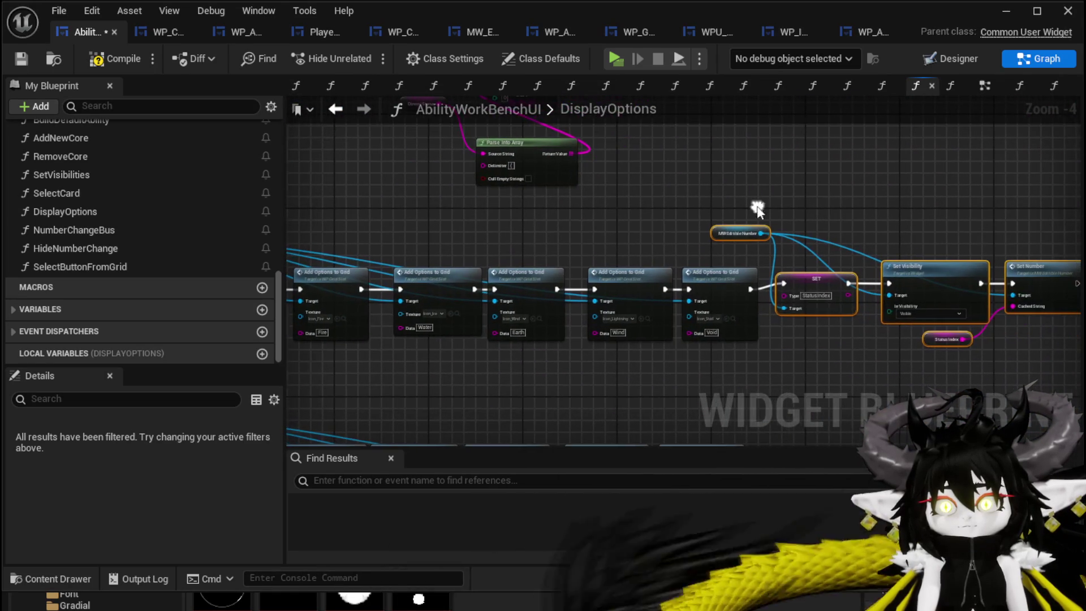
click(20, 59)
Paste the status number chain into SelectButtonFromGrid, wire it after Display Options, and save.
mouse_move(746, 233)
mouse_down()
mouse_move(801, 235)
mouse_move(598, 202)
mouse_up()
click(531, 210)
drag(531, 209, 598, 214)
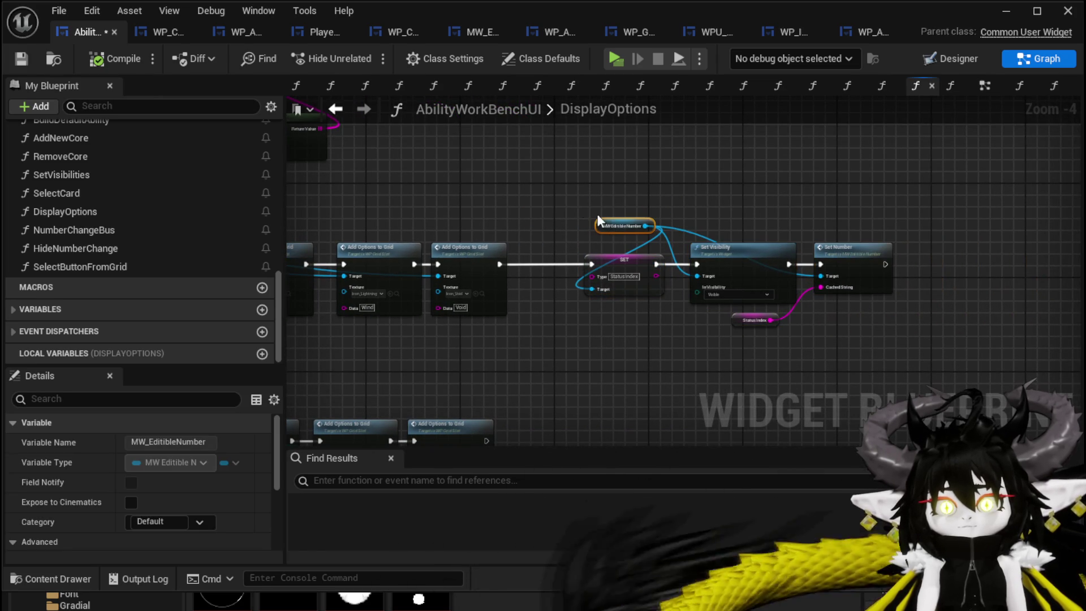
drag(821, 367, 823, 368)
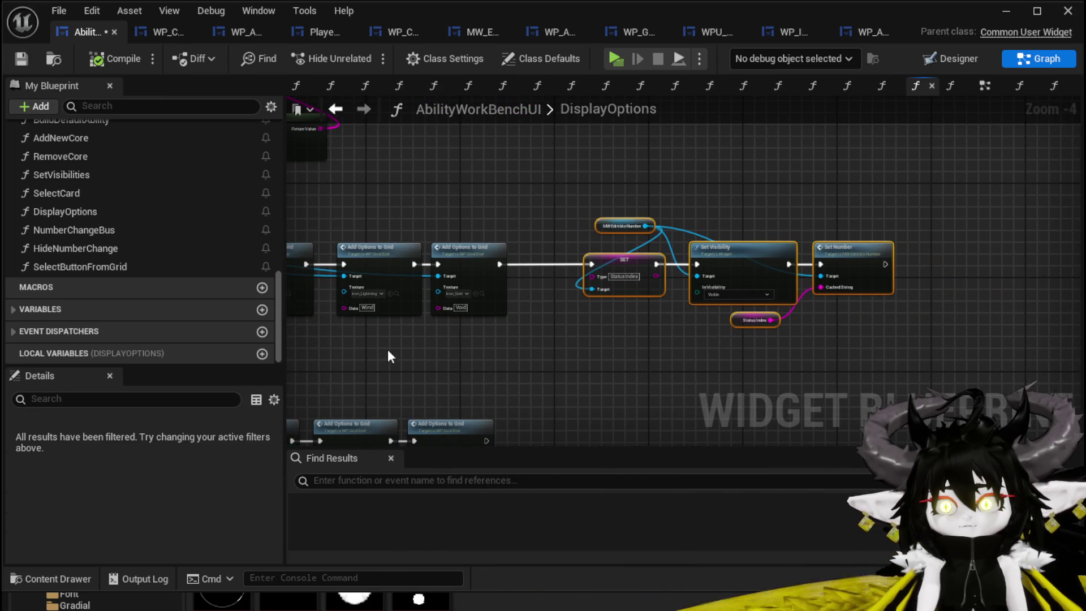
double_click(92, 267)
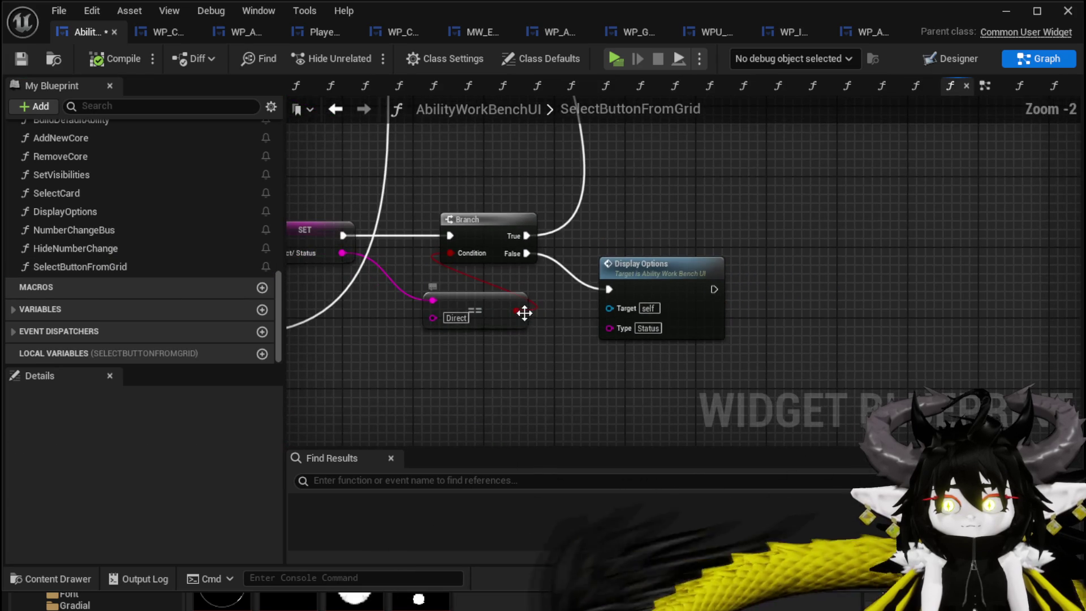
key(ctrl+v)
drag(777, 289, 794, 297)
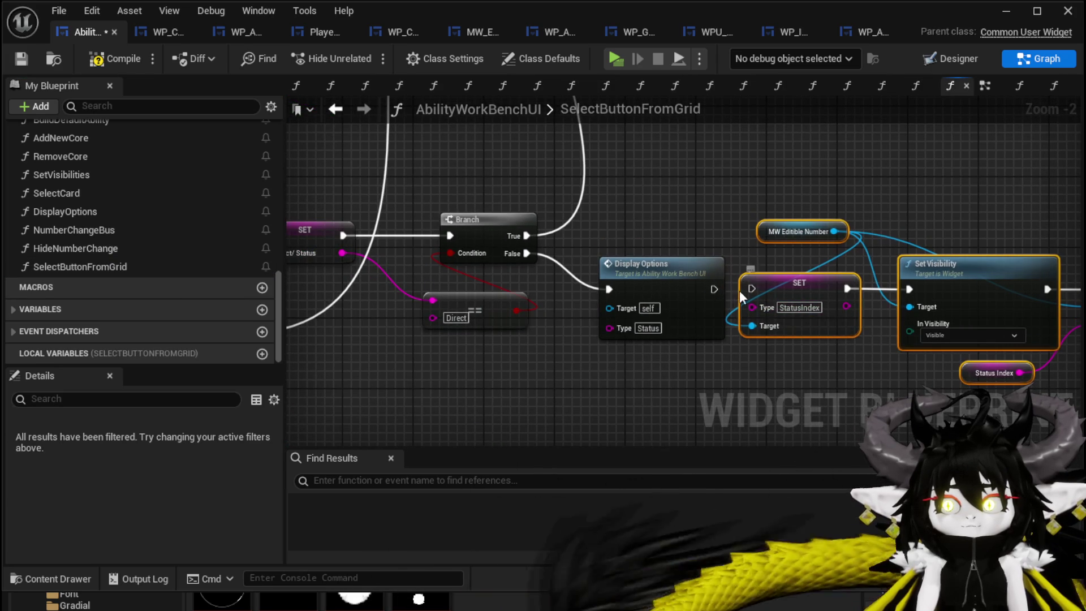
drag(713, 290, 751, 289)
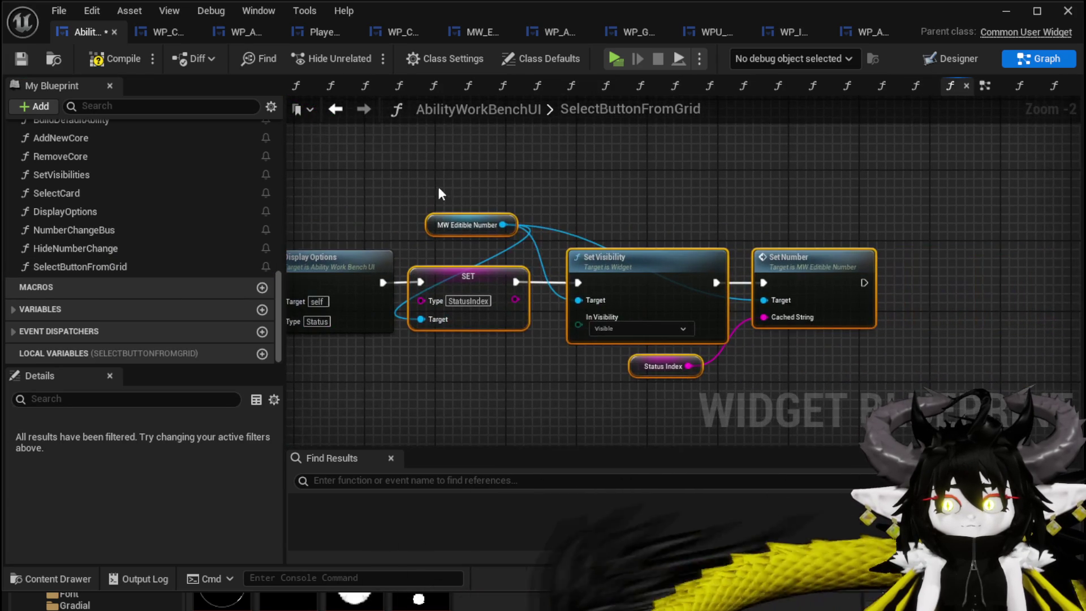
click(22, 55)
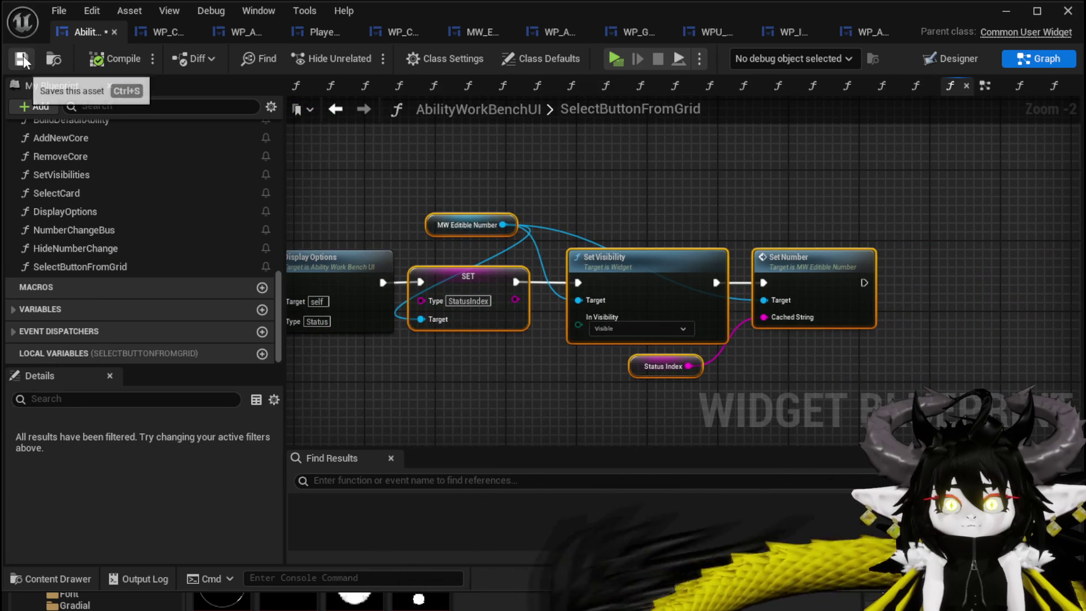
Launch a standalone play test and open the yellow Magic_Big_02 card from the magic set.
click(996, 10)
click(391, 53)
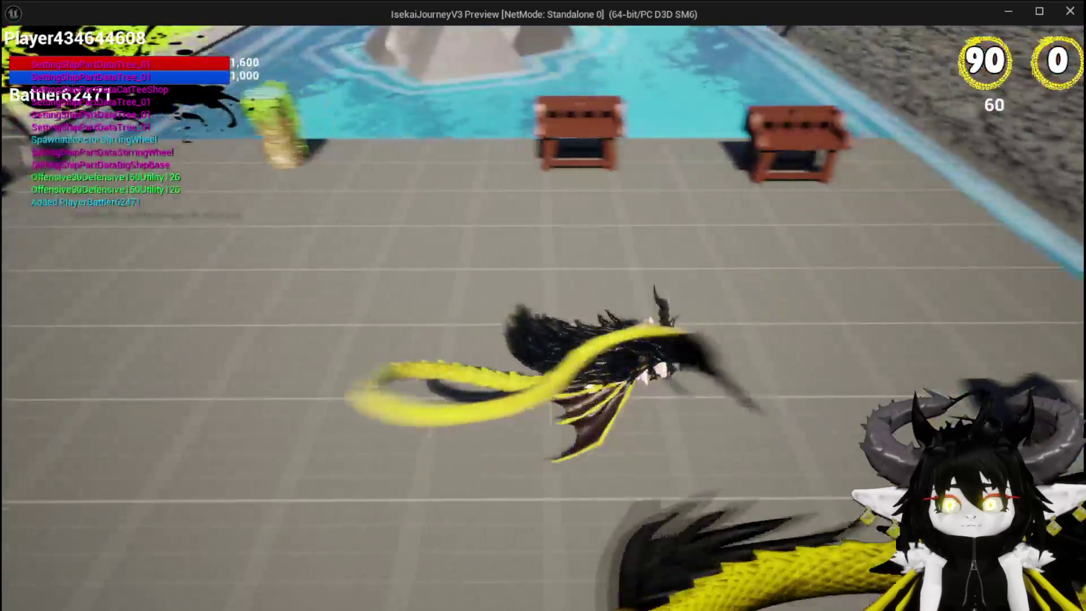
key(e)
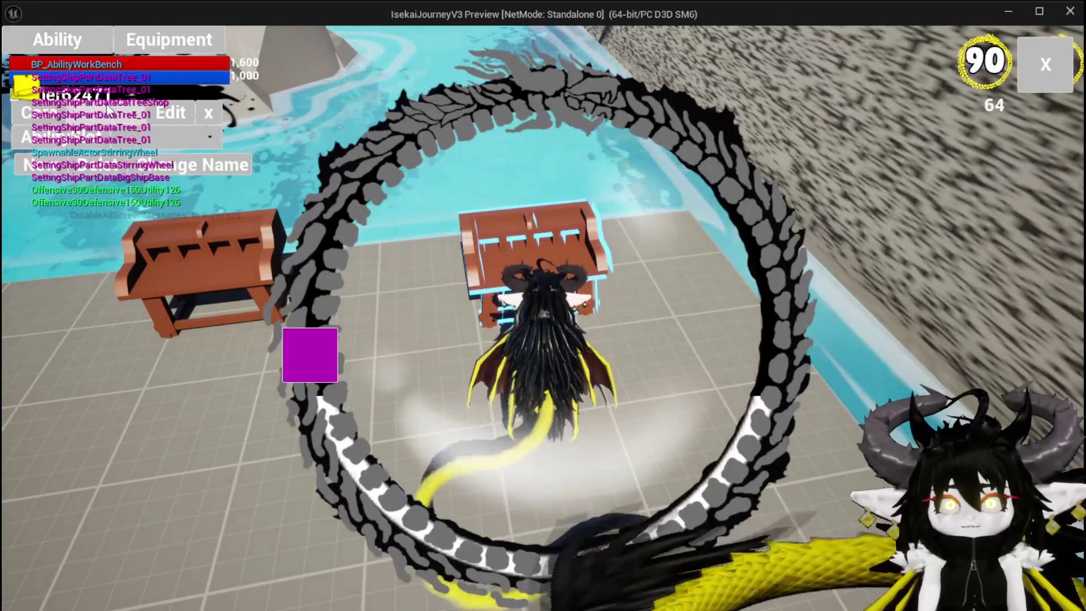
click(124, 139)
click(163, 178)
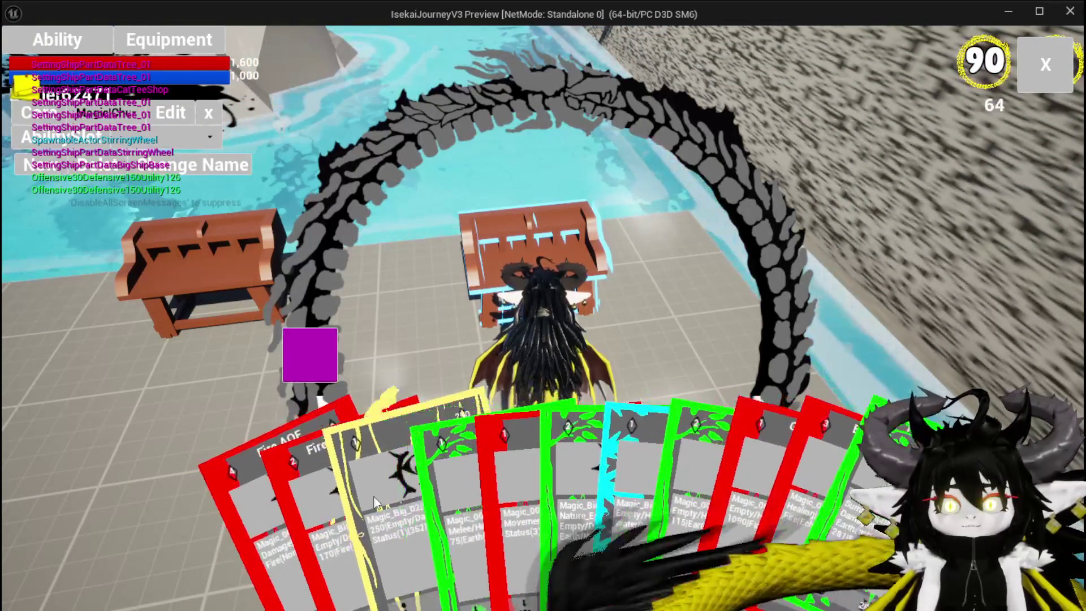
click(384, 502)
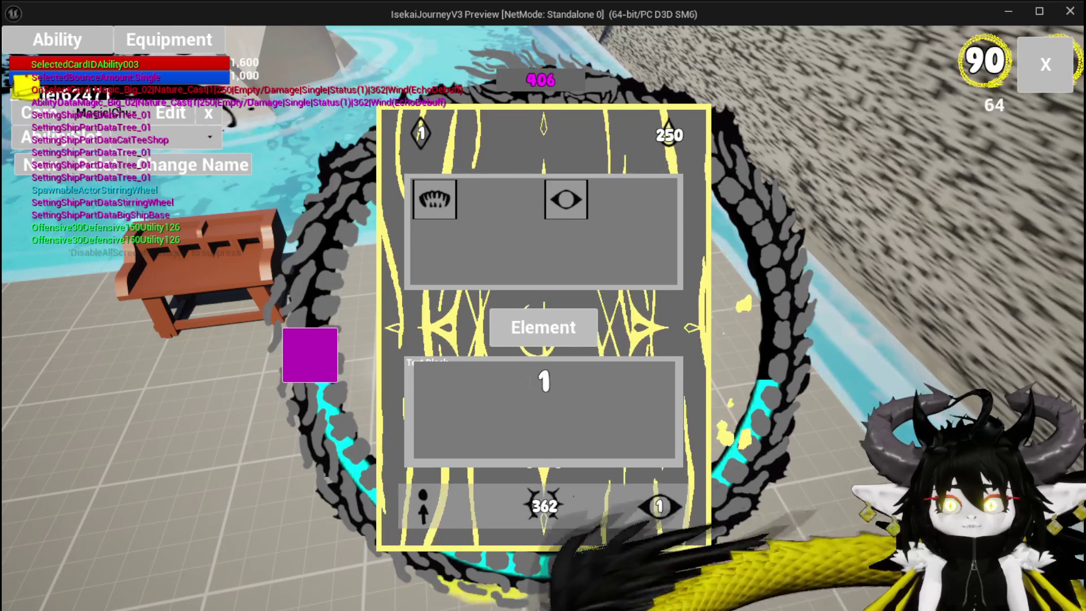
Set the card's status number to 5 and save it with Echo, then Dispell.
click(668, 360)
text(5)
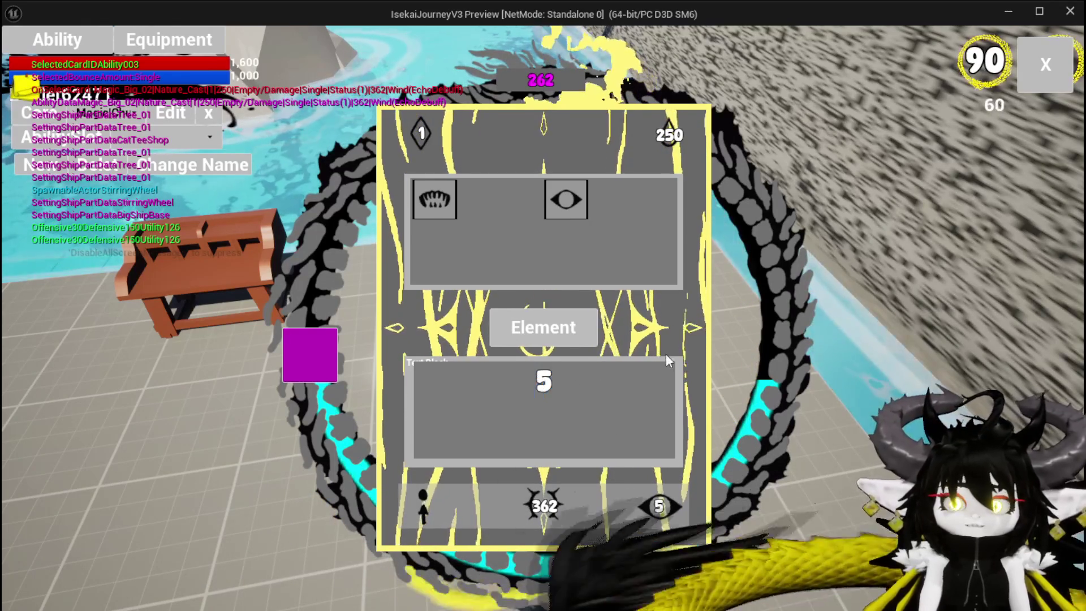
click(558, 214)
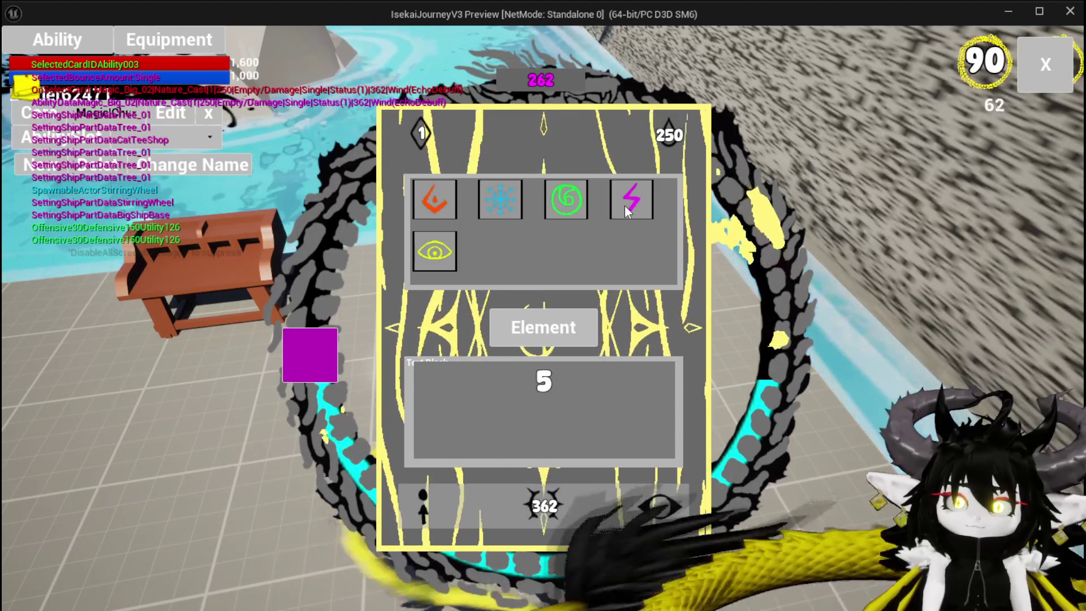
click(304, 343)
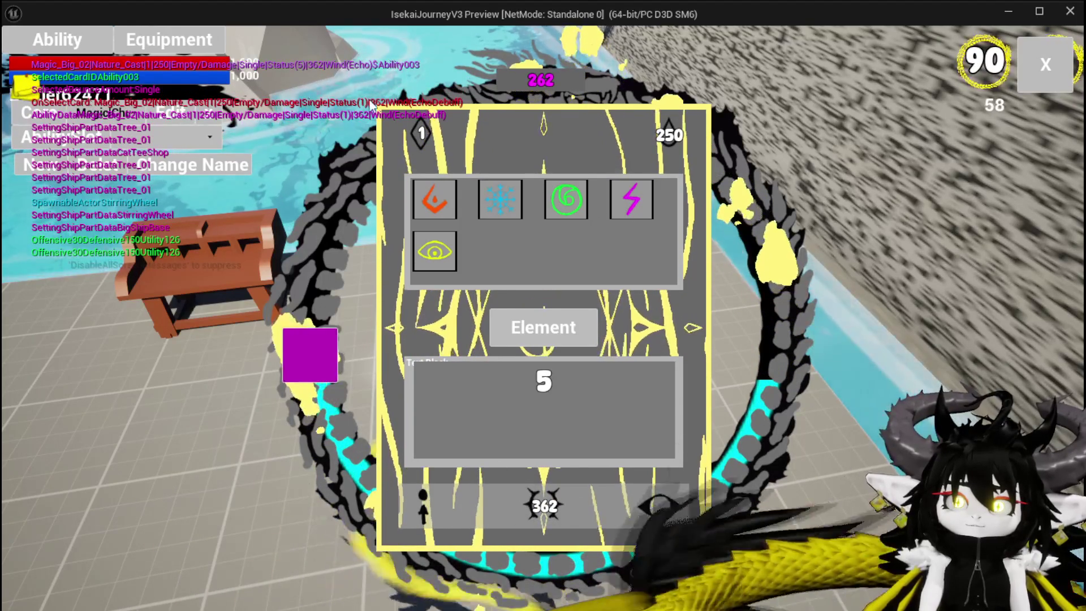
click(315, 346)
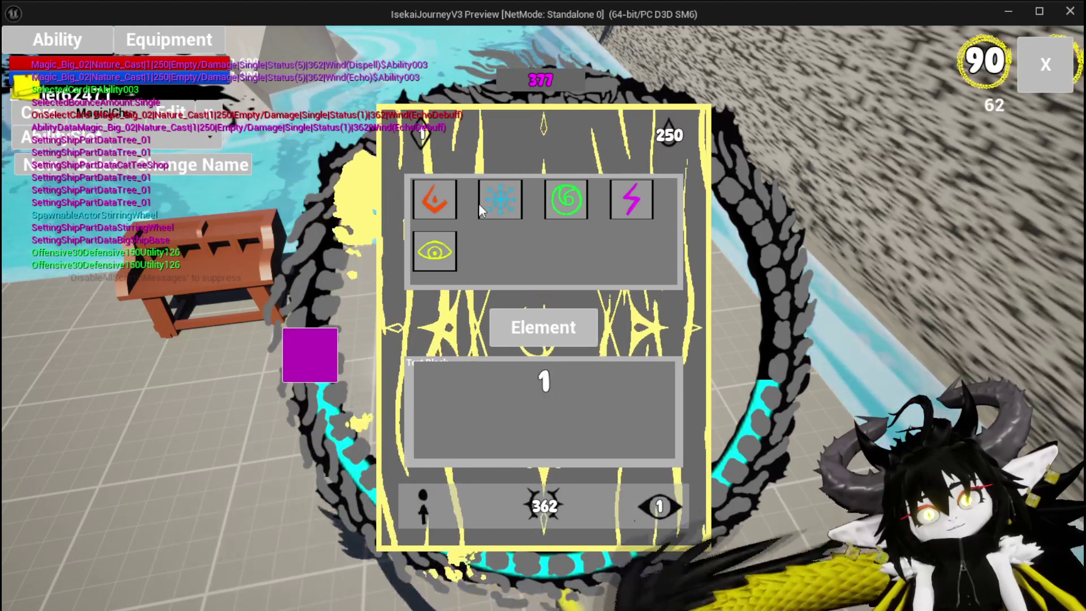
Bring back the selectable status options and enter 5 as the status number.
click(493, 203)
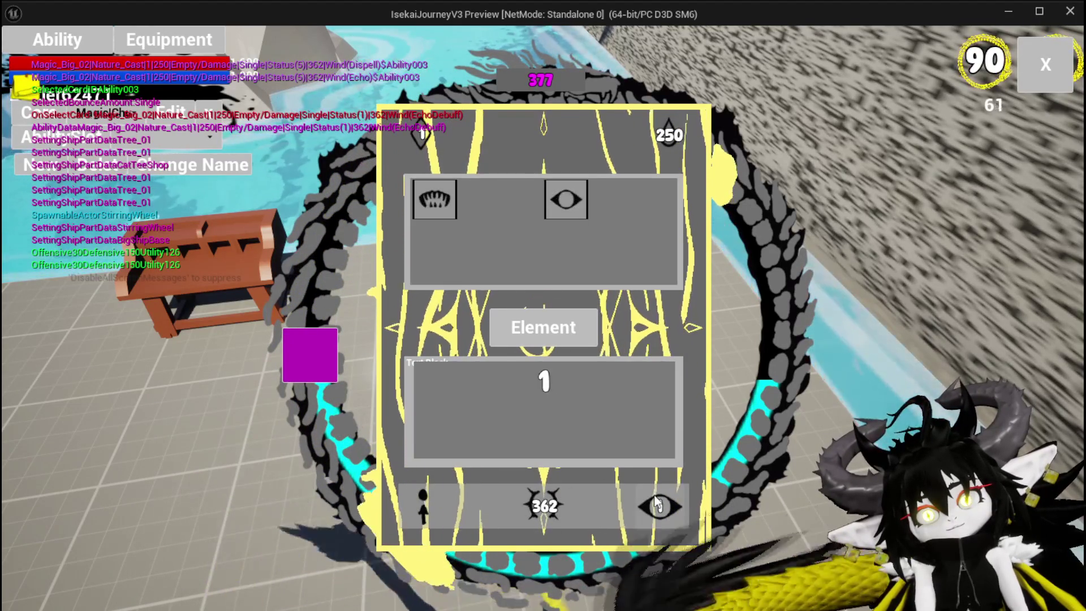
click(440, 203)
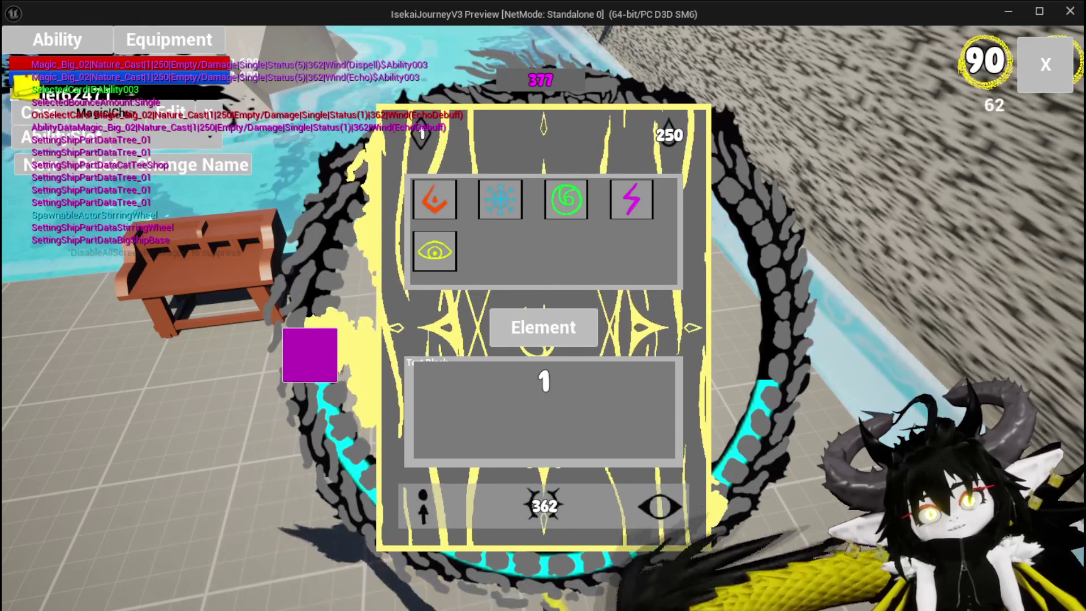
click(612, 406)
text(5)
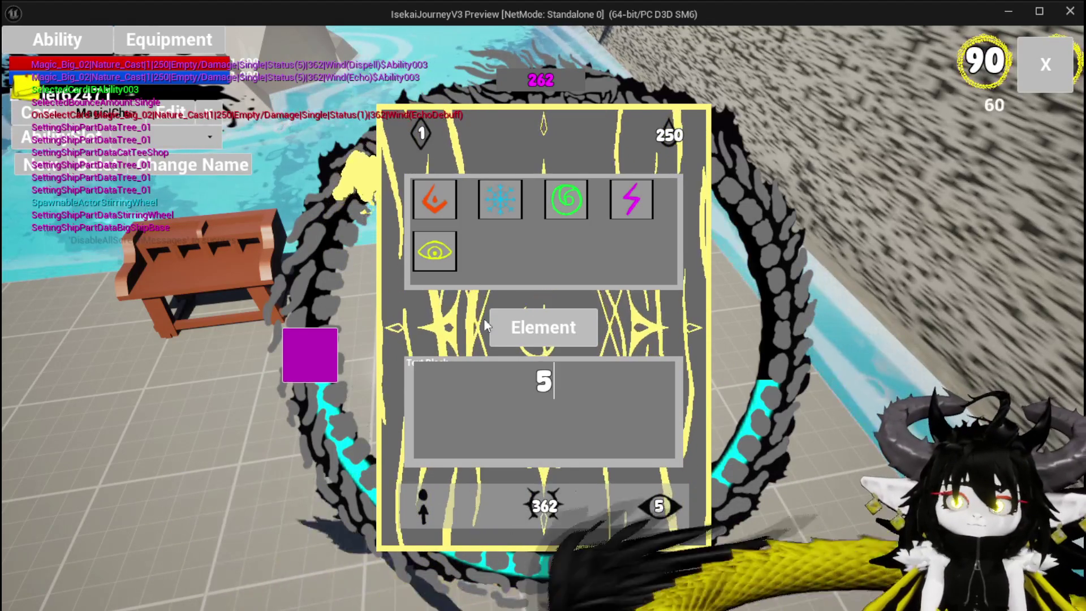
double_click(543, 380)
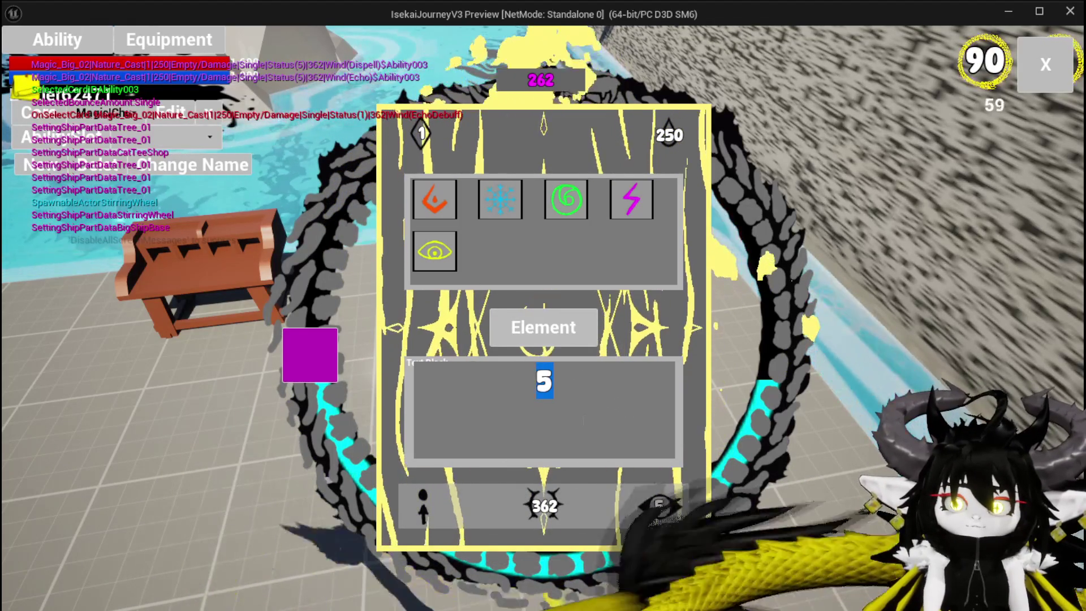
Save the card as Wind DamageOverTime and close the ability workbench.
click(654, 506)
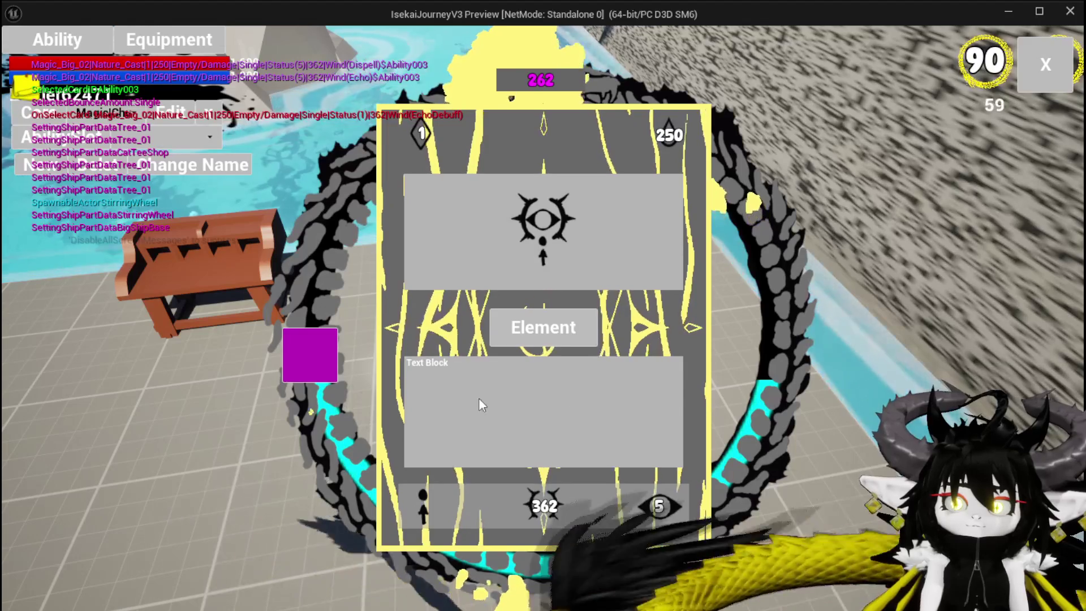
click(654, 505)
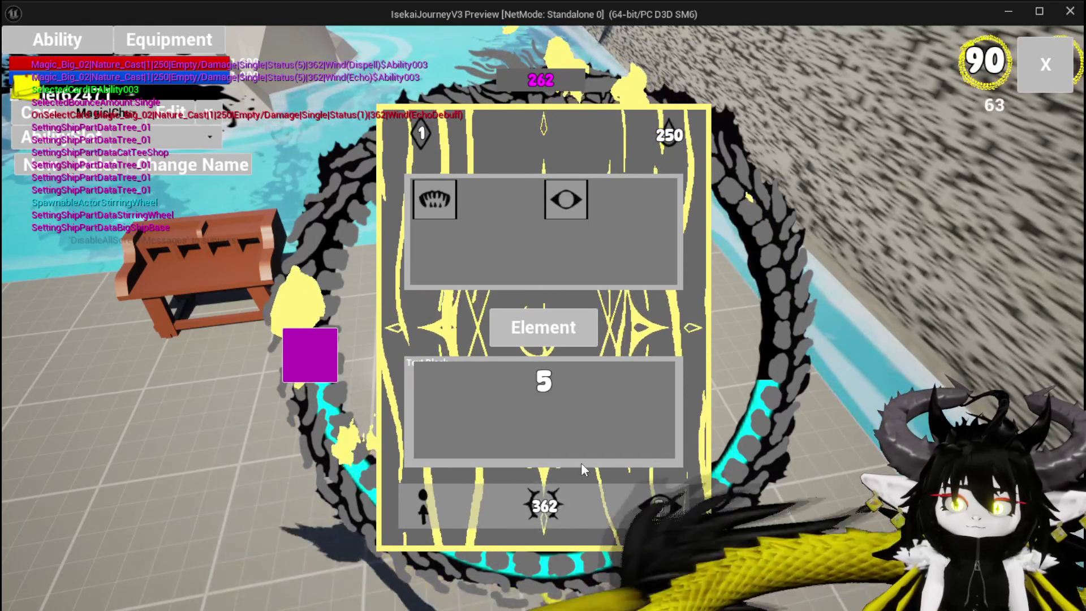
click(549, 383)
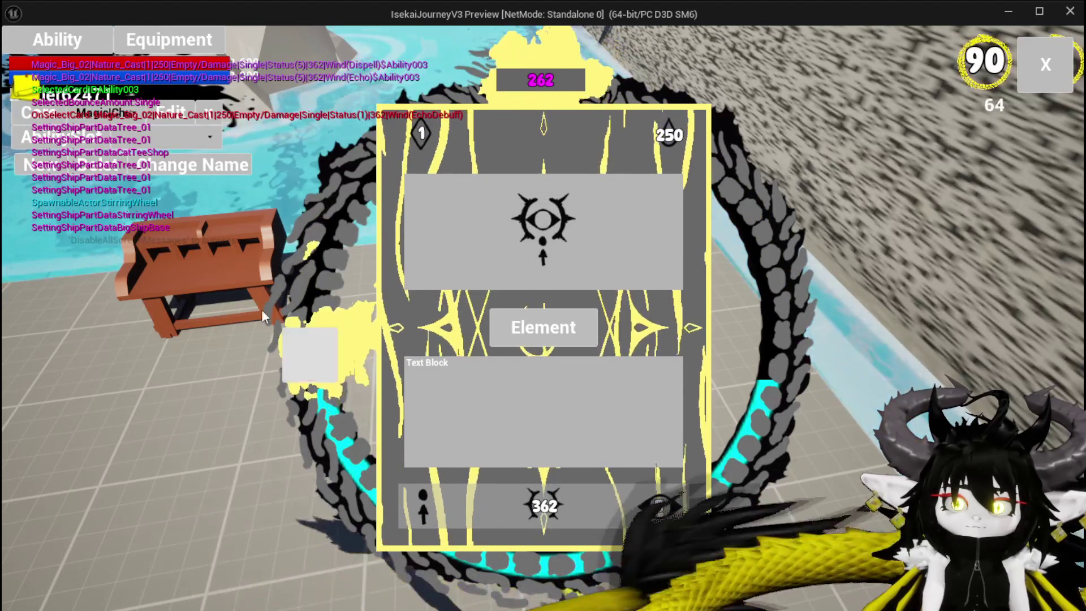
click(317, 350)
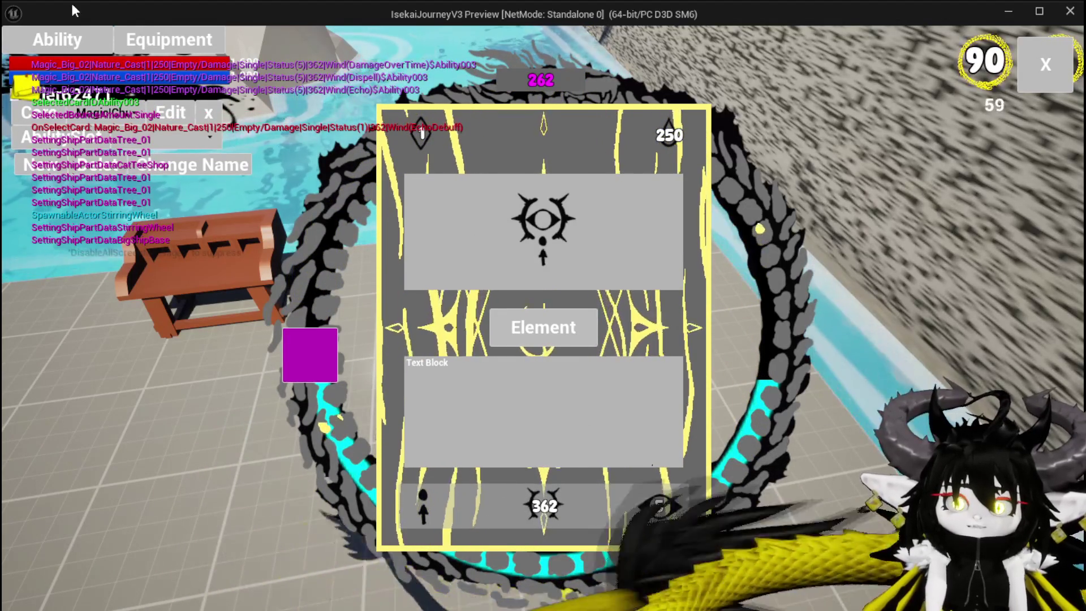
click(1038, 74)
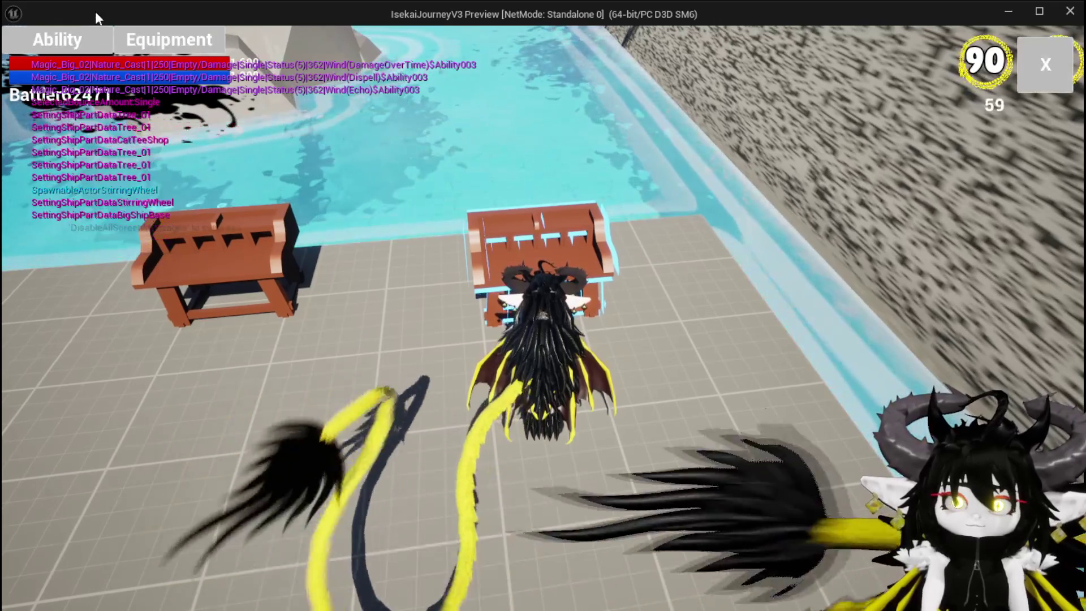
Reopen the workbench, load the magic set, and open the green Magic_Big_03 EarthSlimeFist card.
click(57, 40)
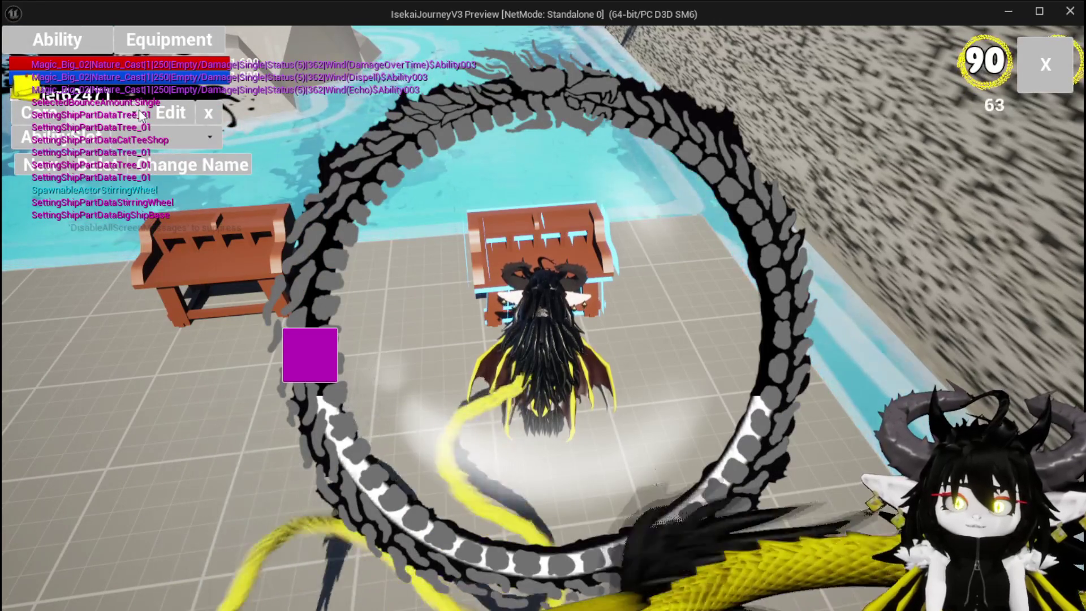
click(113, 113)
click(144, 147)
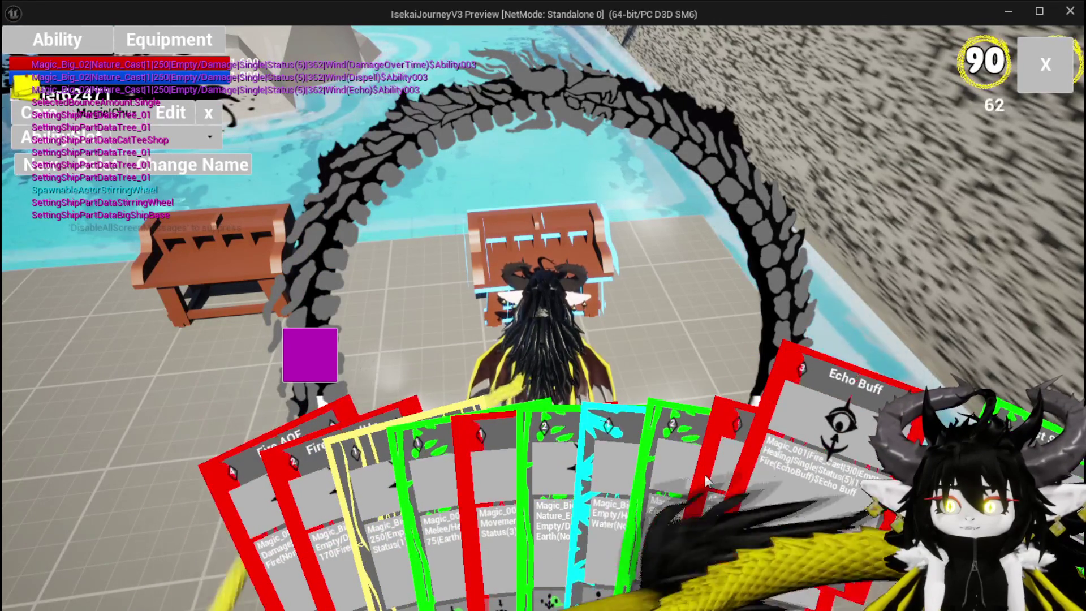
click(814, 485)
click(843, 475)
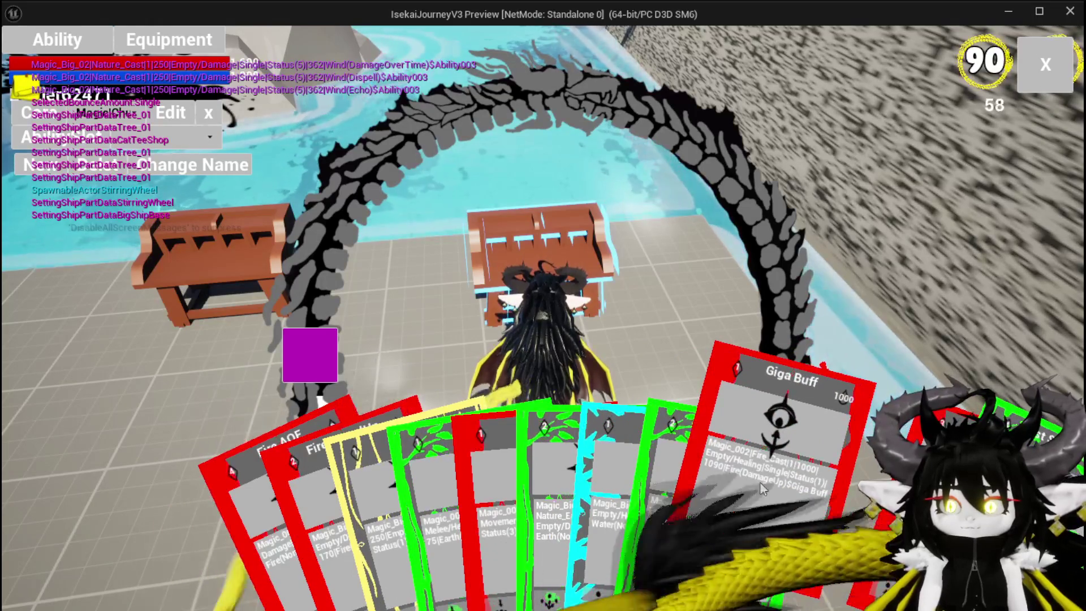
click(667, 477)
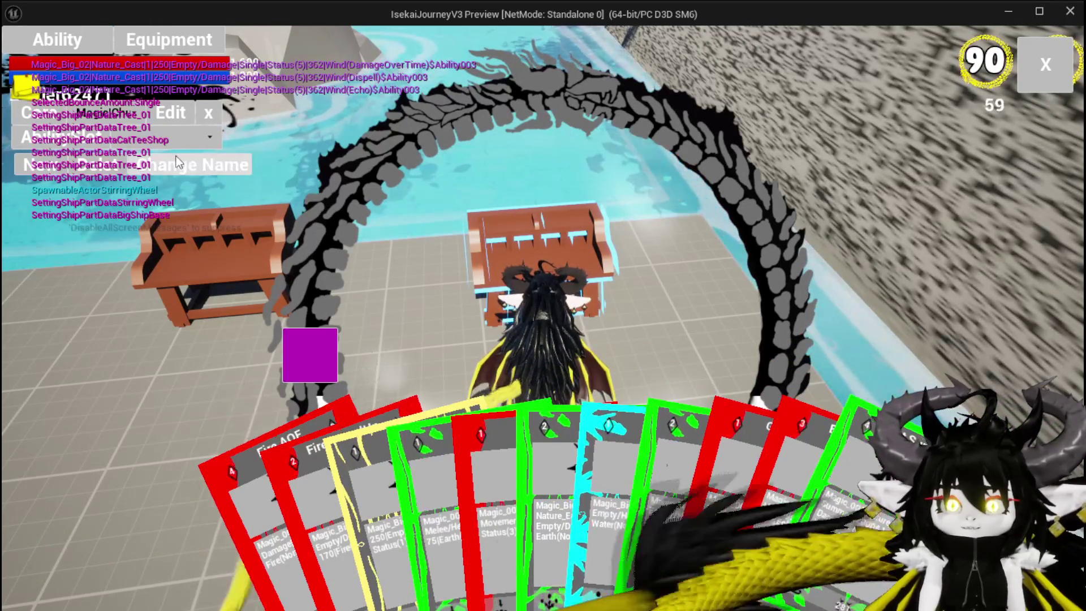
click(560, 474)
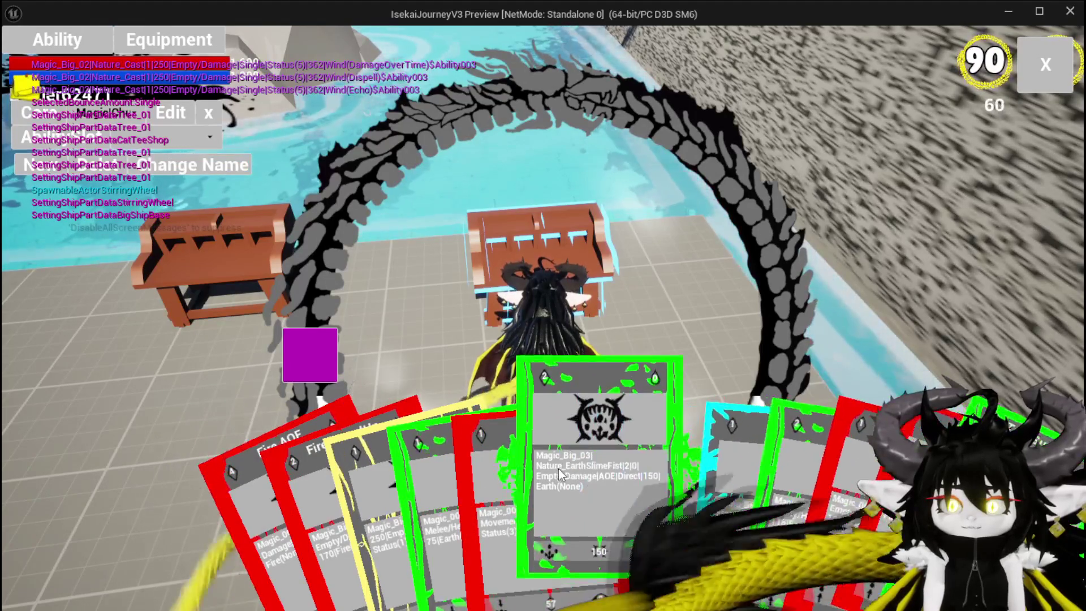
click(560, 461)
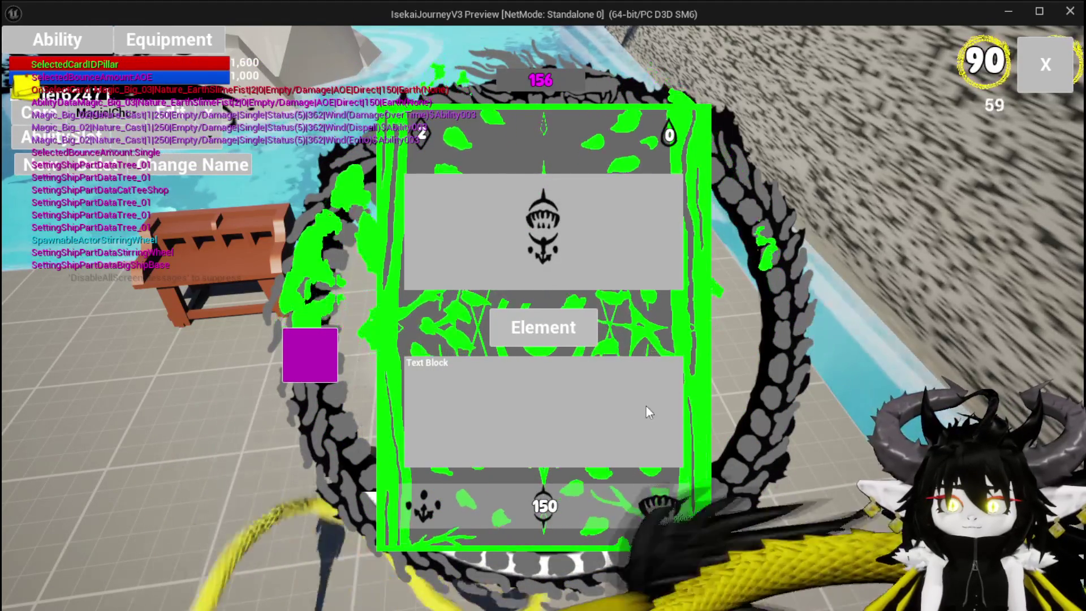
Toggle the green card's status views and begin editing its status number.
click(570, 207)
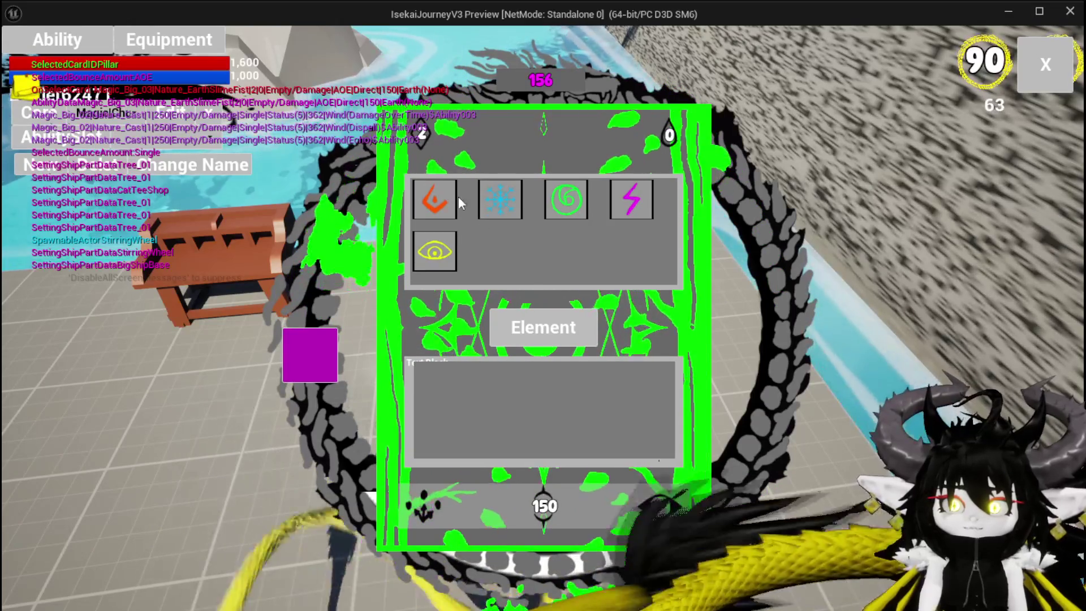
click(434, 251)
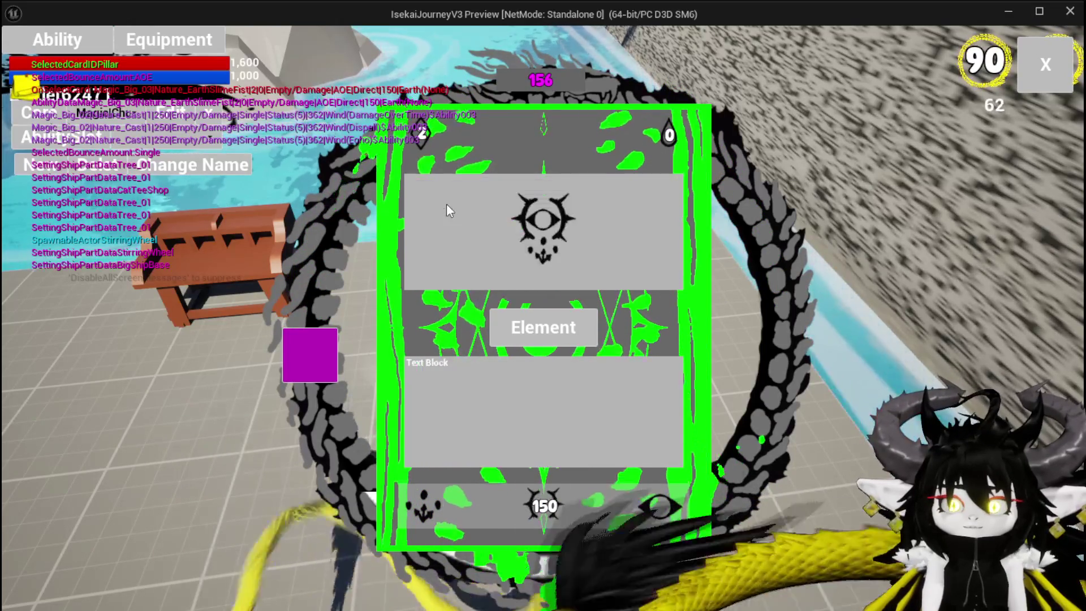
click(549, 257)
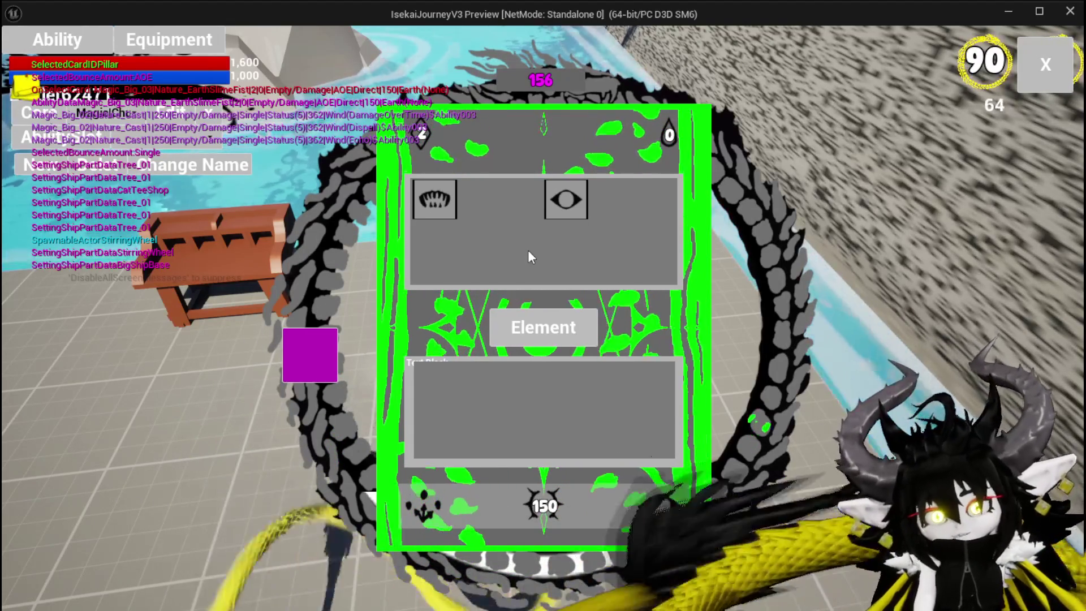
click(544, 379)
text(15)
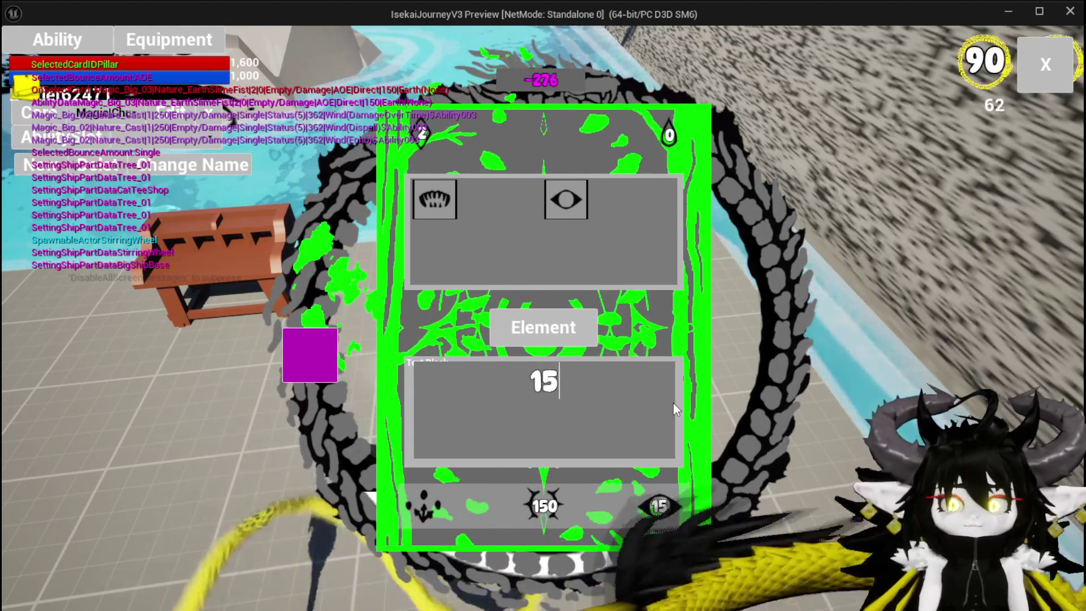
key(BackSpace)
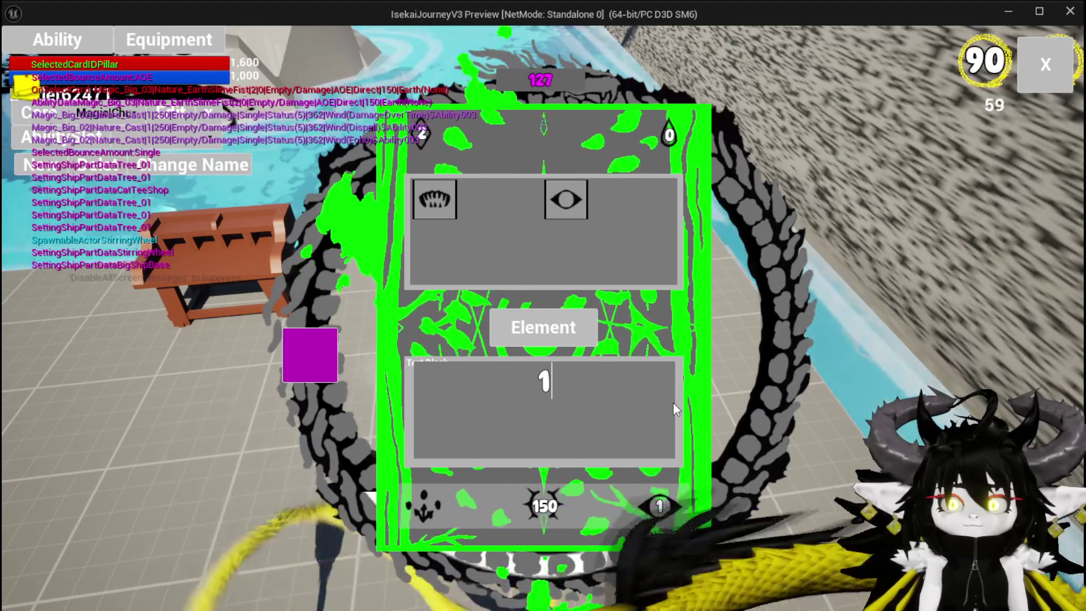
text(5)
key(BackSpace)
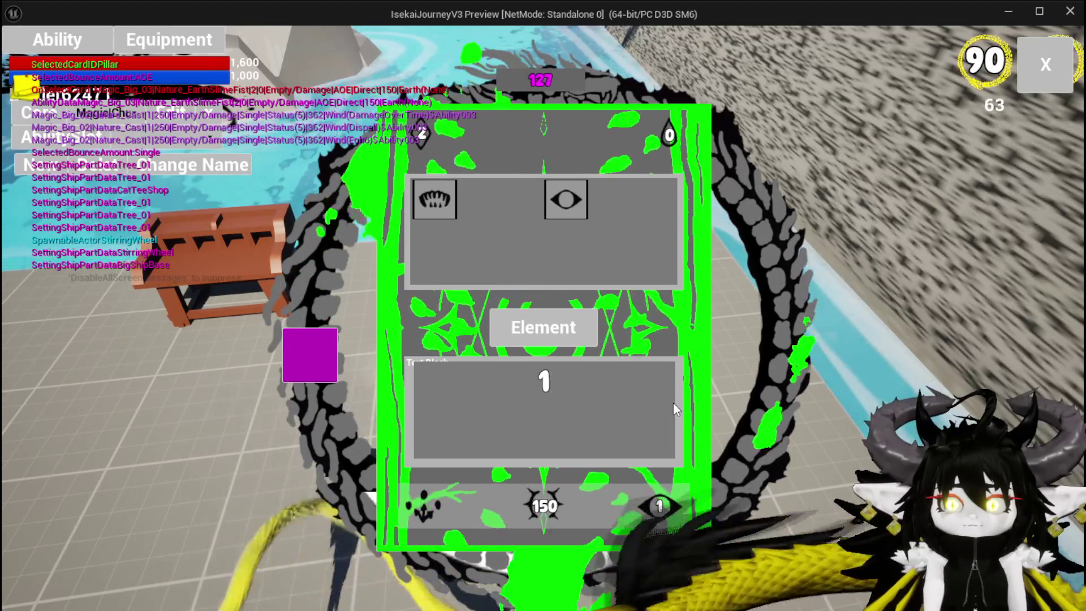
Retype the status number so it reads 120, then close the card.
key(ctrl+a)
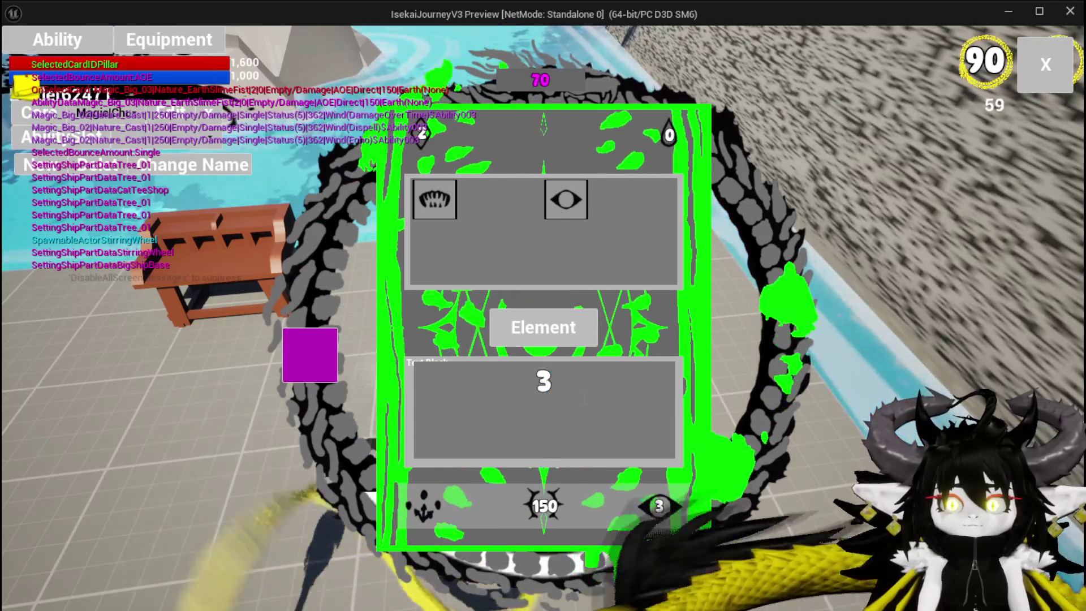
click(541, 506)
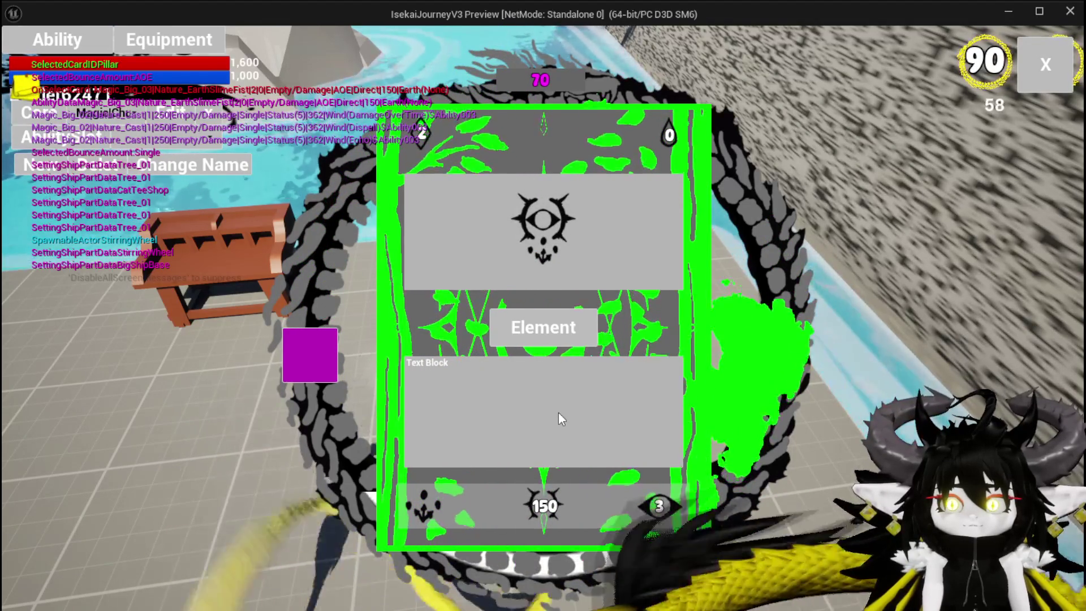
click(537, 510)
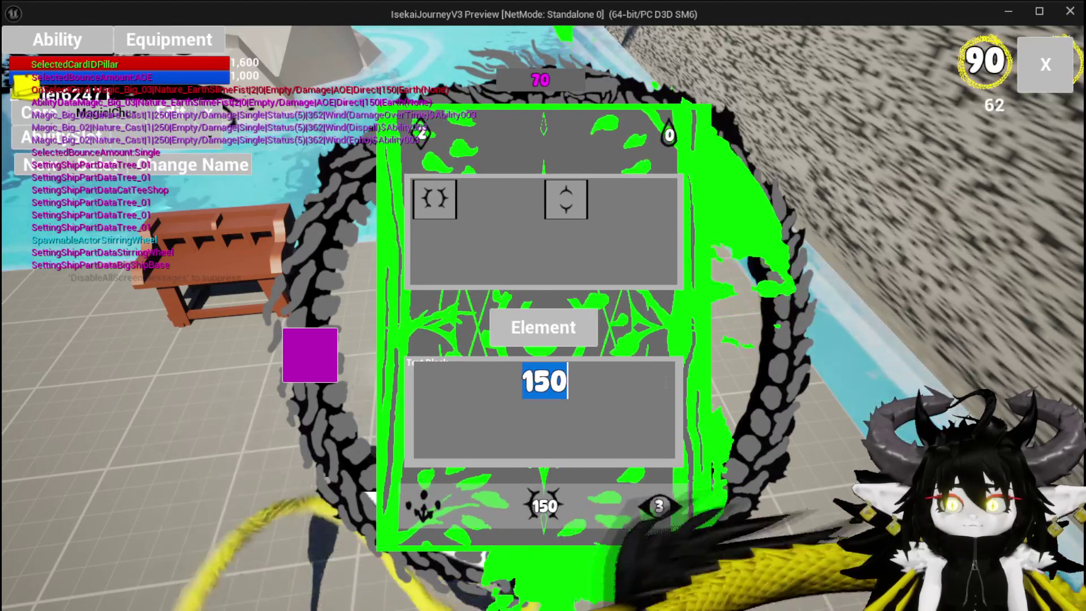
text(200)
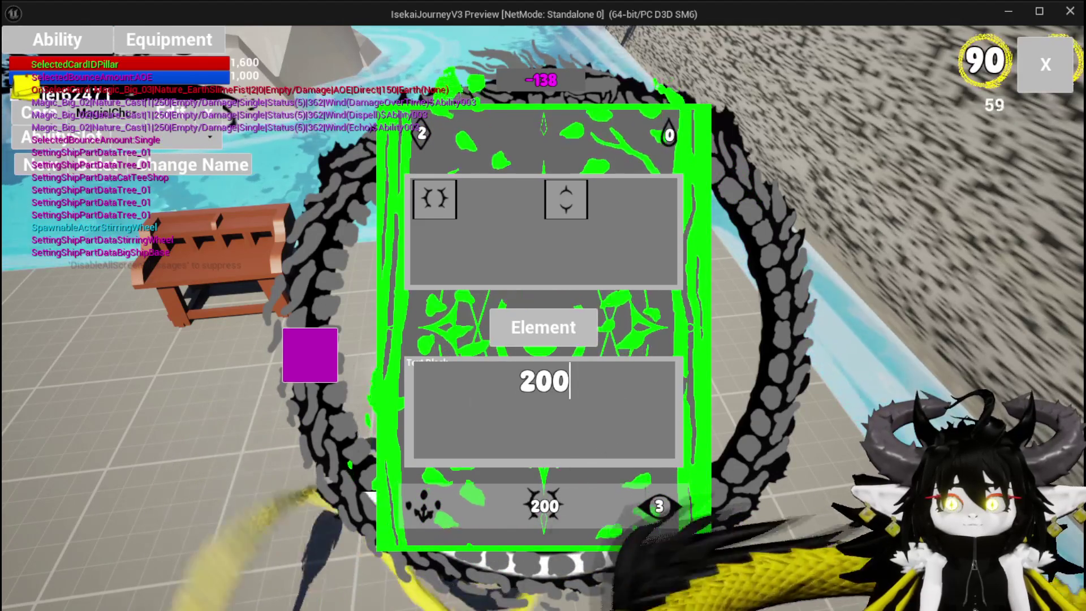
text(1)
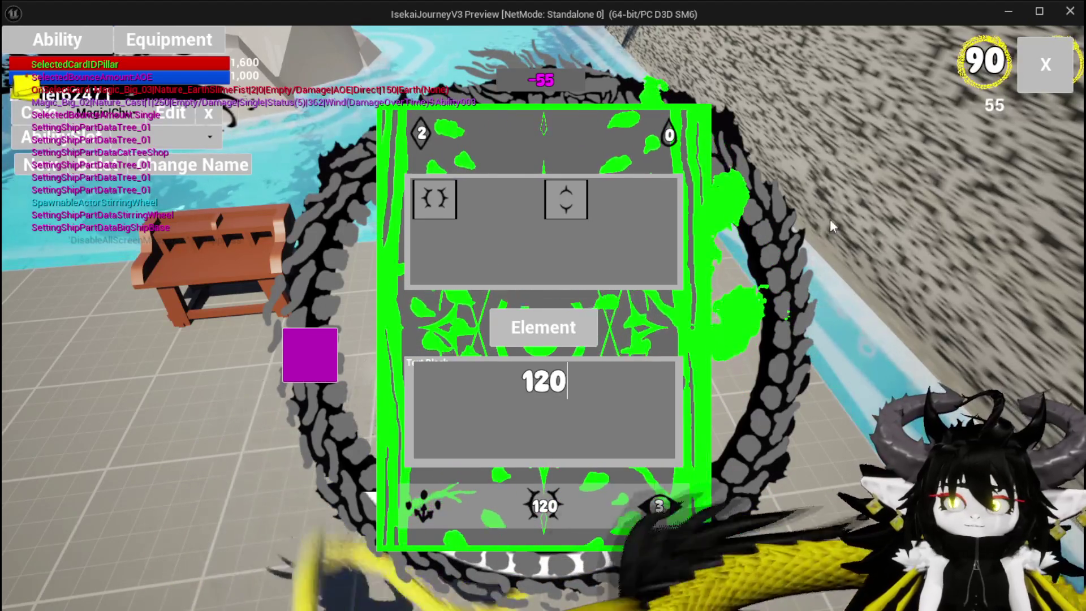
click(1069, 67)
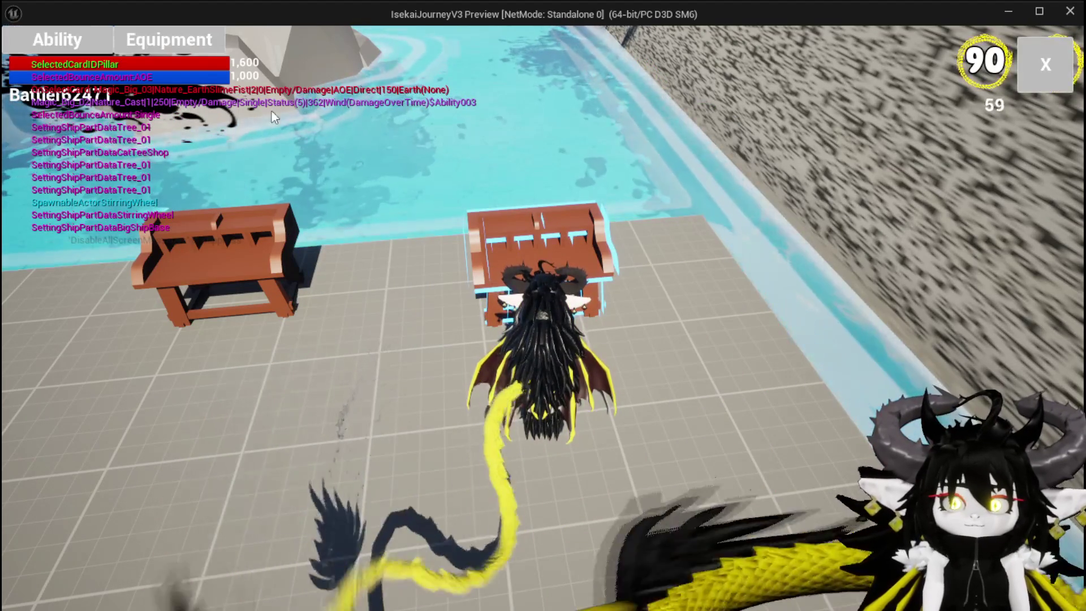
Load the Magic|ChurchMagicSummon|001 set and open the Fire SpeedUp card at status number 170.
click(562, 195)
click(129, 139)
click(129, 145)
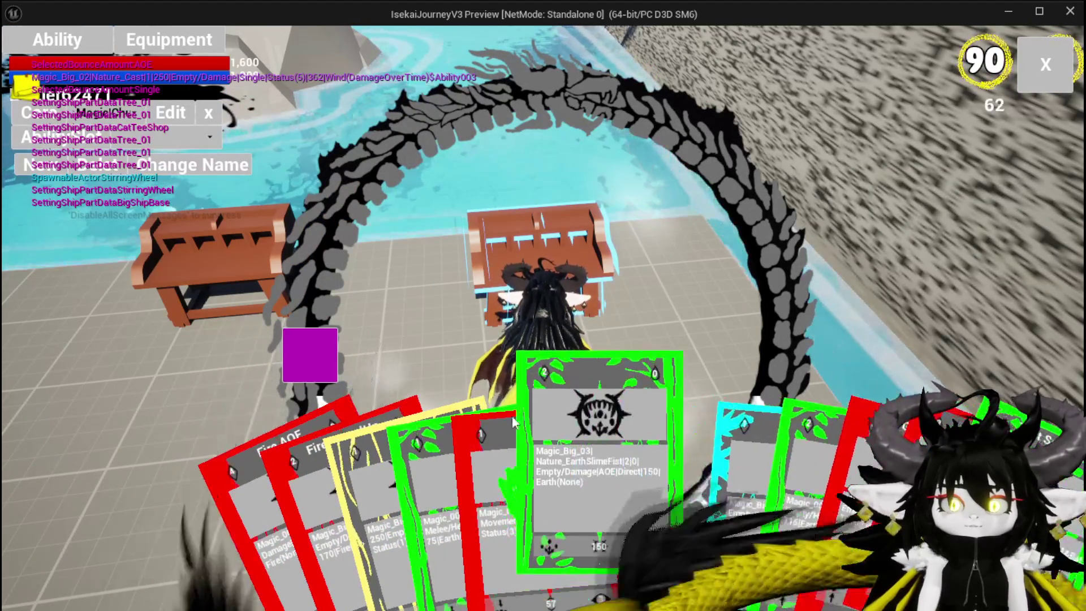
click(382, 443)
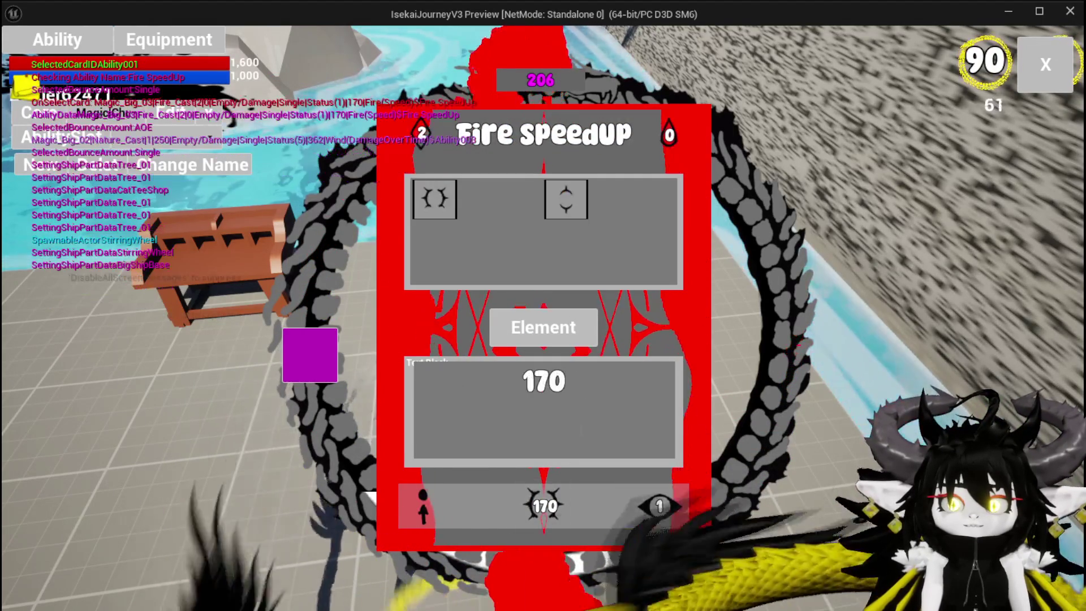
double_click(540, 385)
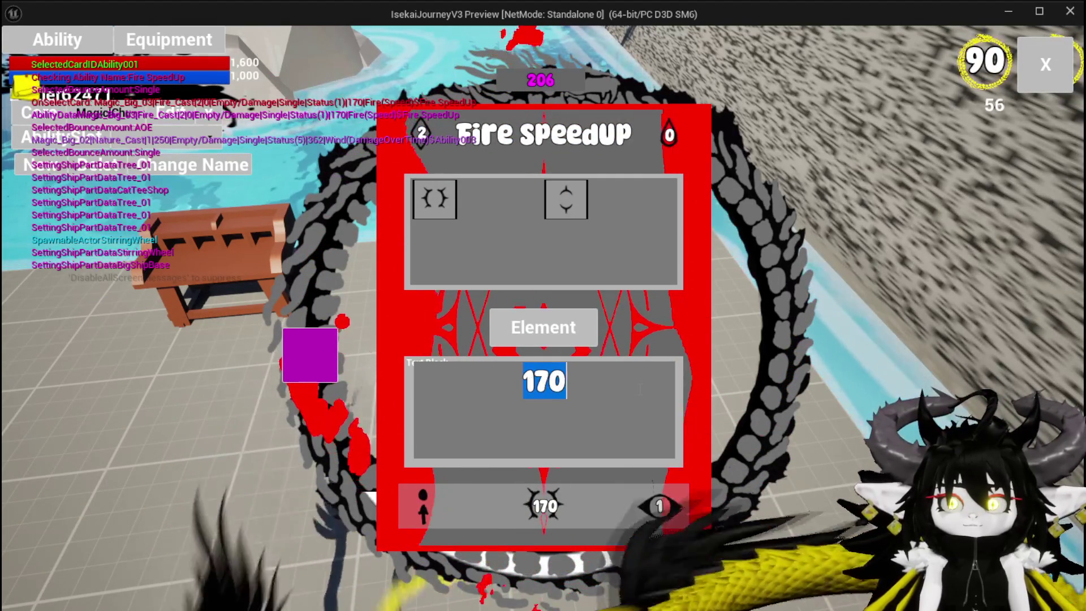
text(170)
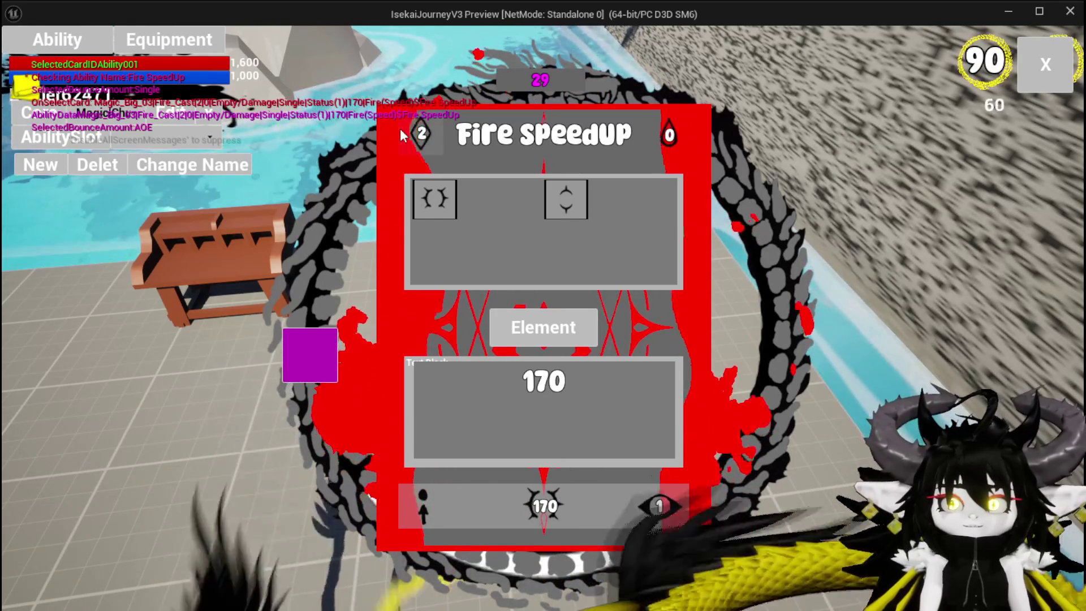
Pick a status option on the Fire SpeedUp card, clear its number entry, and stop the play session.
click(422, 136)
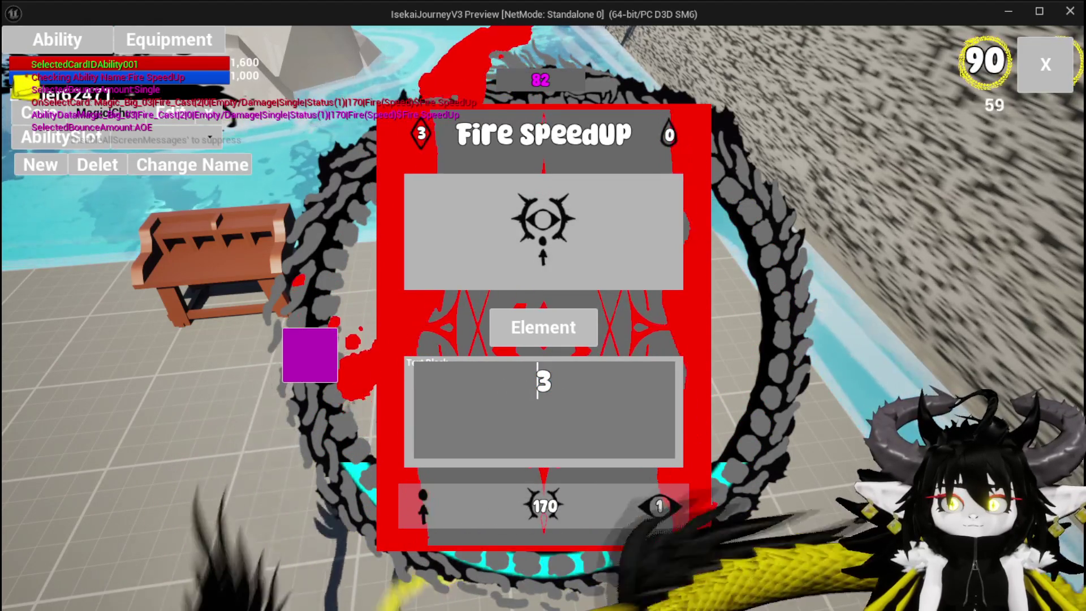
key(Return)
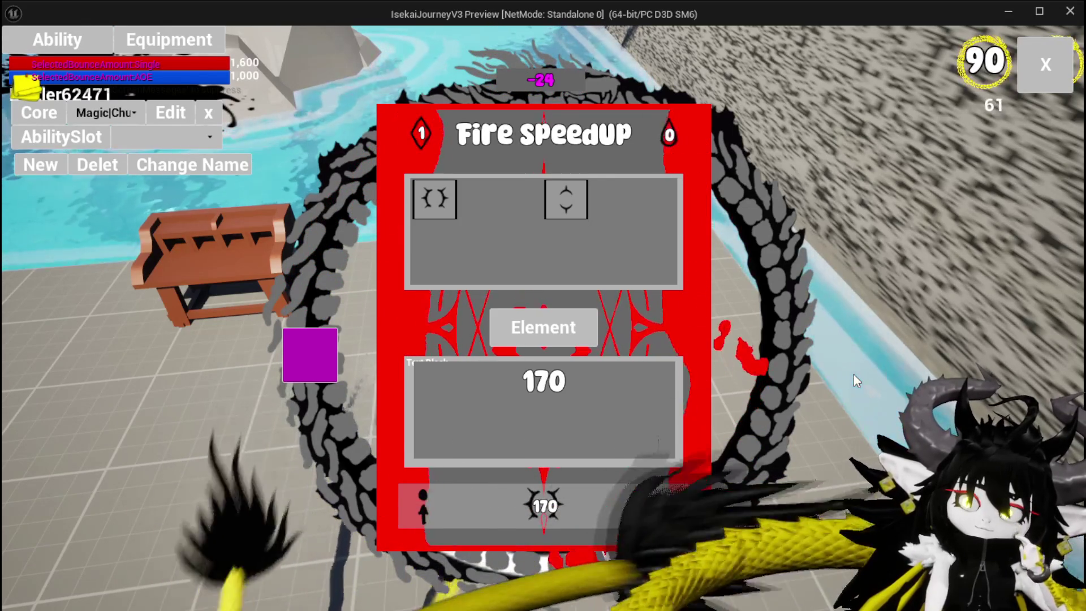
key(Escape)
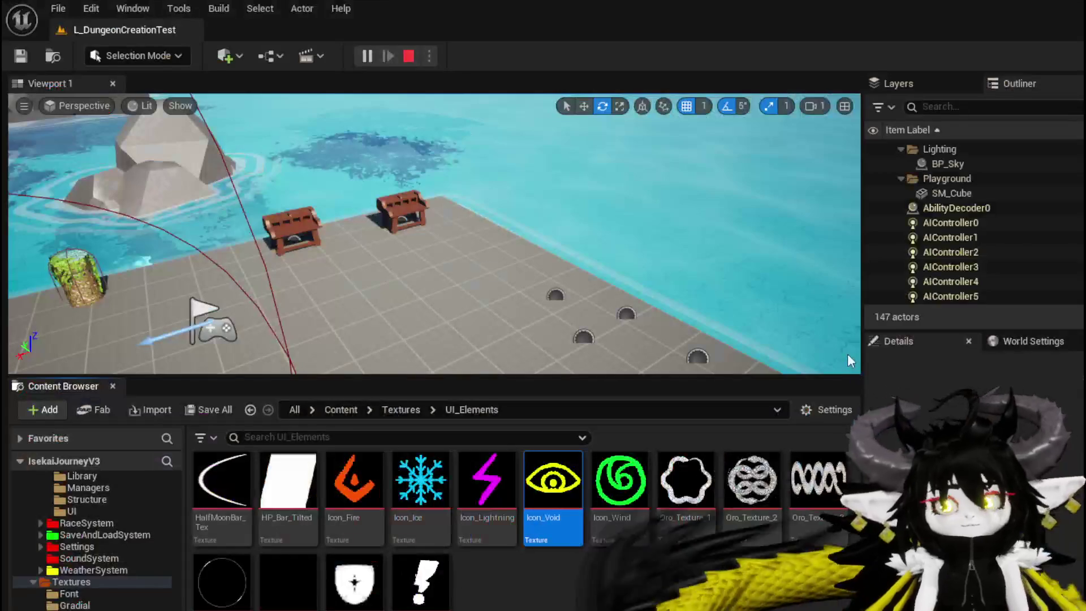
Save L_DungeonCreationTest and launch a fresh IsekaiJourneyV3 play session.
click(23, 58)
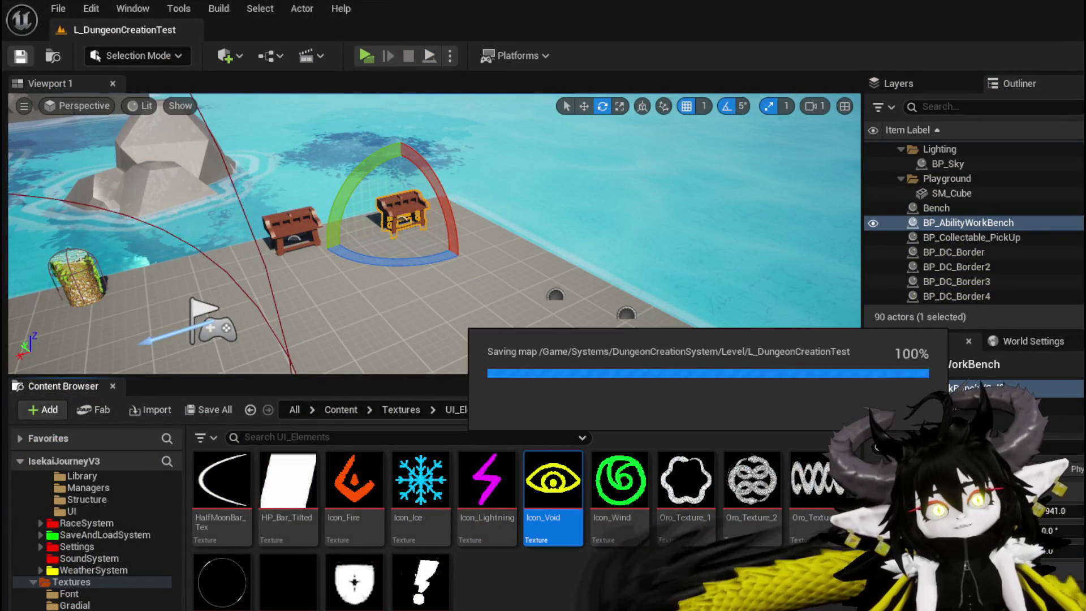
click(368, 55)
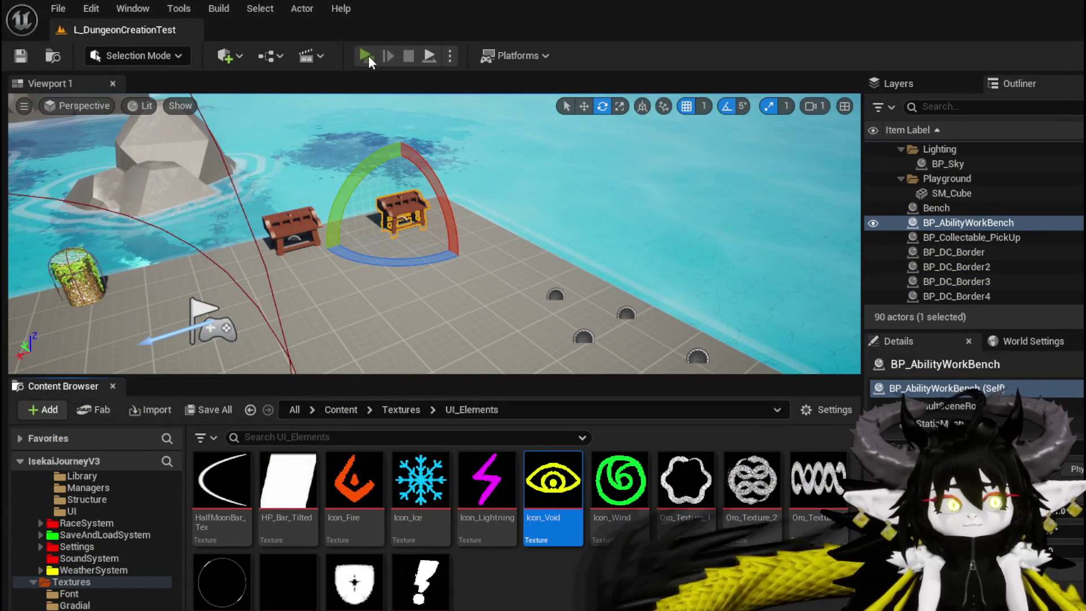
Walk to the merchant, buy Iron_Hands, and close the shop.
key(w)
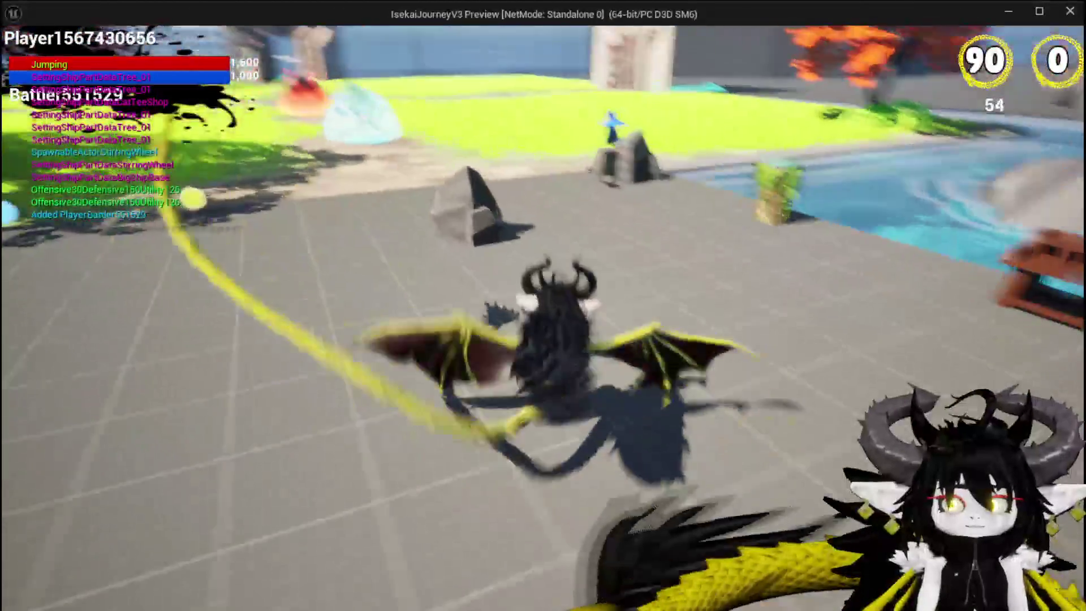
key(w)
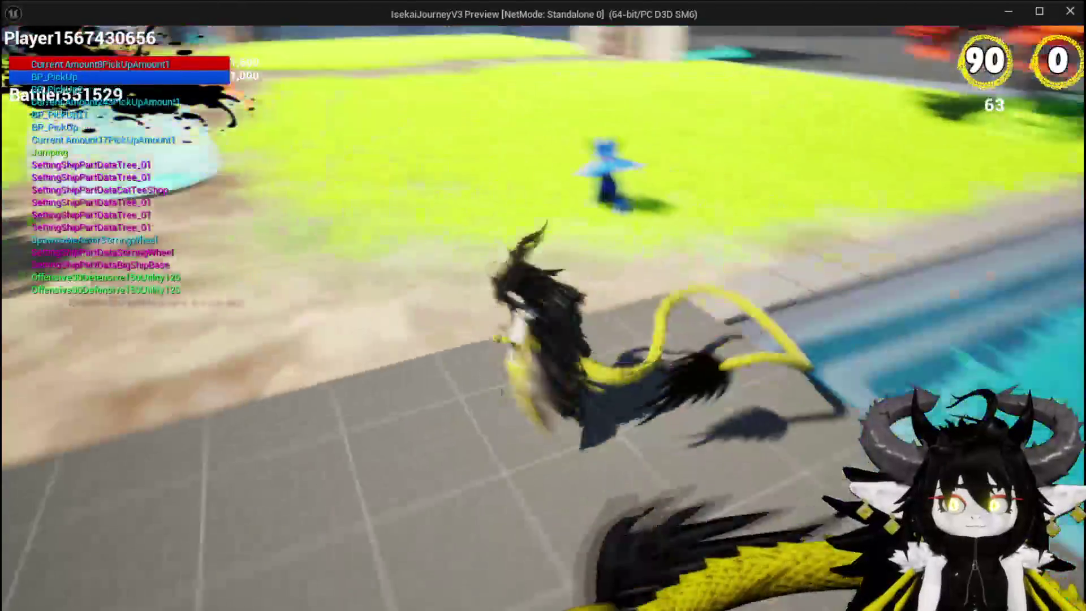
key(e)
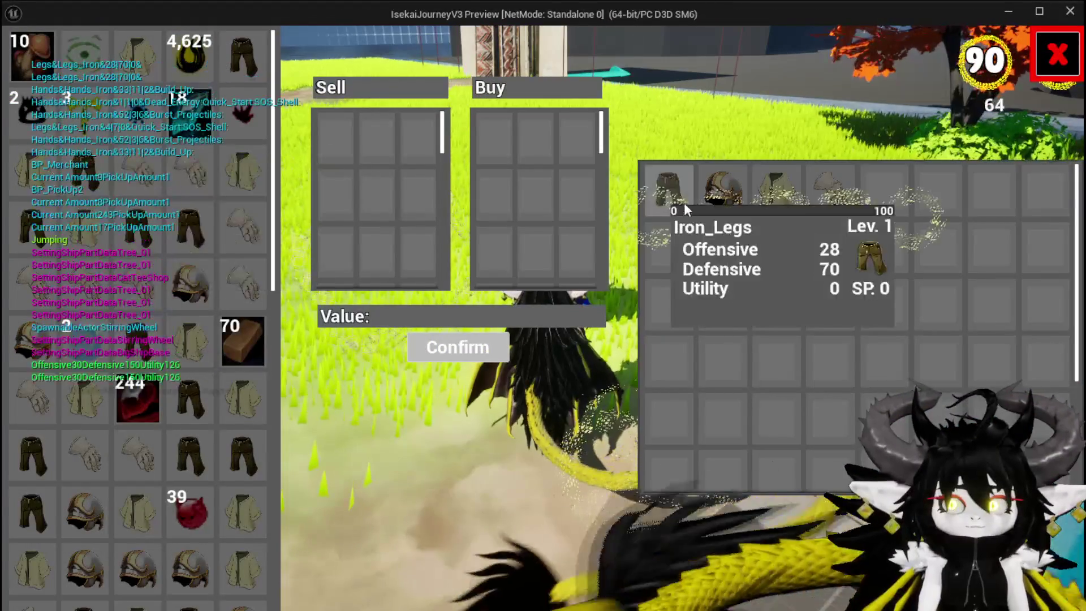
mouse_move(832, 215)
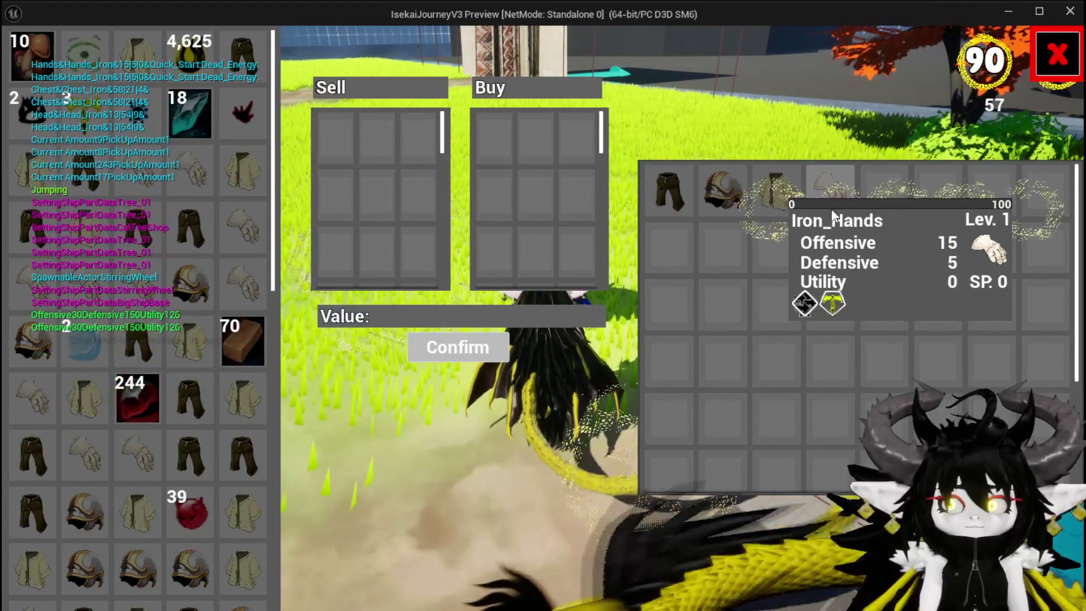
click(831, 214)
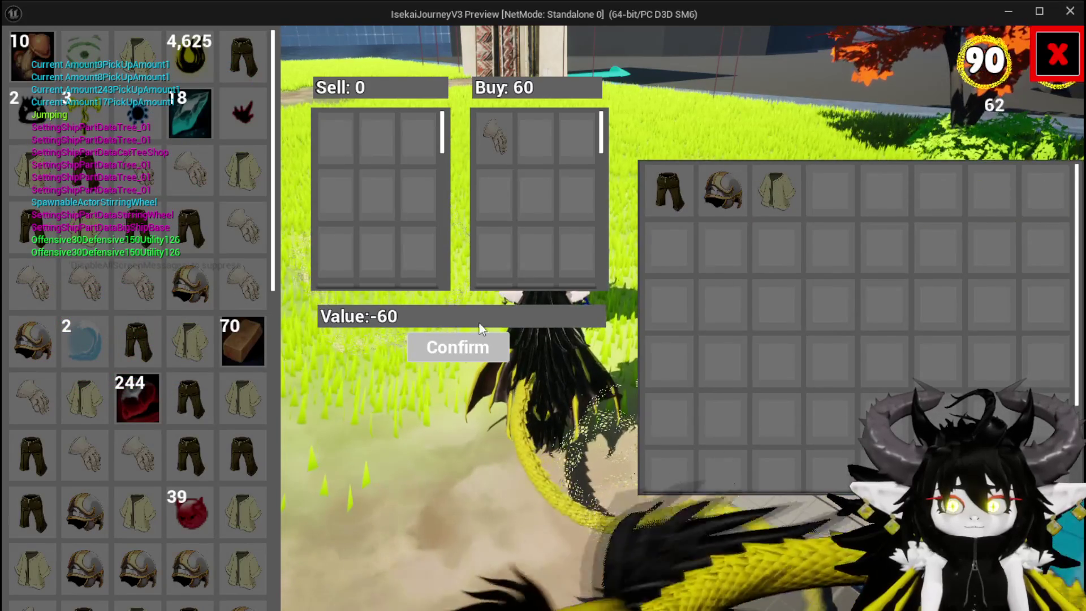
click(434, 348)
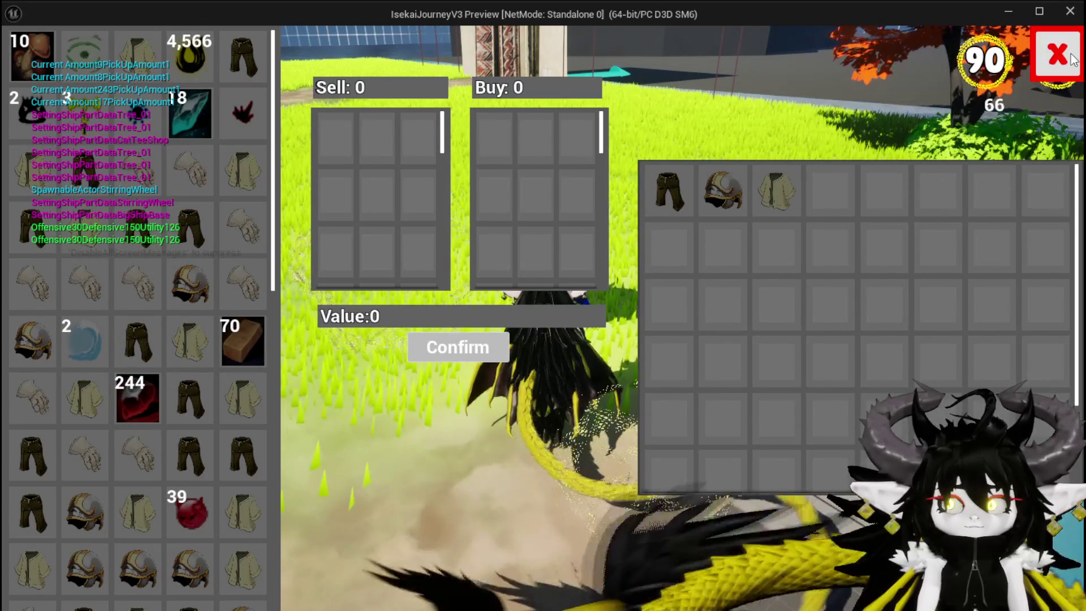
scroll(130, 316, down, 5)
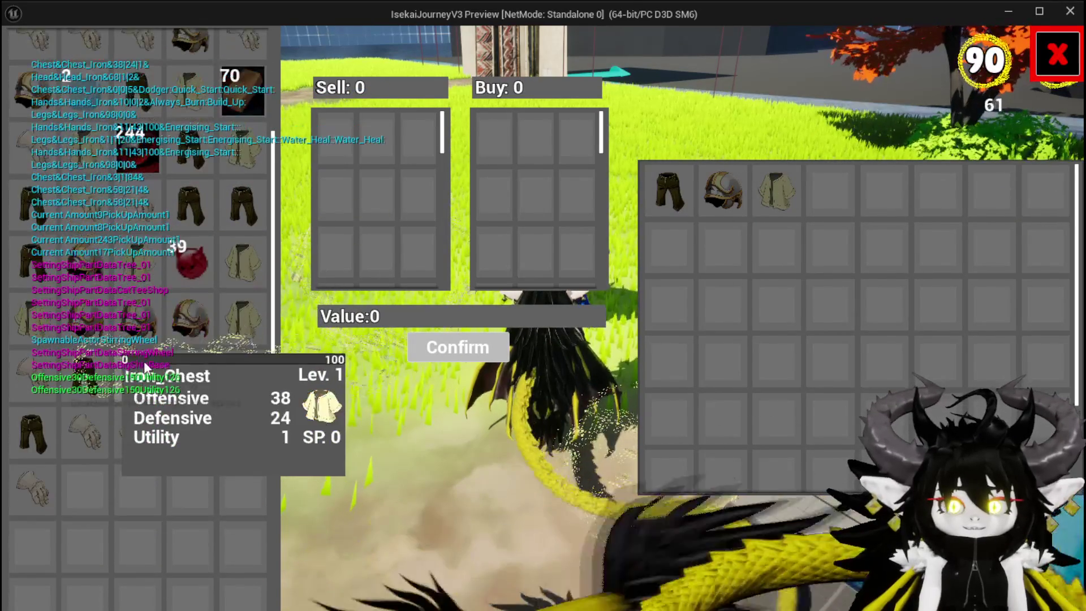
key(Escape)
key(space)
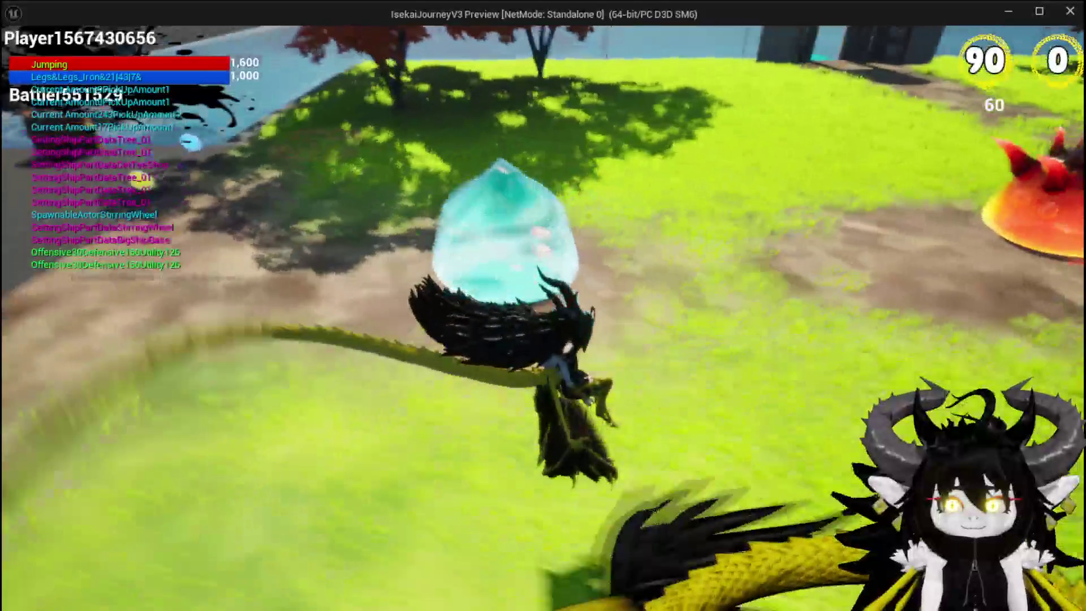
Stop the session, save the level, and relaunch the game into the Equipment menu.
key(w)
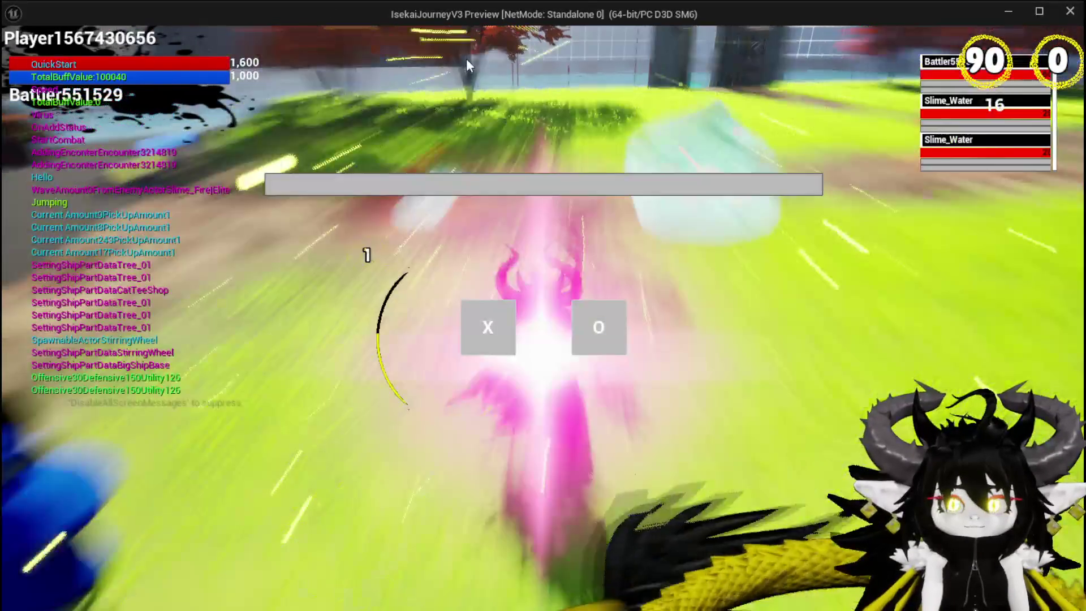
key(Escape)
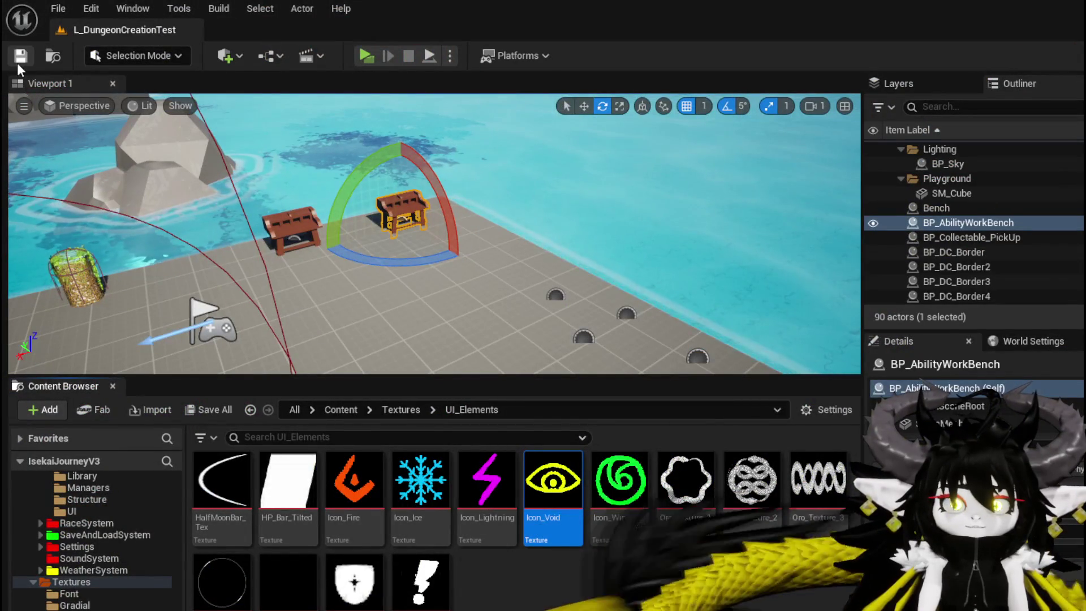
click(20, 56)
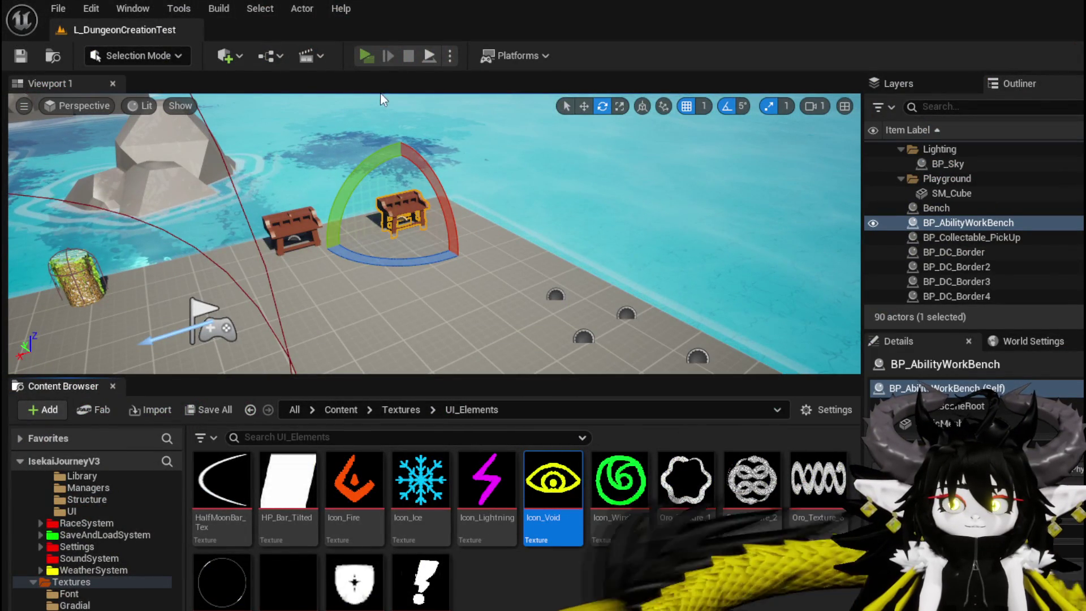
key(Tab)
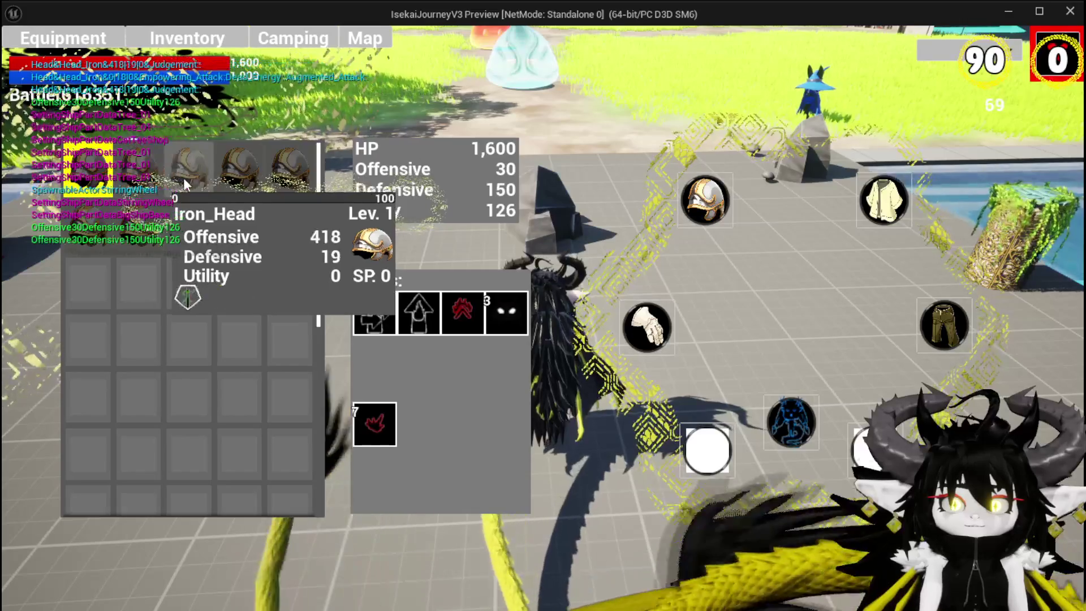
Equip two Iron_Head pieces and the level 3 Iron_Chest, lifting HP to 1,380 and Defensive to 128.
click(141, 175)
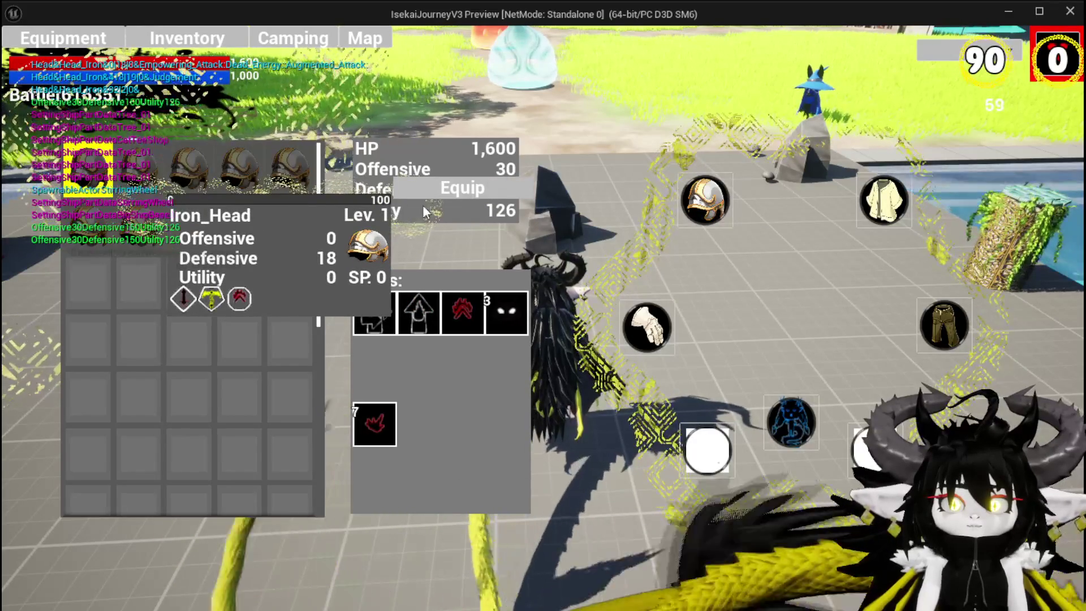
click(426, 192)
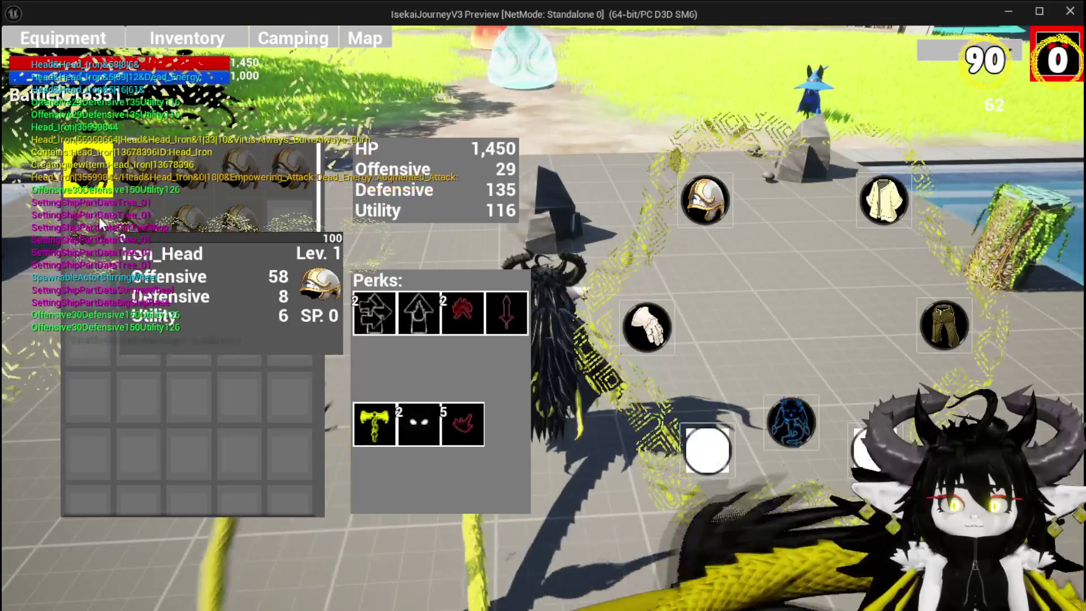
click(236, 181)
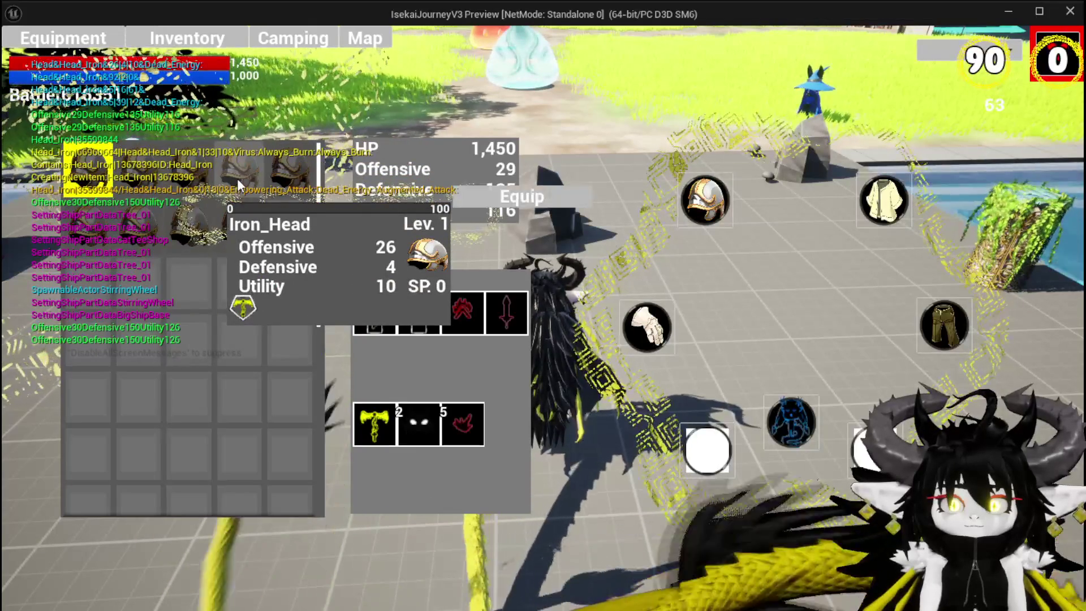
click(521, 197)
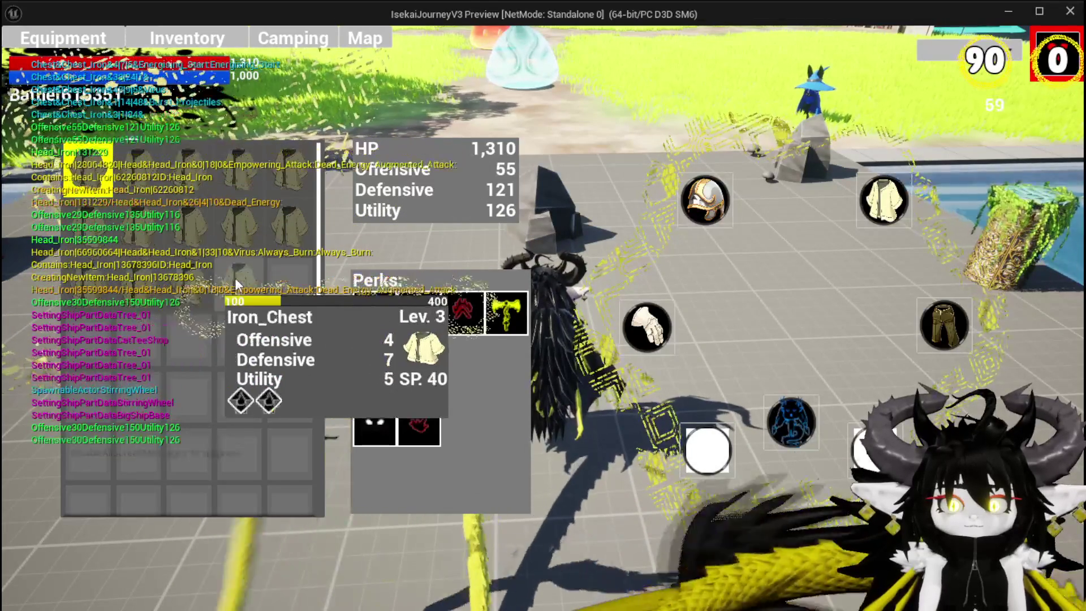
click(237, 277)
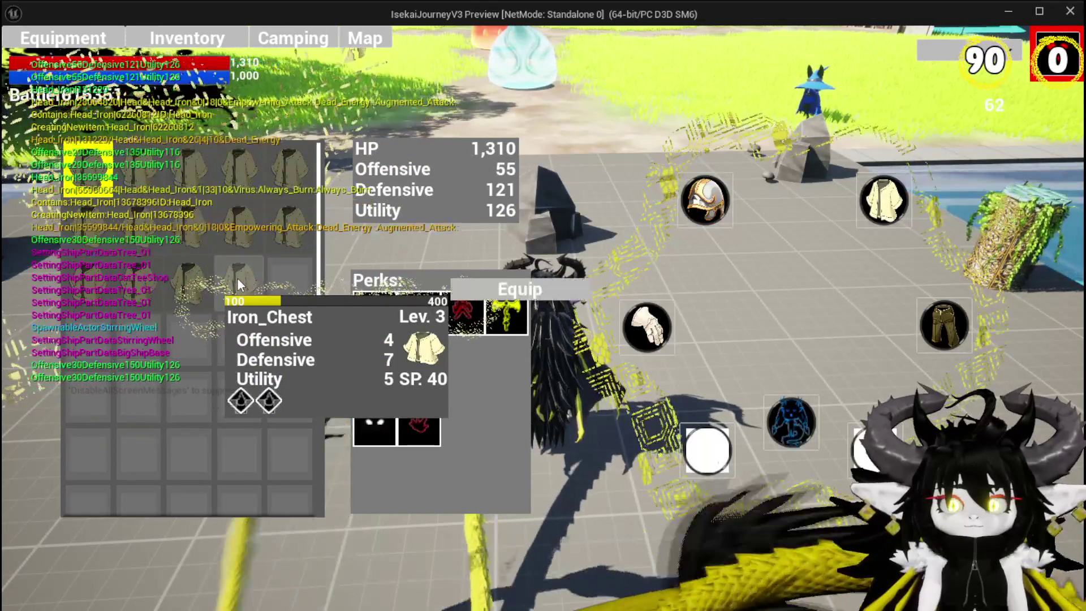
click(487, 283)
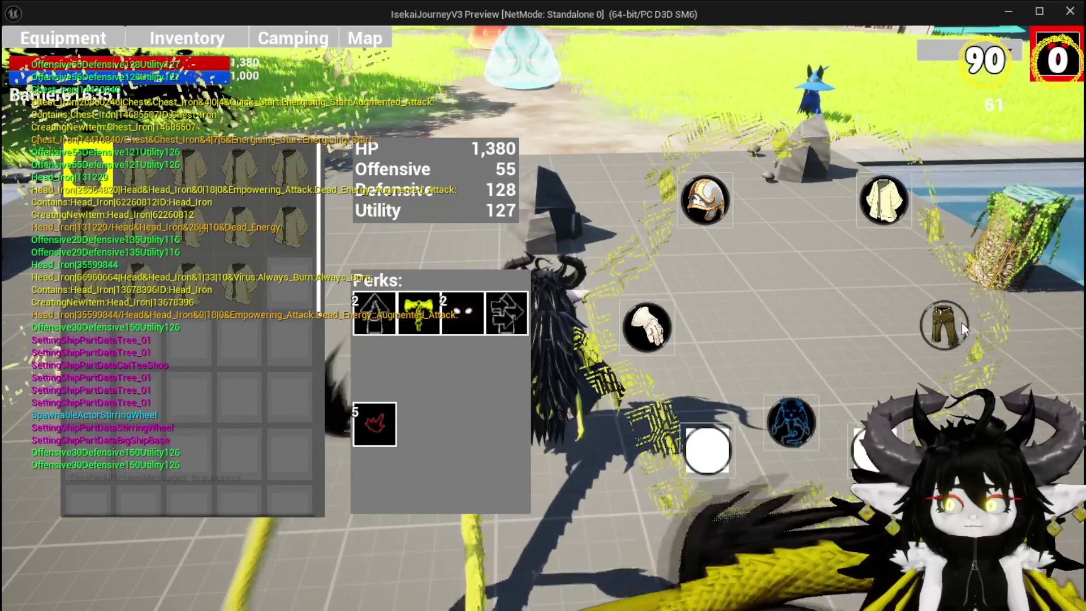
click(961, 324)
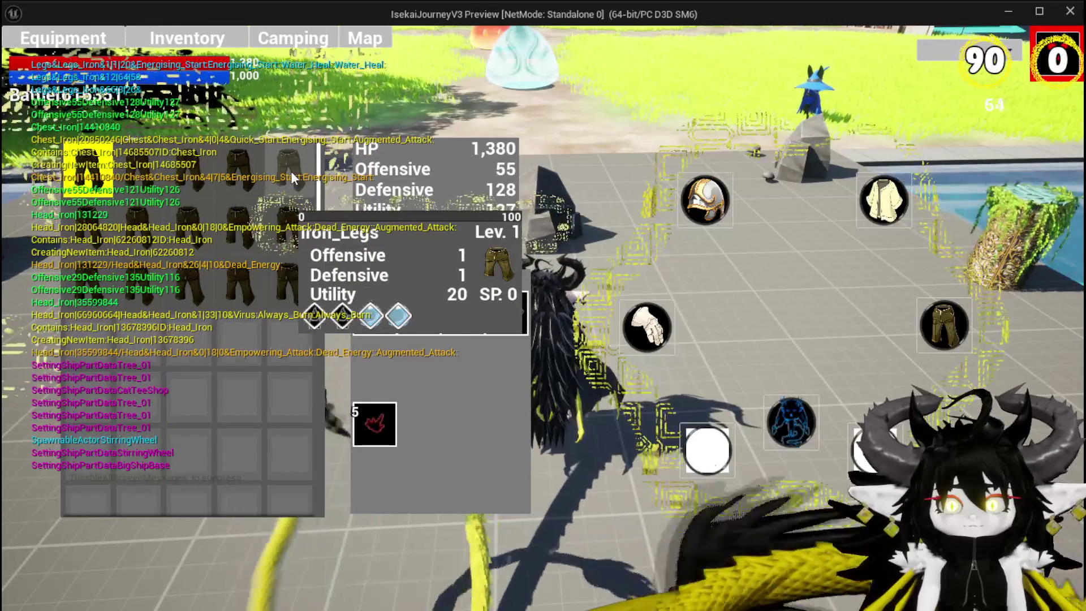
Equip a leg item and the Iron_Hands gauntlets, bringing HP to 620.
mouse_move(290, 171)
mouse_down()
mouse_move(583, 203)
mouse_move(558, 203)
mouse_up()
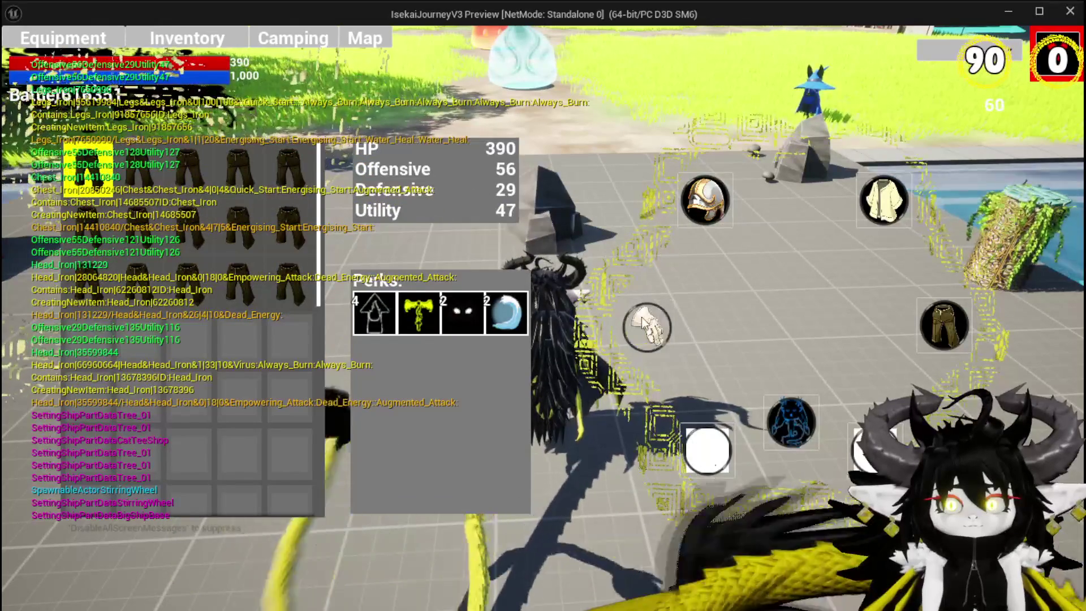
click(643, 321)
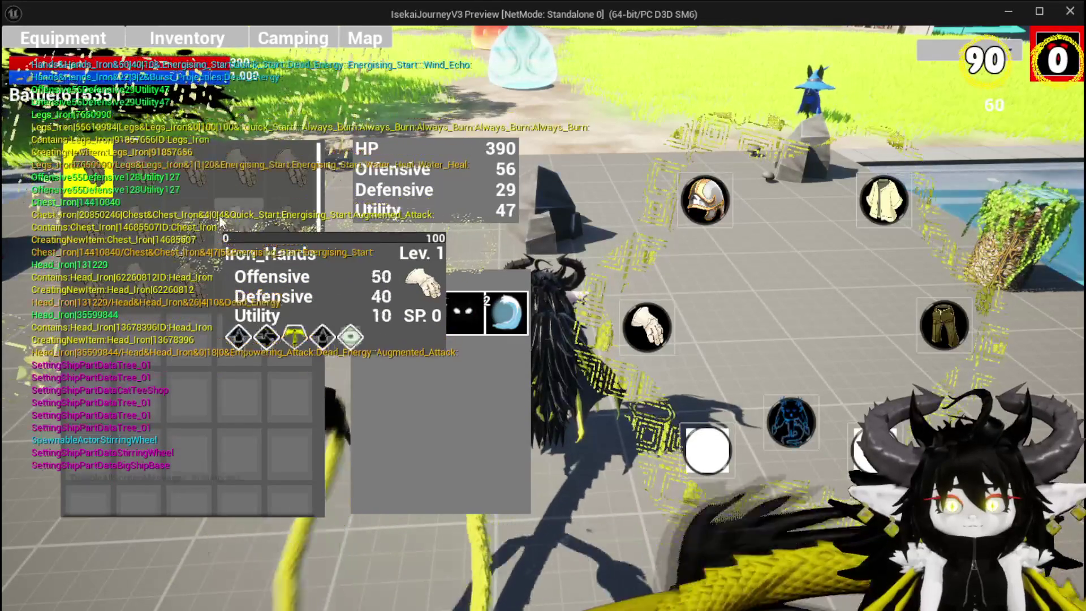
click(229, 217)
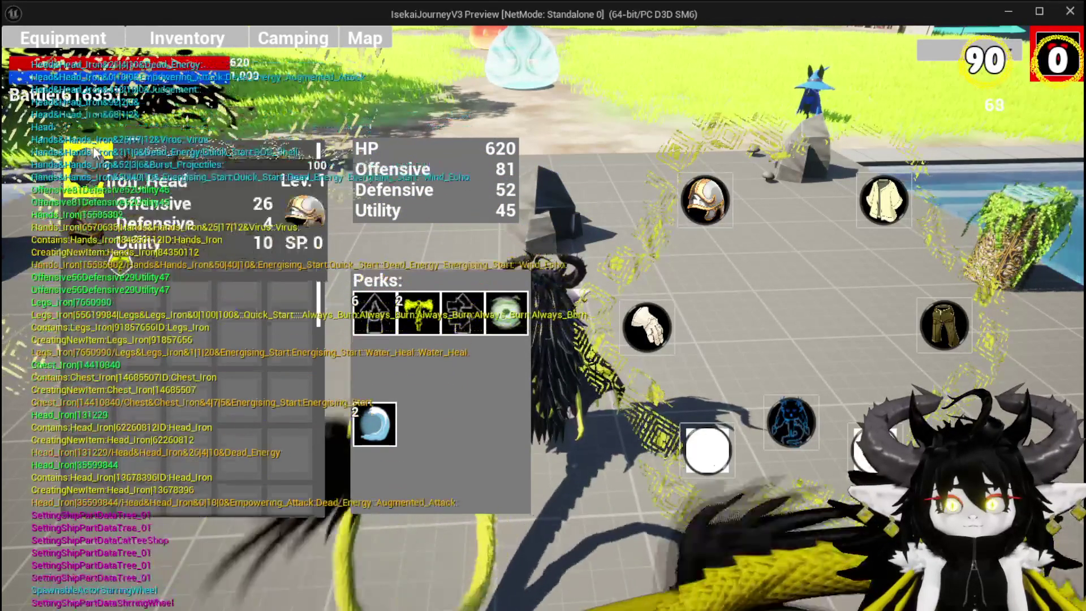
Review the equipment perks, then close the Equipment menu to resume play.
scroll(91, 170, down, 3)
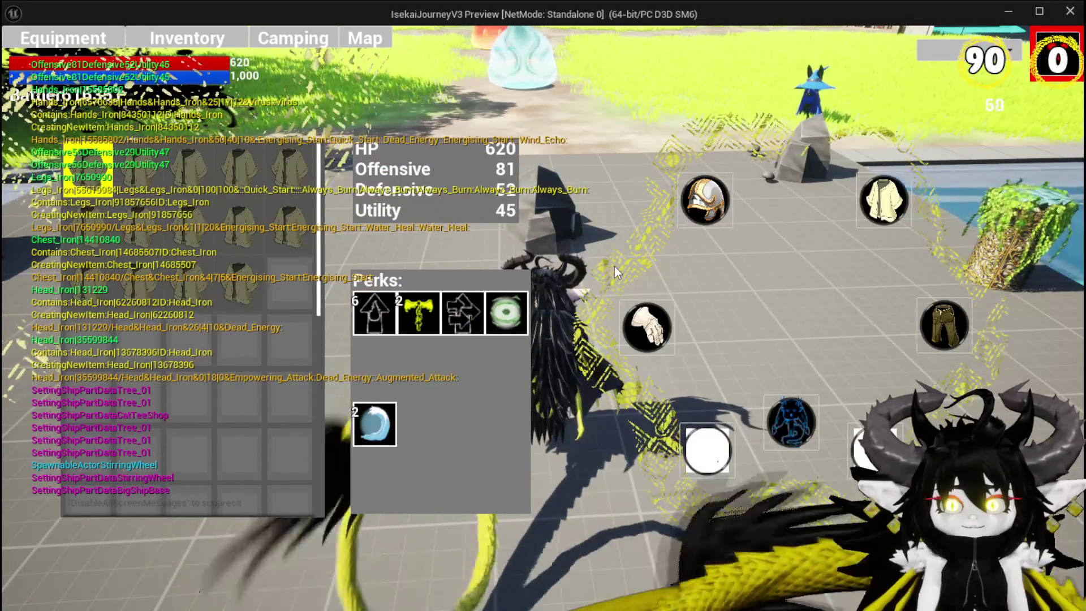
mouse_move(503, 308)
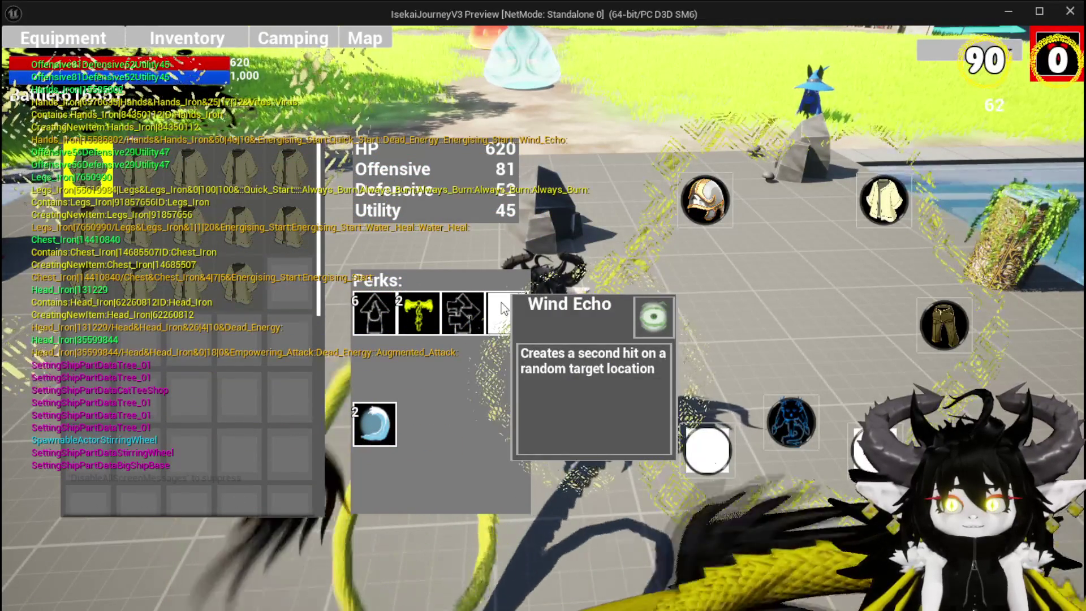
mouse_move(372, 417)
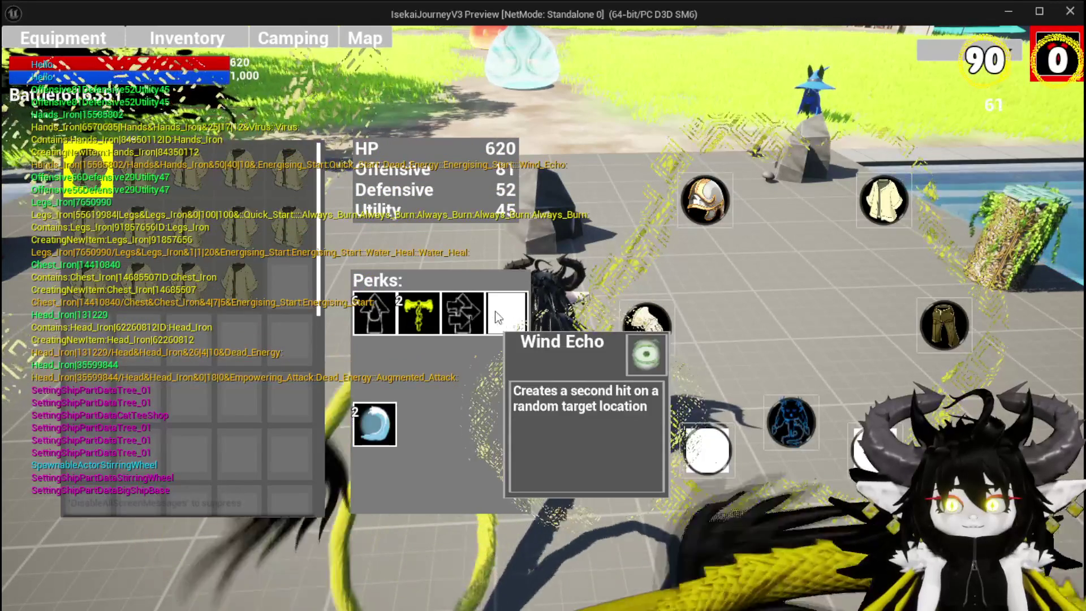
click(1048, 41)
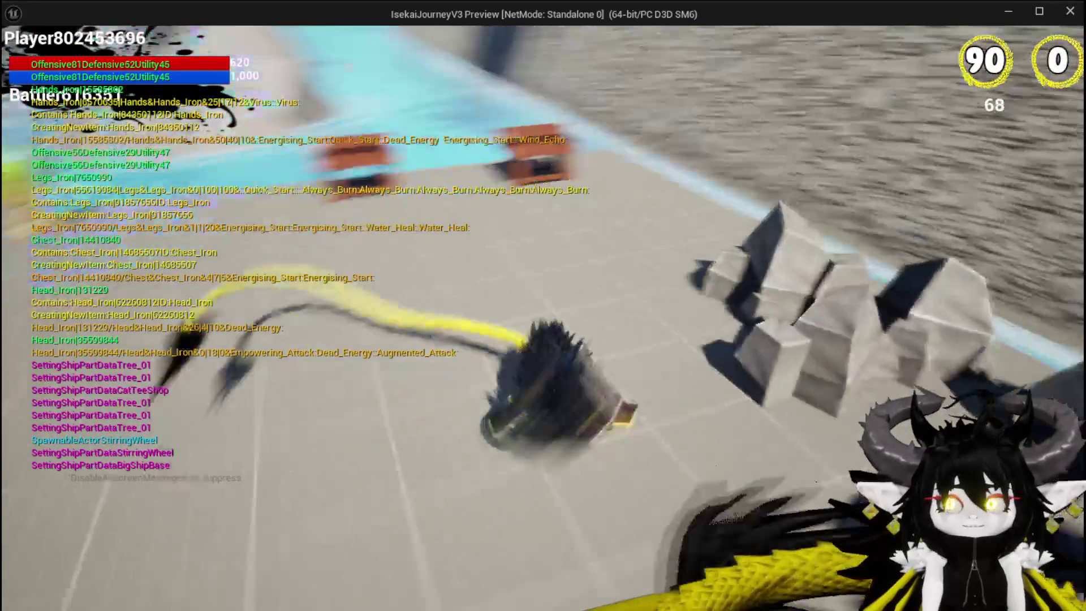
Run into the blue slime to start a battle against two Slime_Water enemies.
key(w)
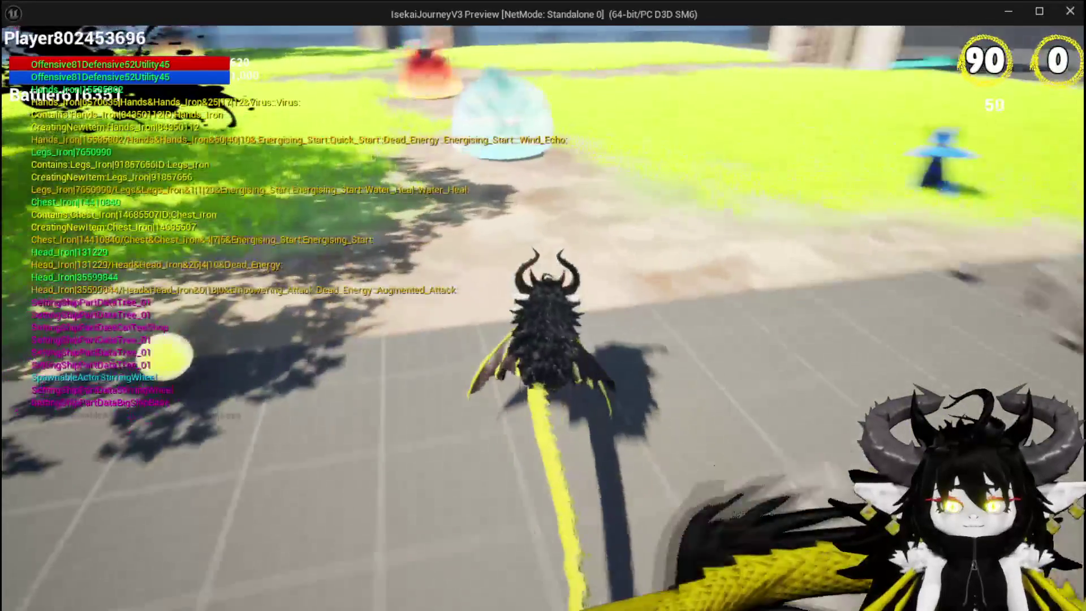
key(w)
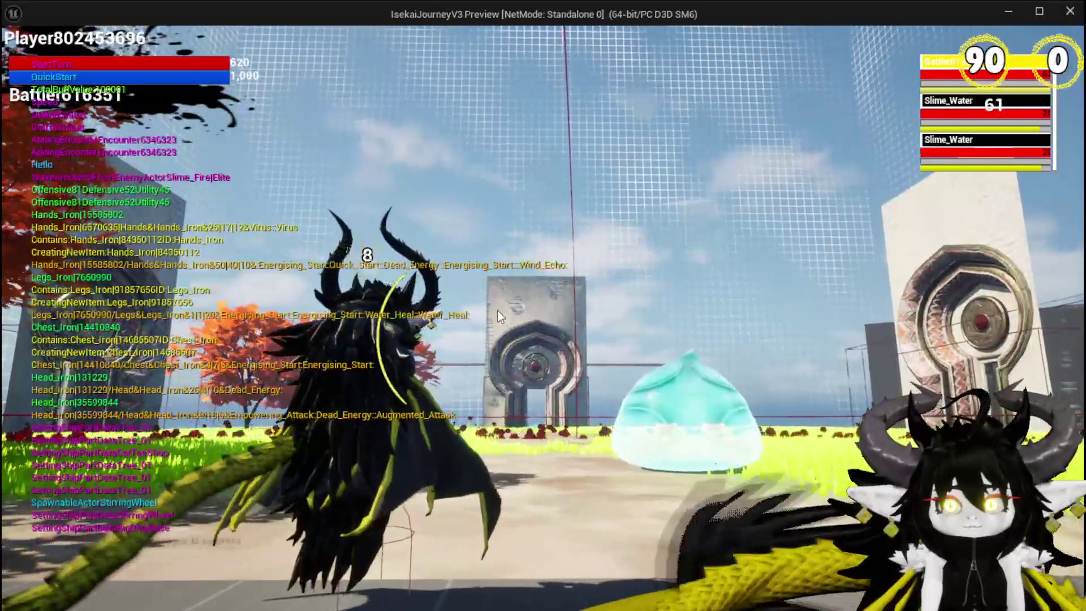
mouse_move(214, 497)
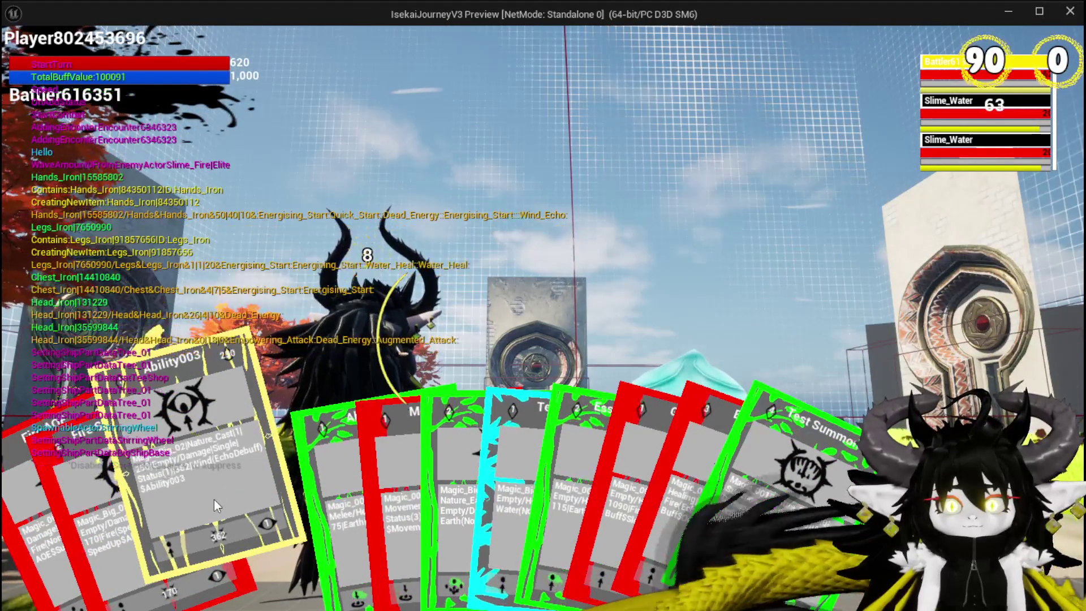
Cast the Fire AOE card on the slime group, hit the timing prompt, then play Fire AOE again.
mouse_move(96, 510)
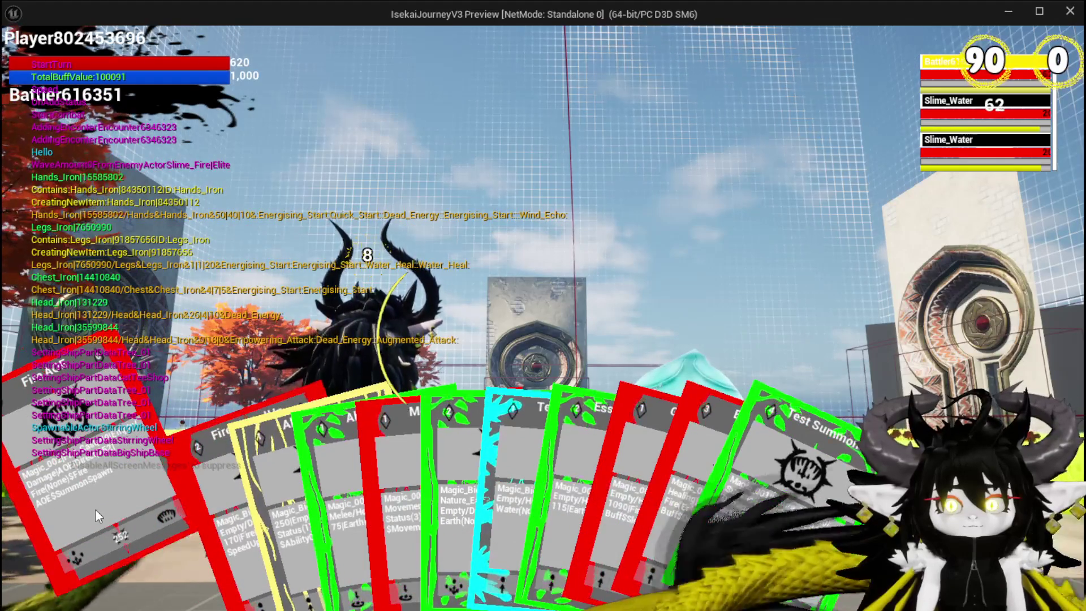
click(96, 510)
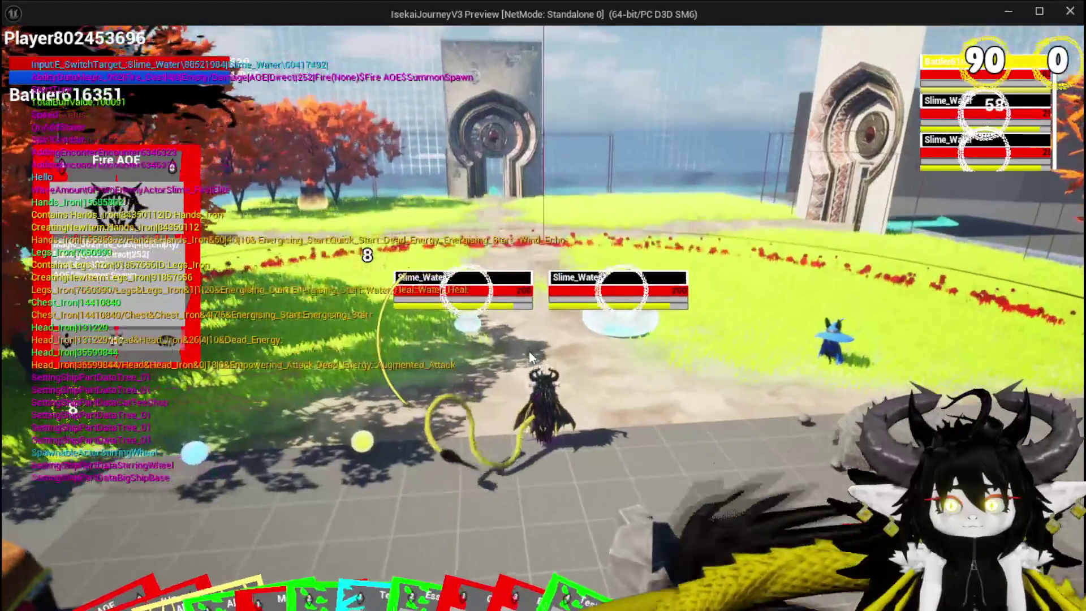
click(528, 351)
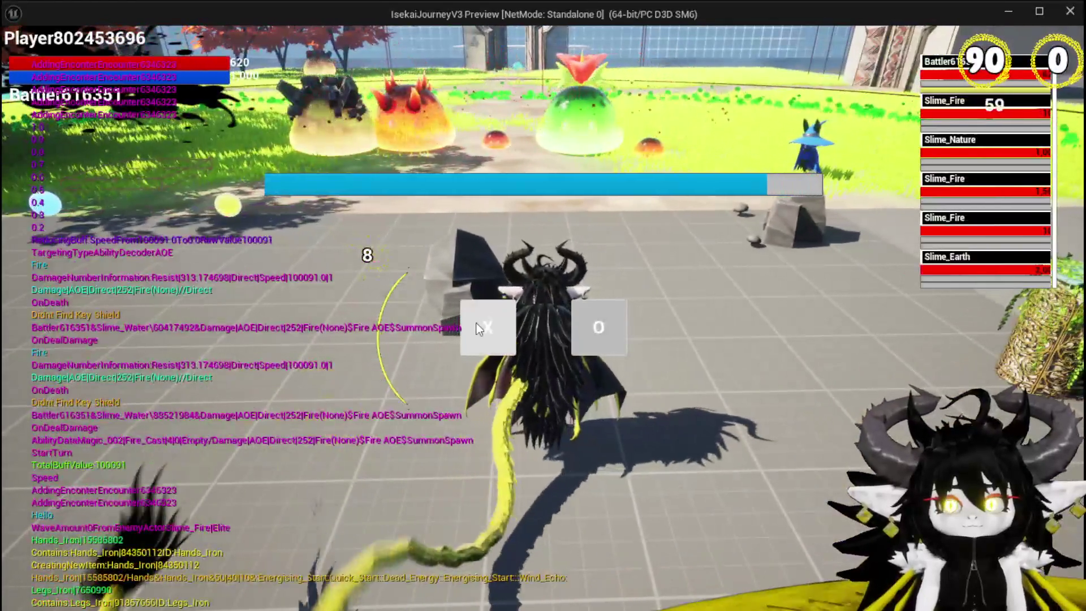
click(477, 329)
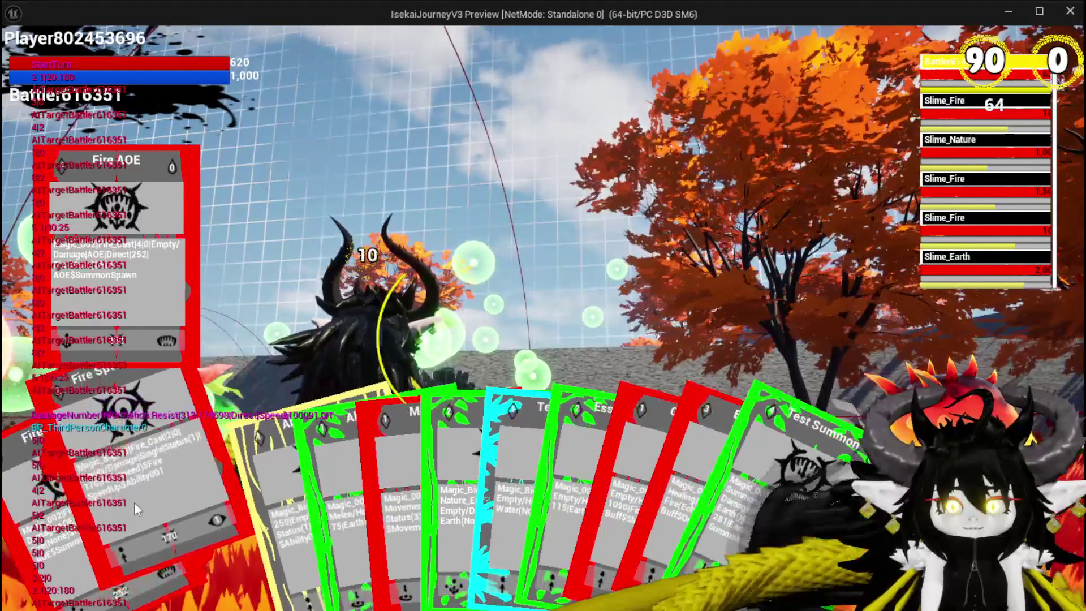
click(78, 527)
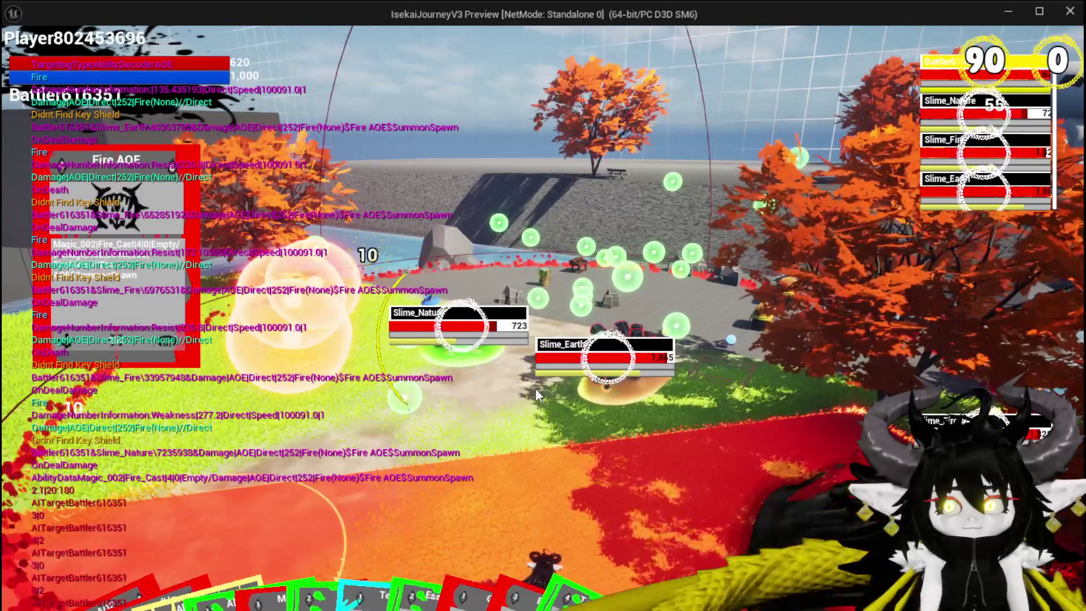
mouse_move(302, 556)
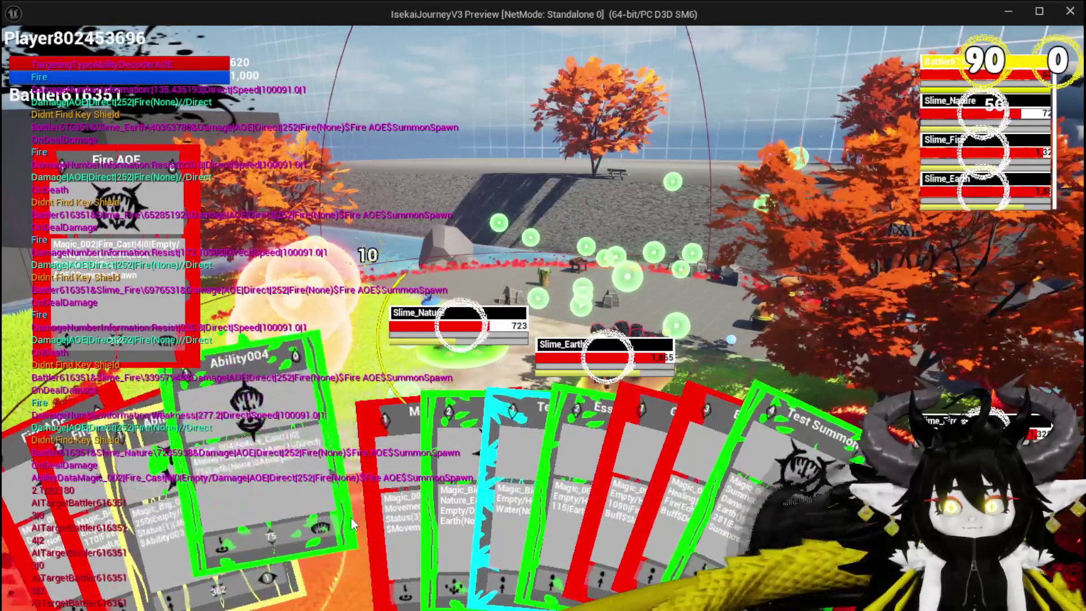
Play Ability003 on Slime_Earth, then the Pillar card and the Movement card on a target area.
click(167, 495)
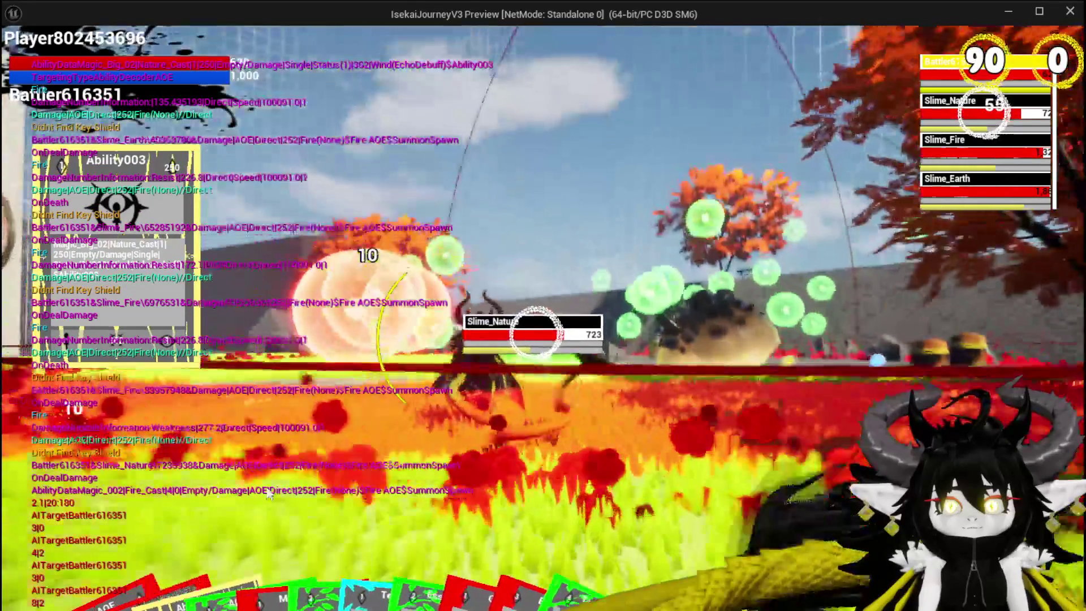
key(e)
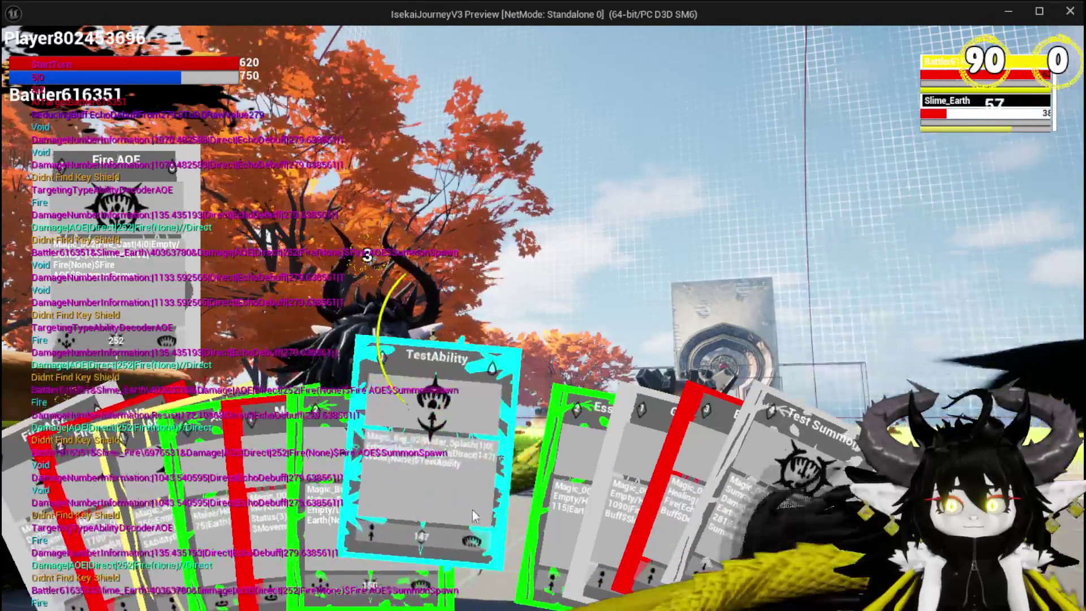
click(289, 505)
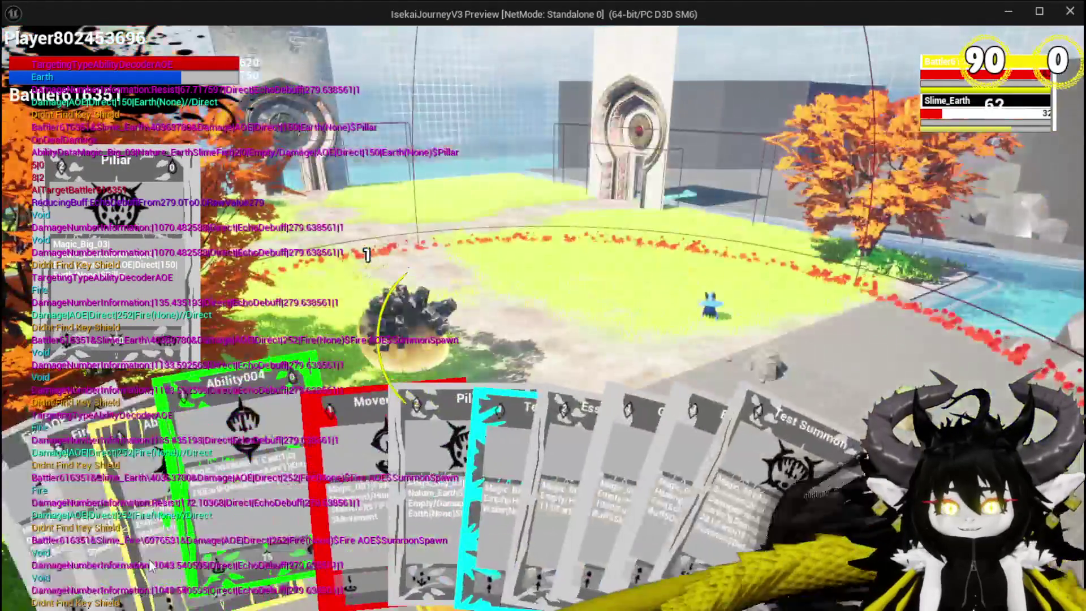
mouse_move(482, 478)
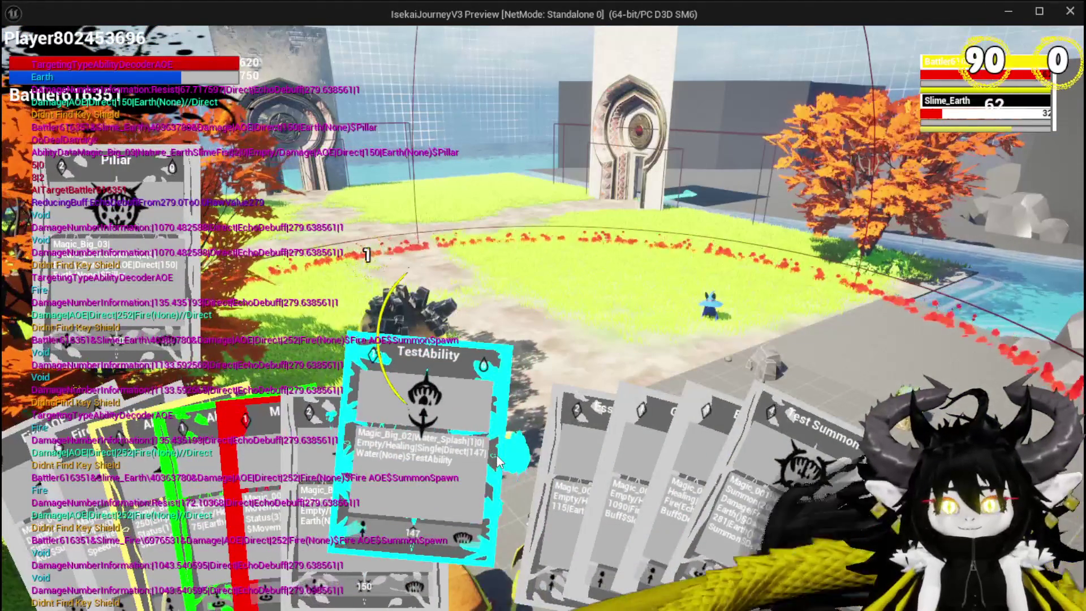
mouse_move(372, 448)
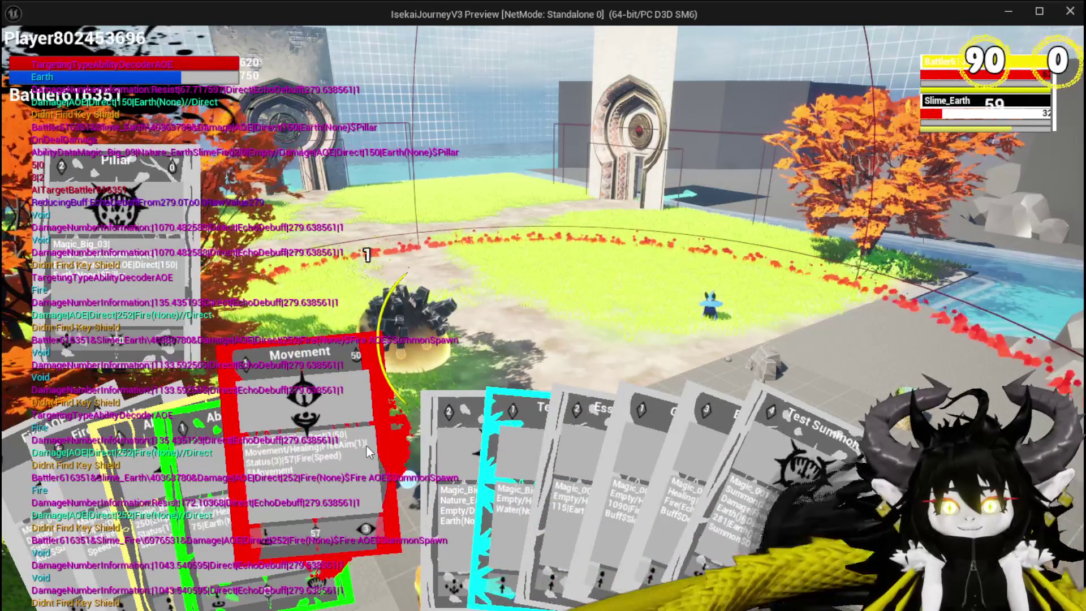
click(365, 444)
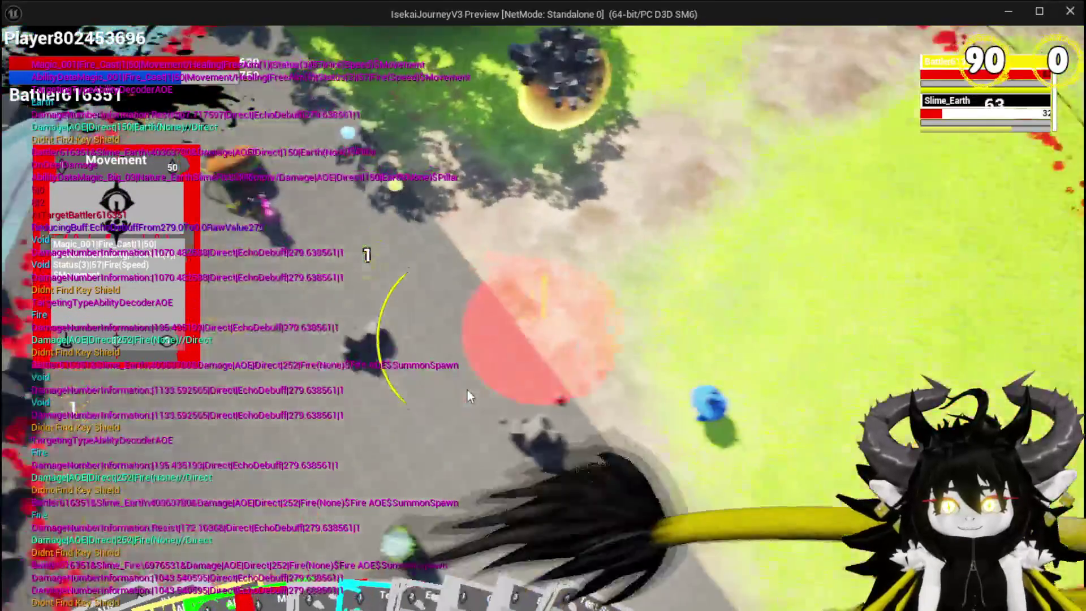
click(467, 390)
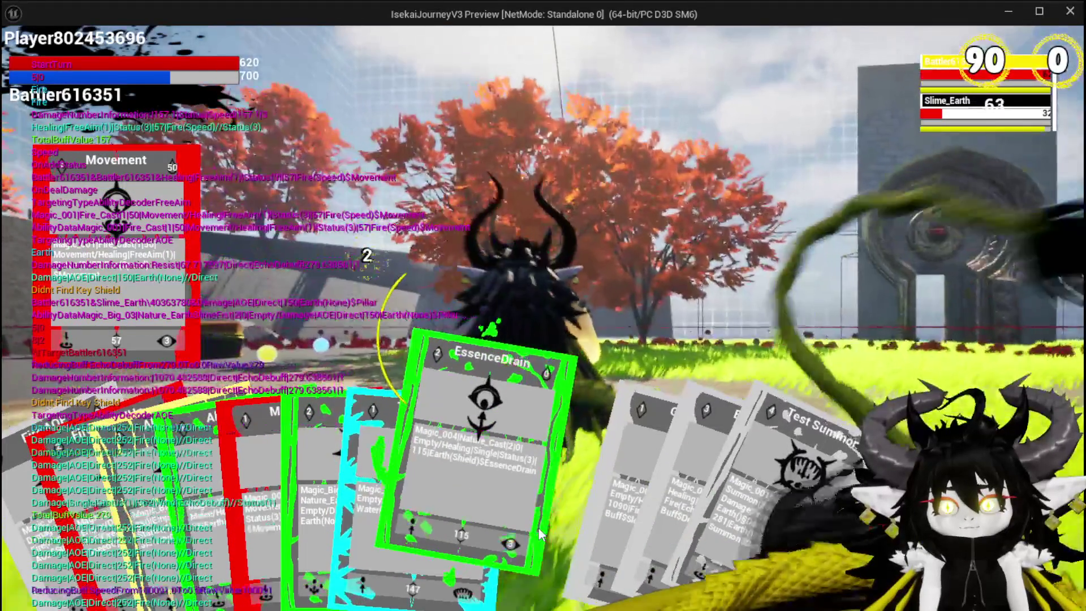
Replay Ability003 and Pillar, finishing Slime_Earth with 3,009 damage.
click(538, 528)
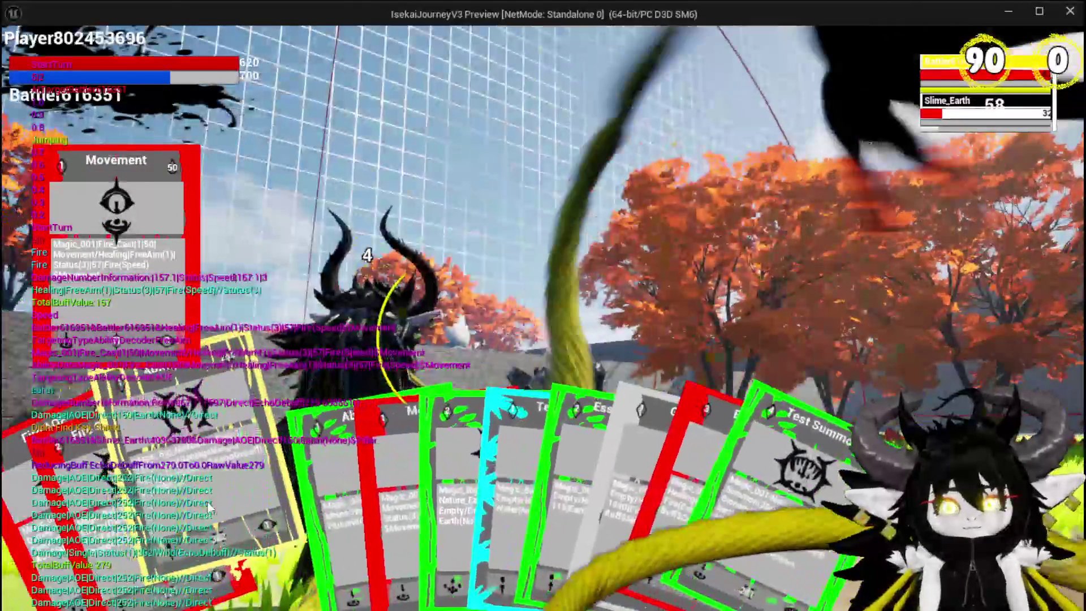
click(198, 498)
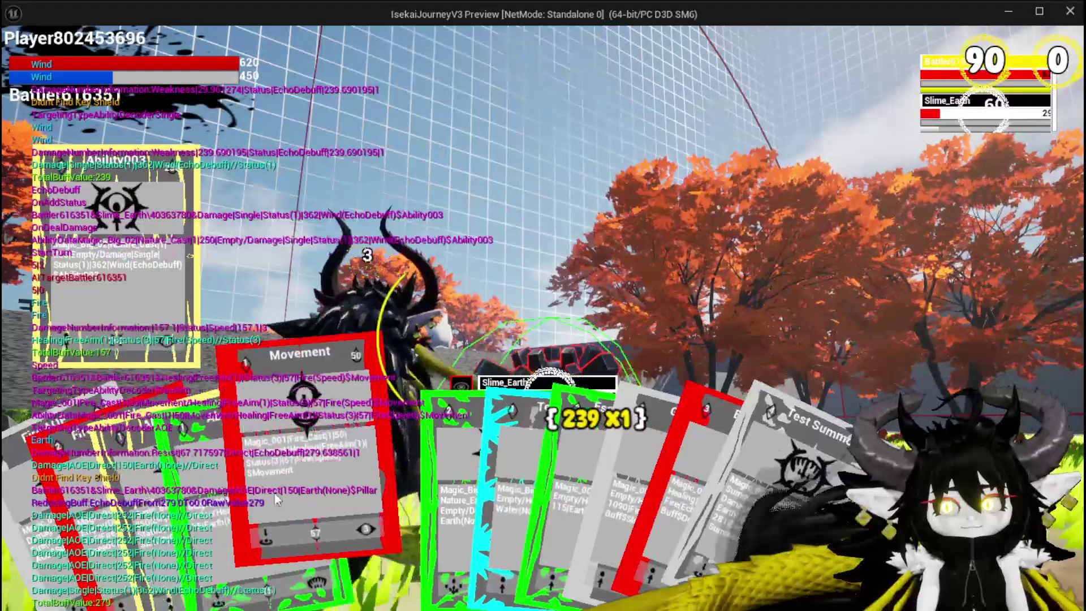
click(397, 499)
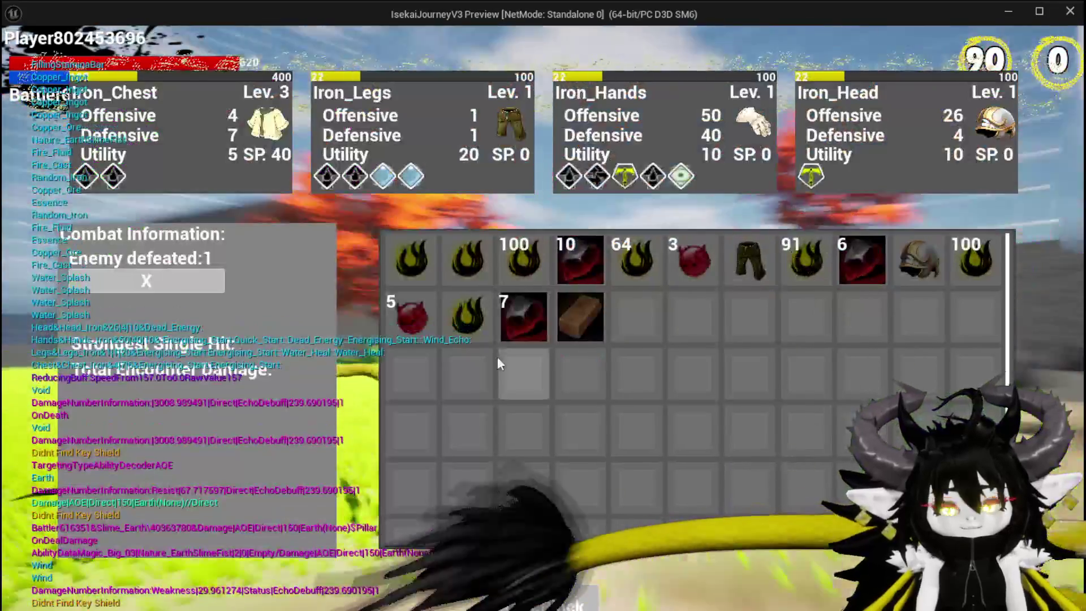
Collect every post-battle reward, including Iron_Legs and Copper Ore, then close the inventory.
mouse_move(405, 260)
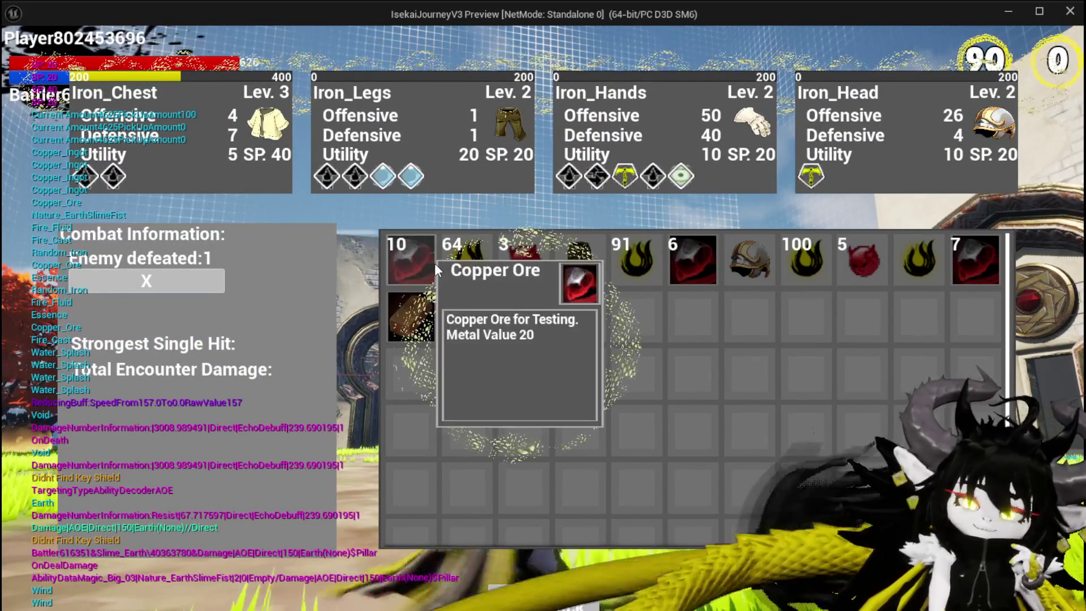
click(412, 260)
click(415, 259)
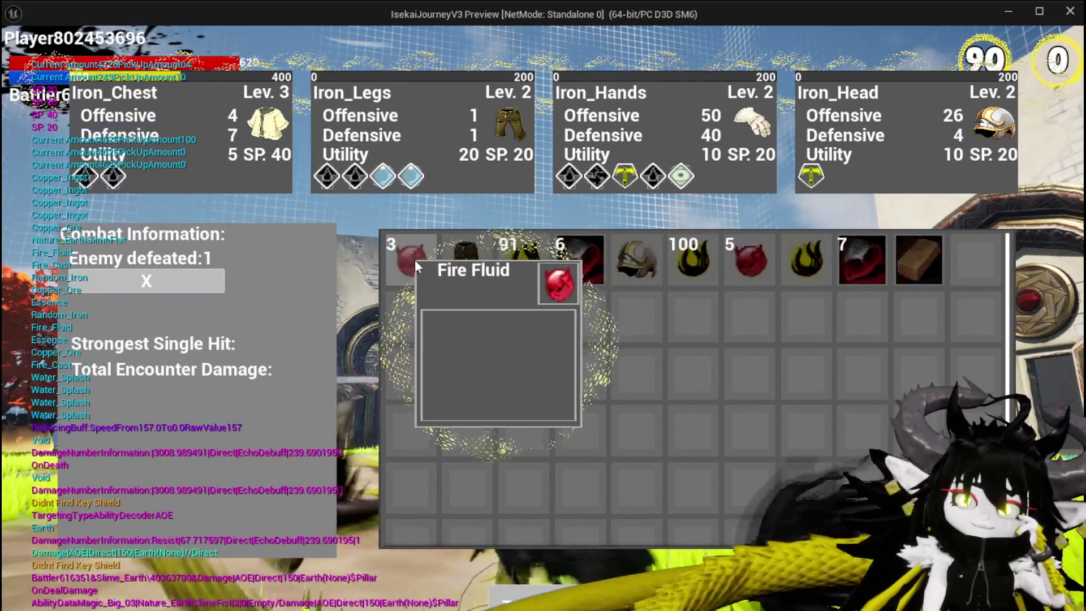
click(415, 259)
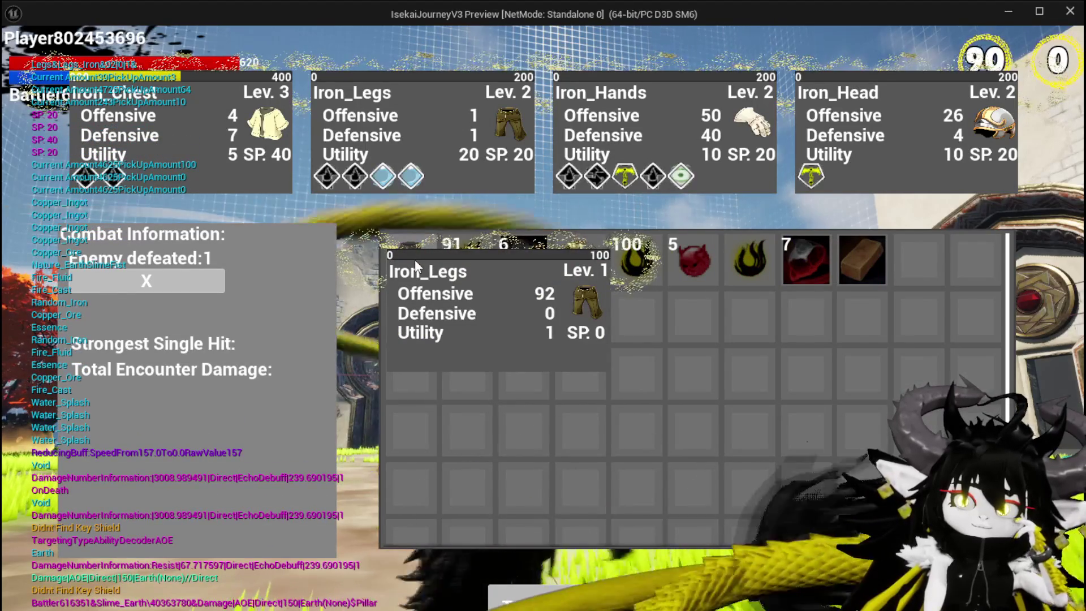
click(415, 259)
click(415, 258)
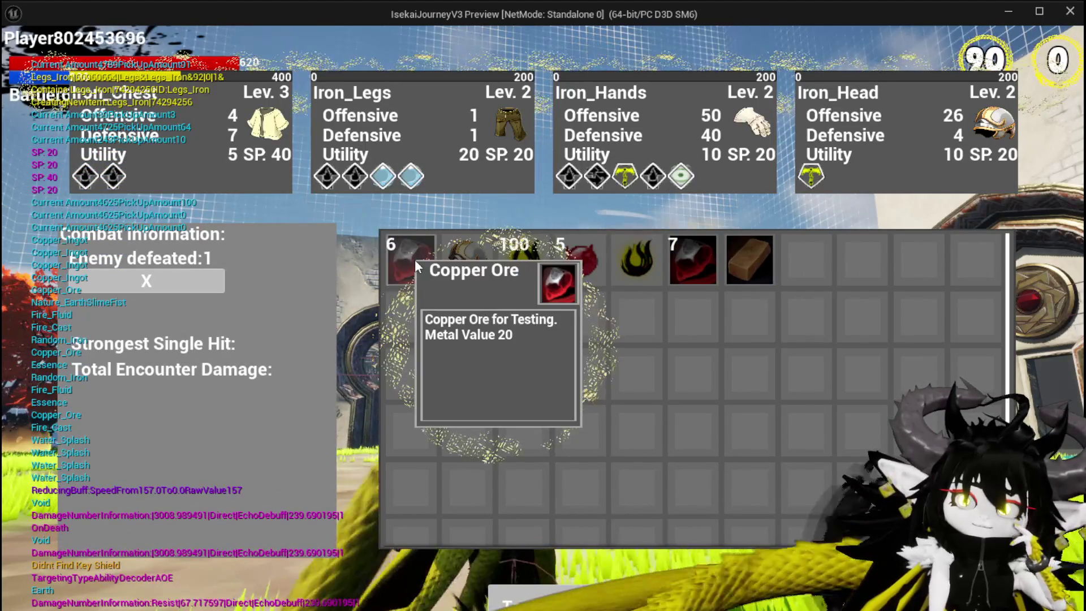
click(415, 258)
click(415, 259)
click(415, 259)
click(415, 259)
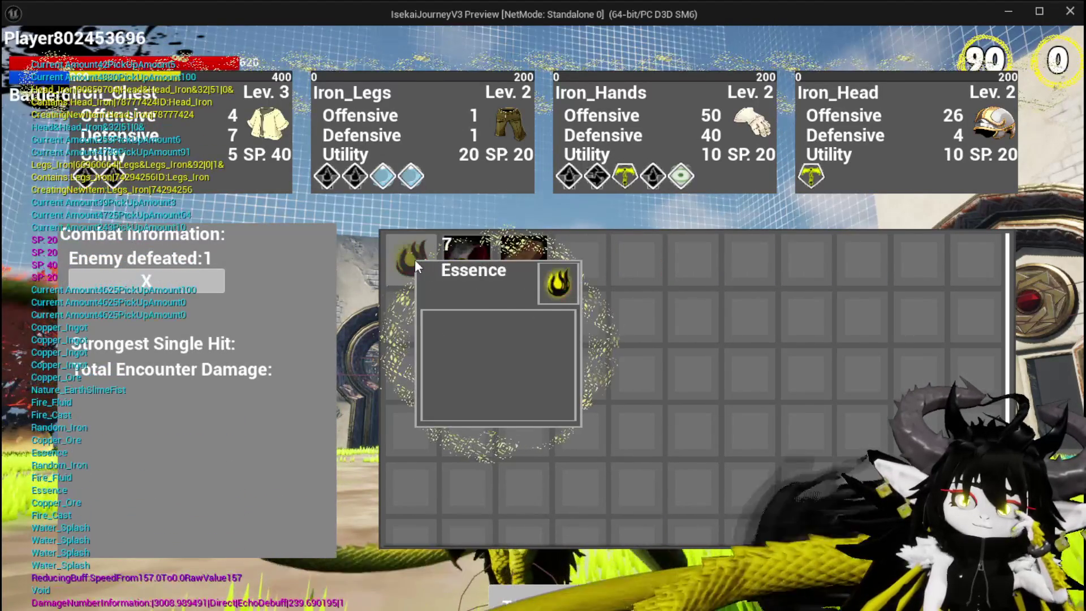
click(415, 258)
click(415, 259)
click(415, 259)
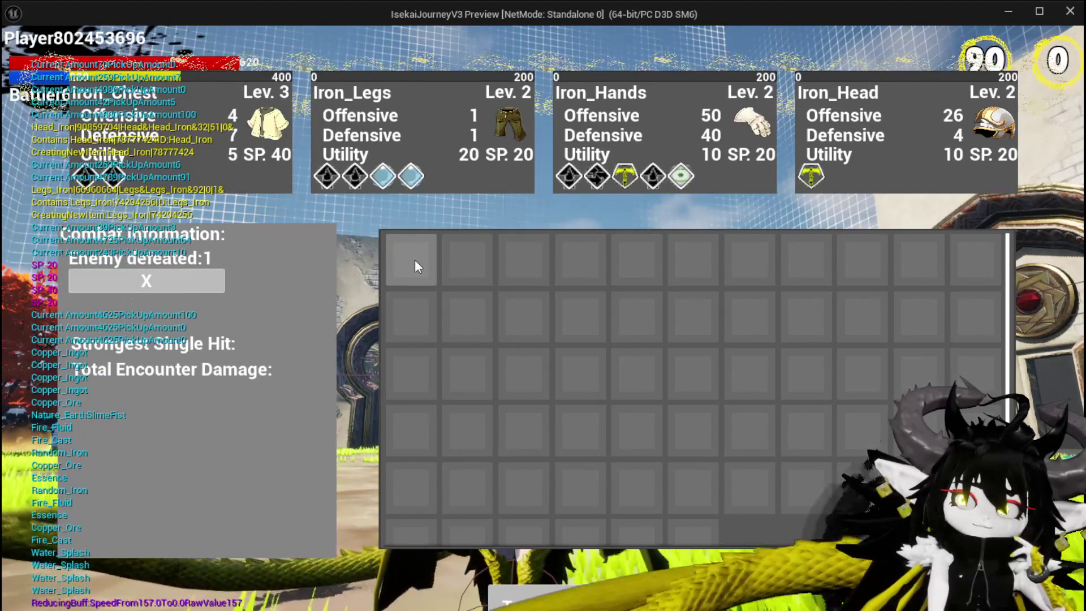
key(Tab)
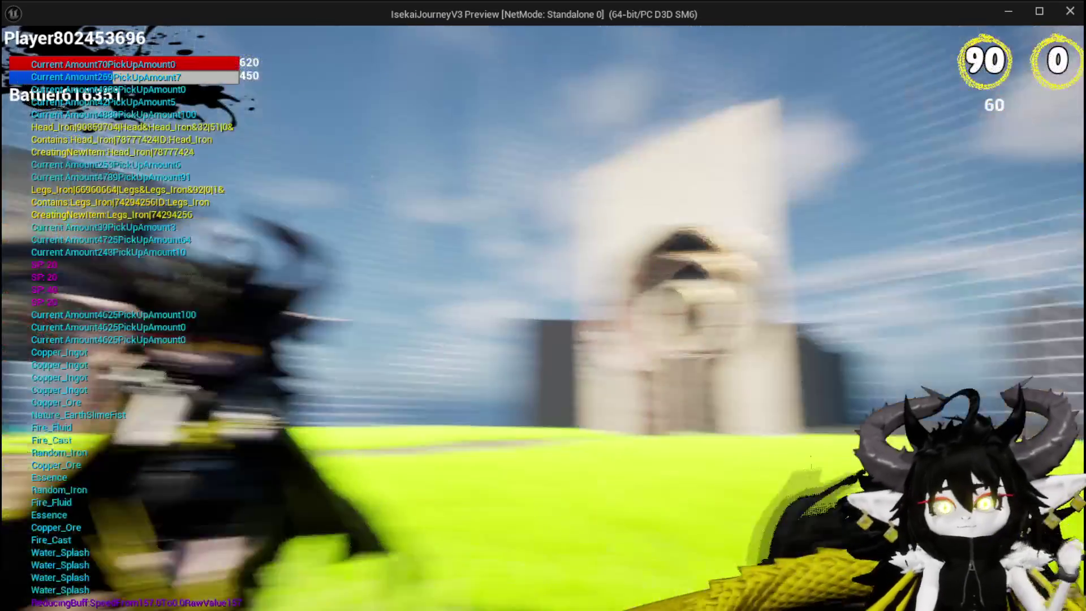
Run across the stone platform collecting pickups, then save the game from the pause menu.
key(space)
key(space)
key(space)
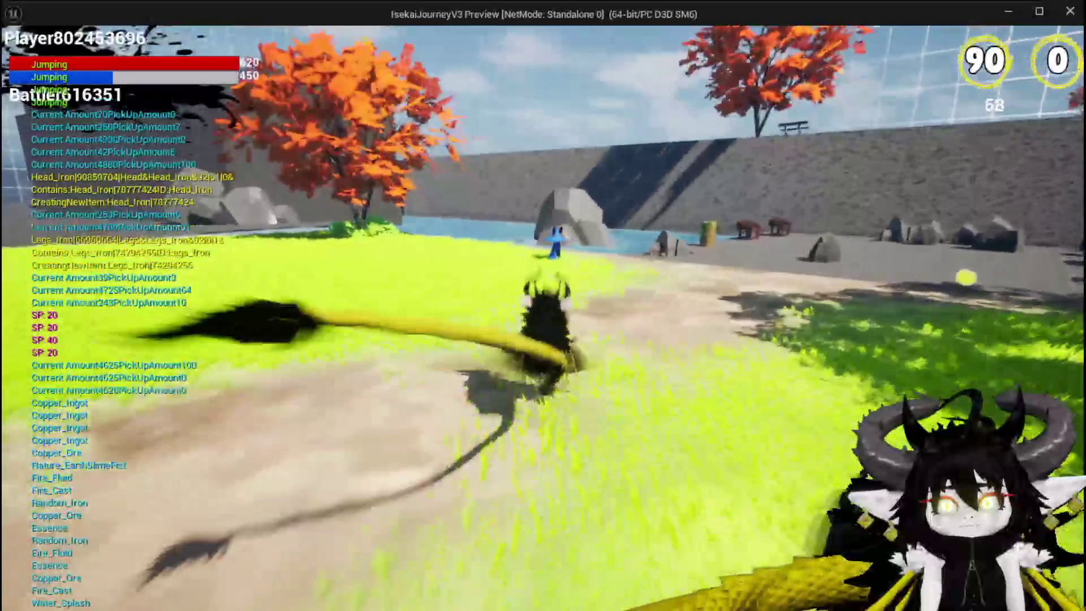
key(space)
key(space)
key(w)
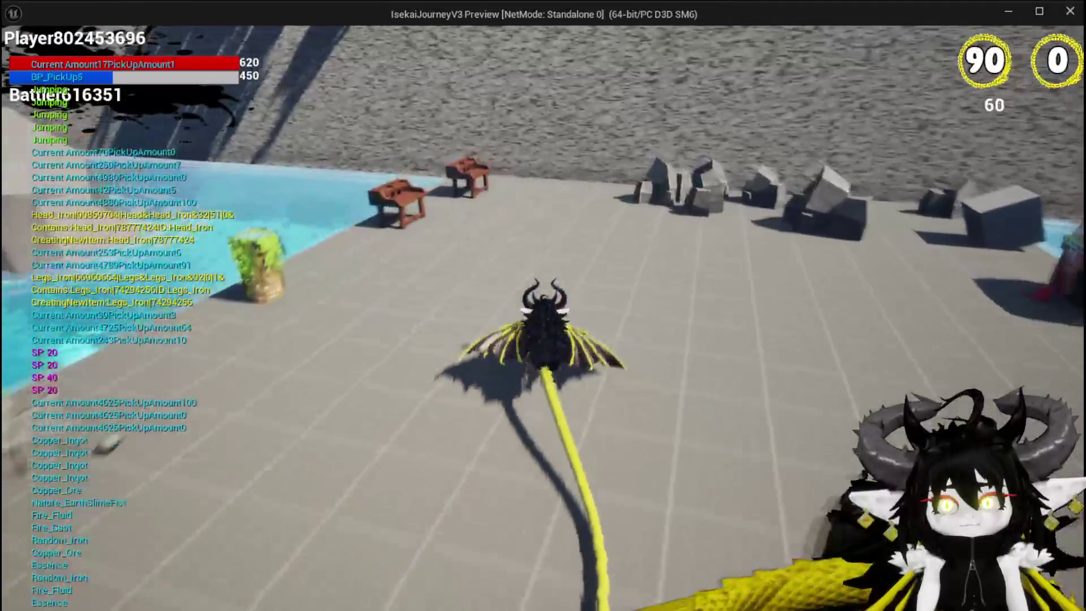
key(w)
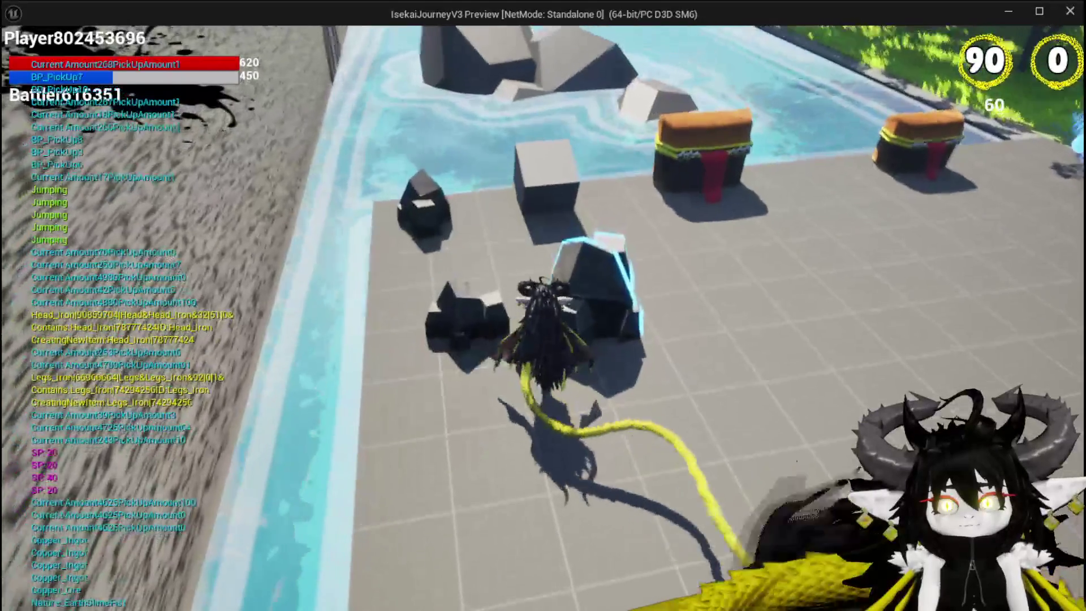
key(space)
key(space)
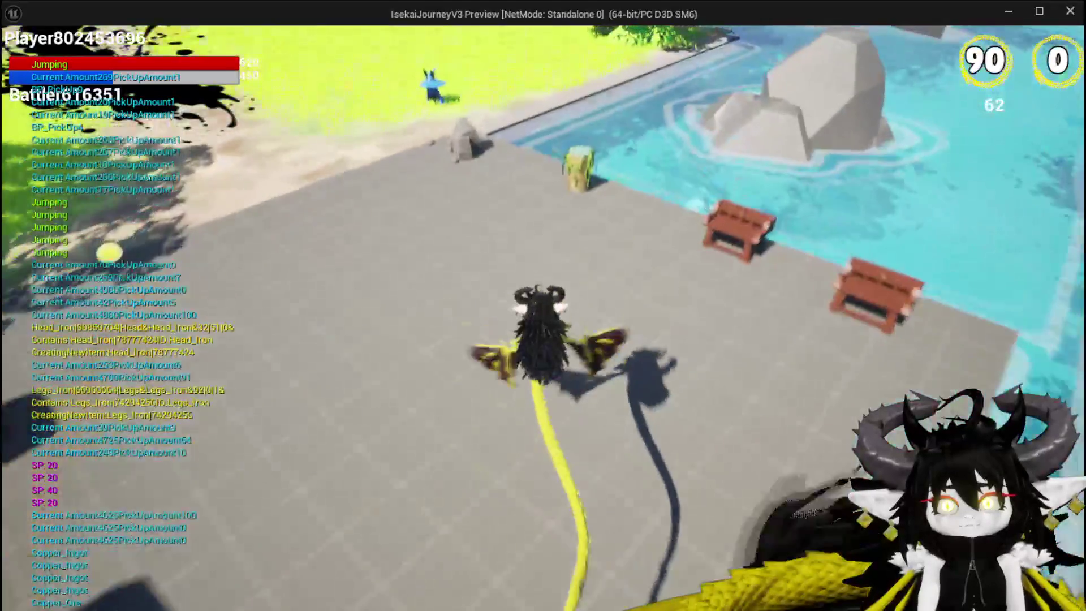
key(Escape)
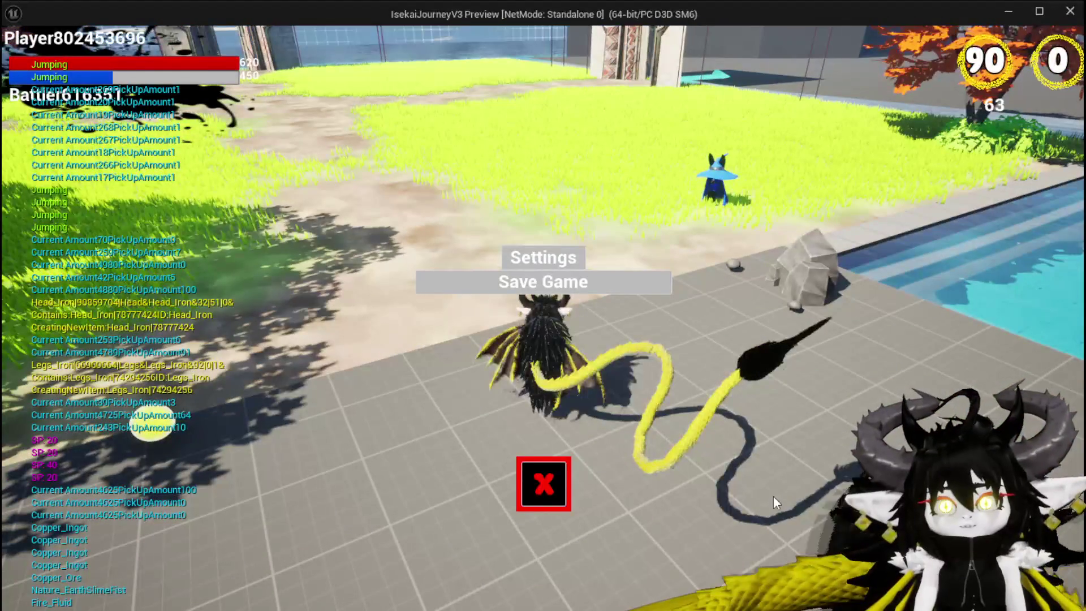
click(511, 283)
click(544, 484)
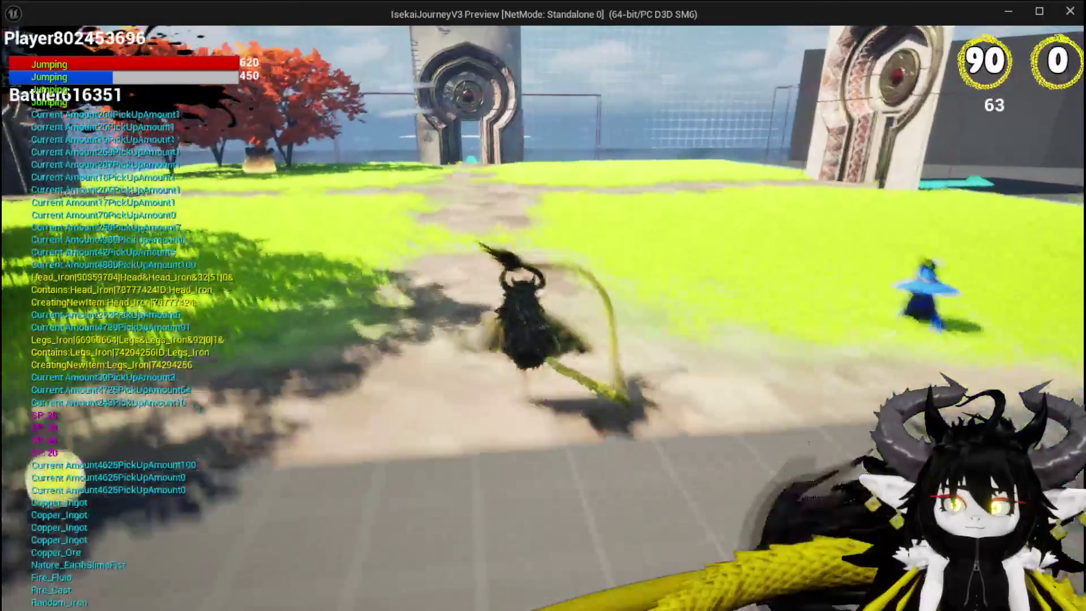
Fly over the grass and plaza, land, and stop the play session.
key(space)
key(space)
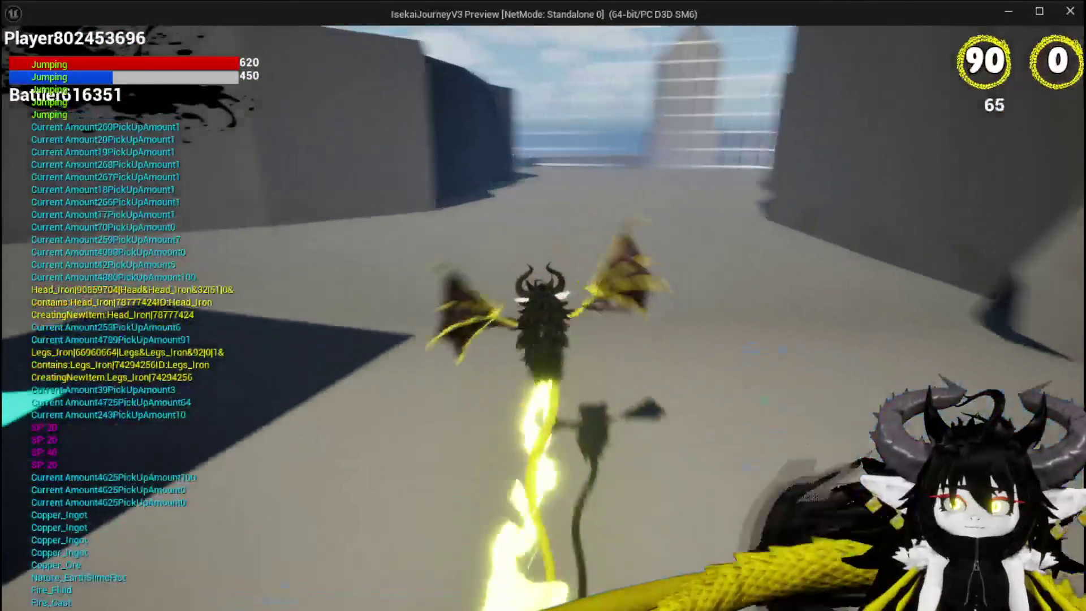
key(w)
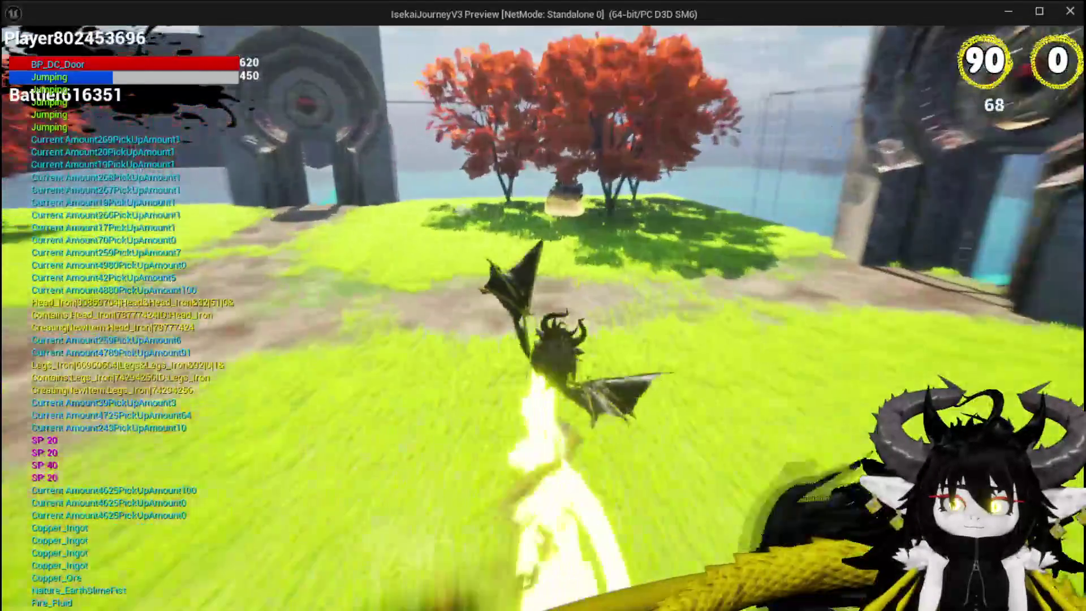
key(space)
key(space)
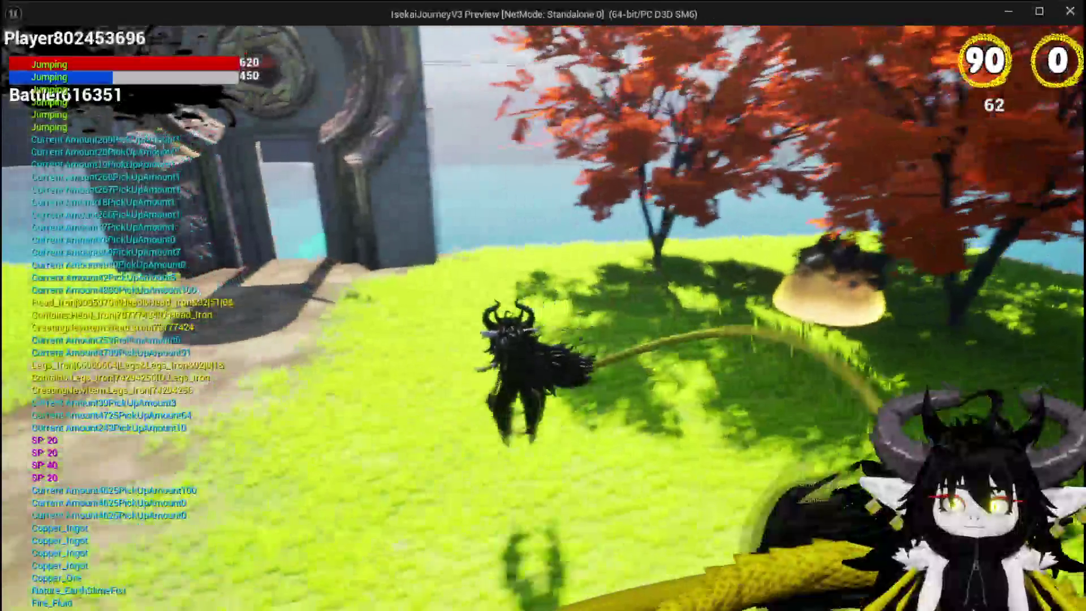
key(space)
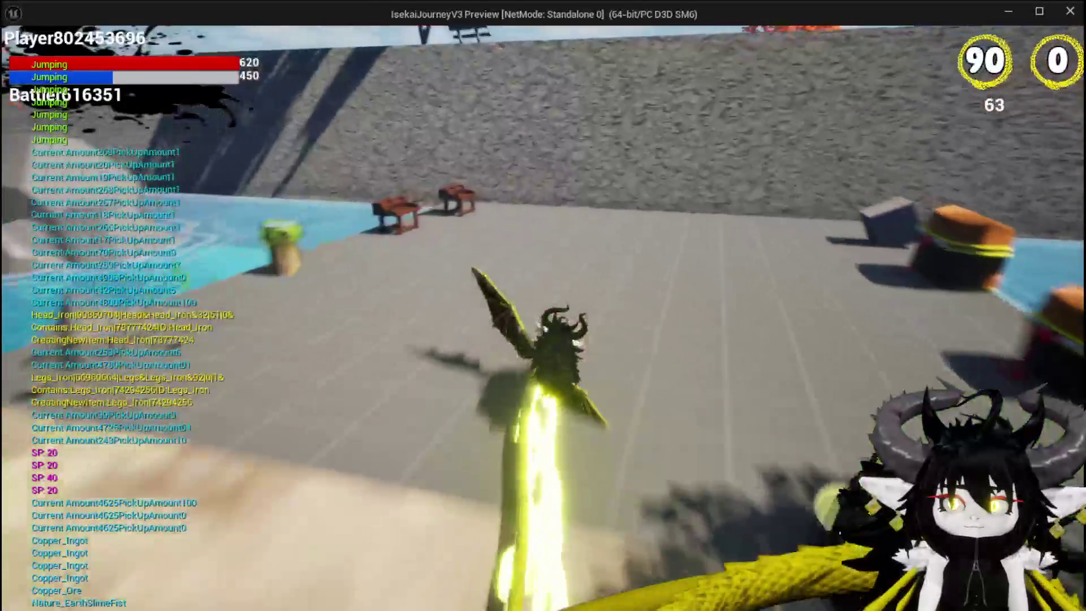
key(w)
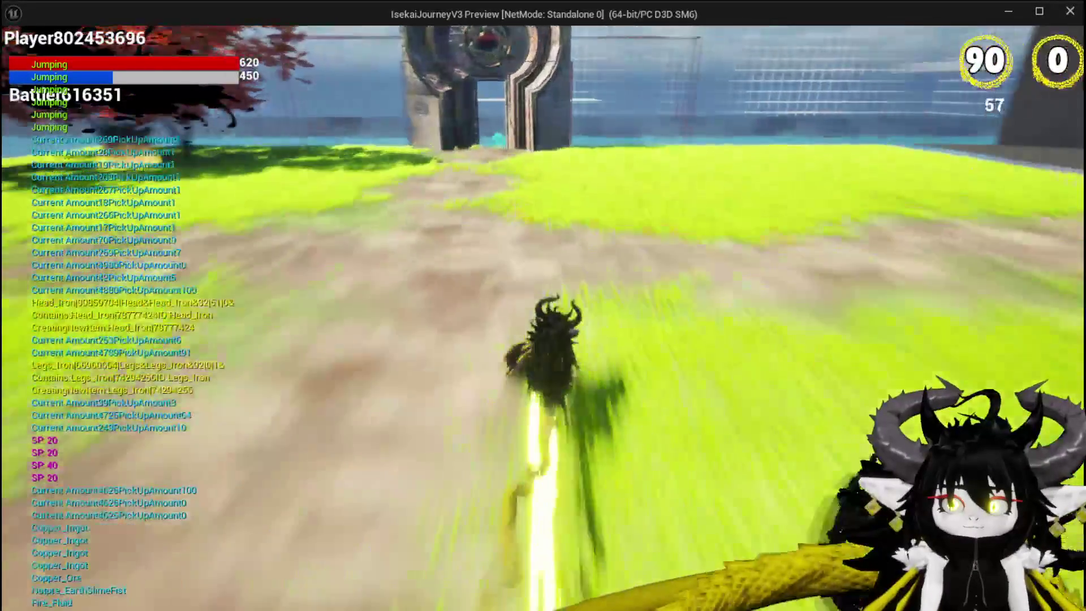
key(w)
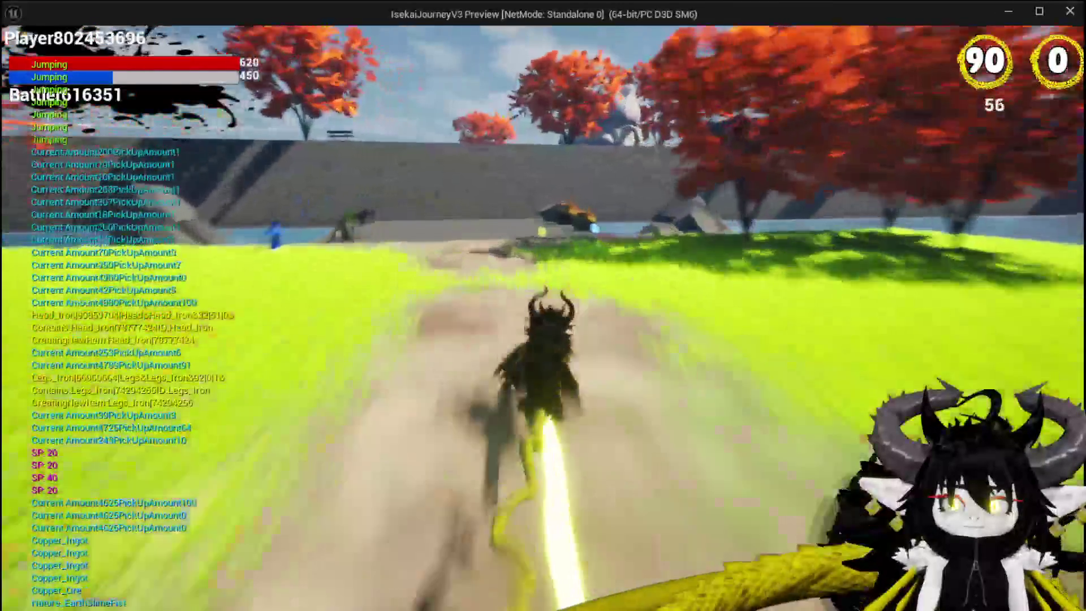
key(w)
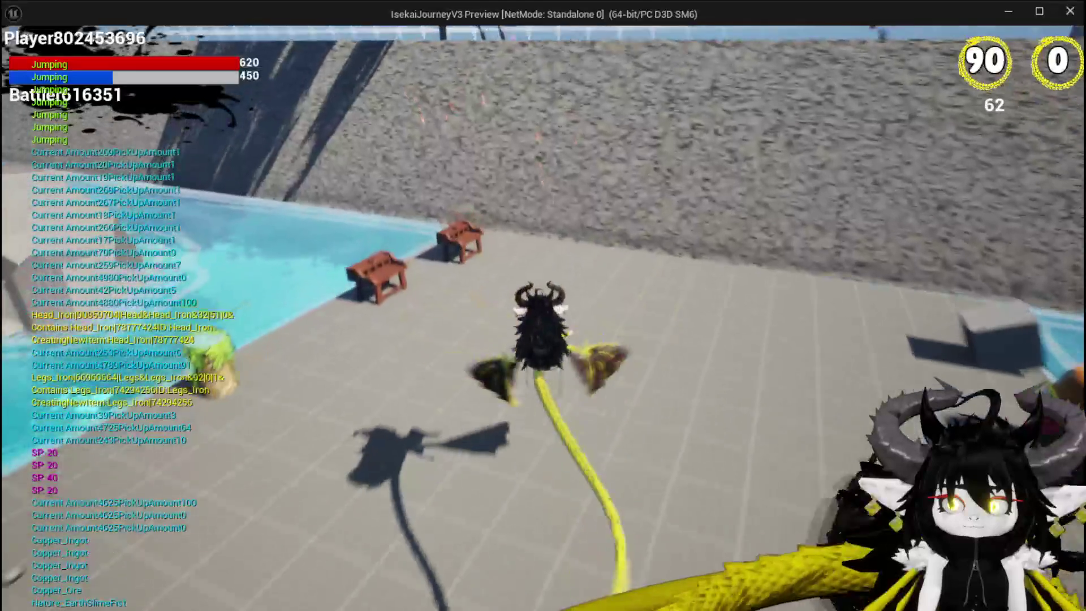
key(w)
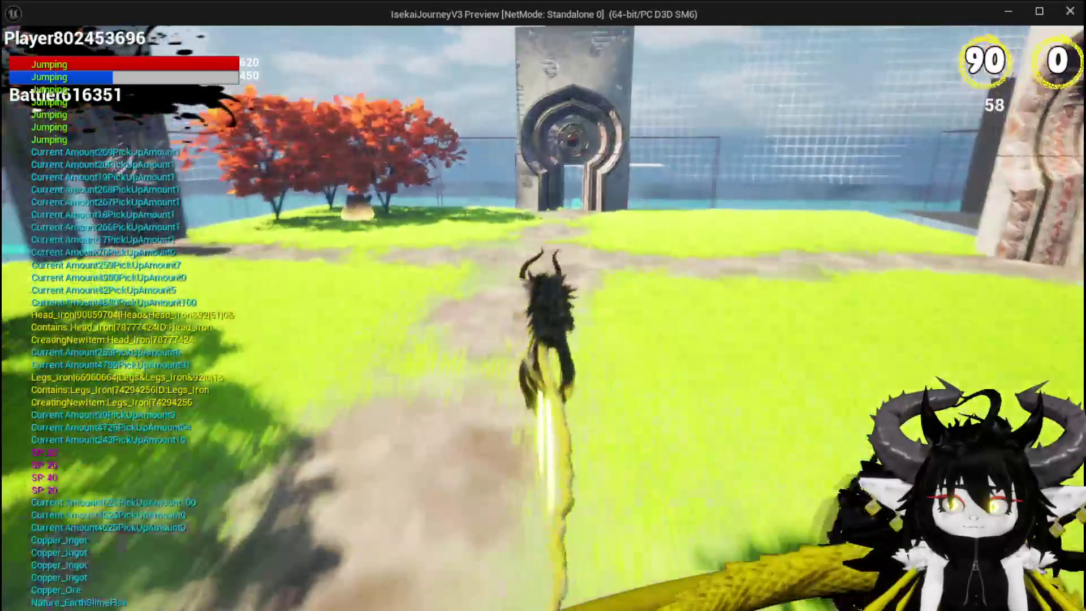
key(w)
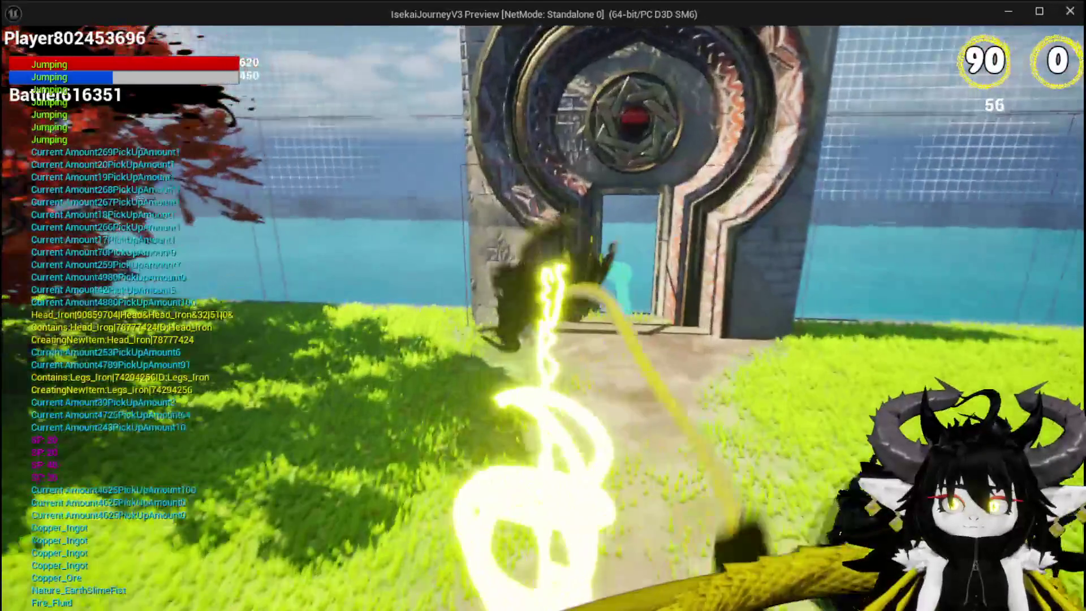
key(w)
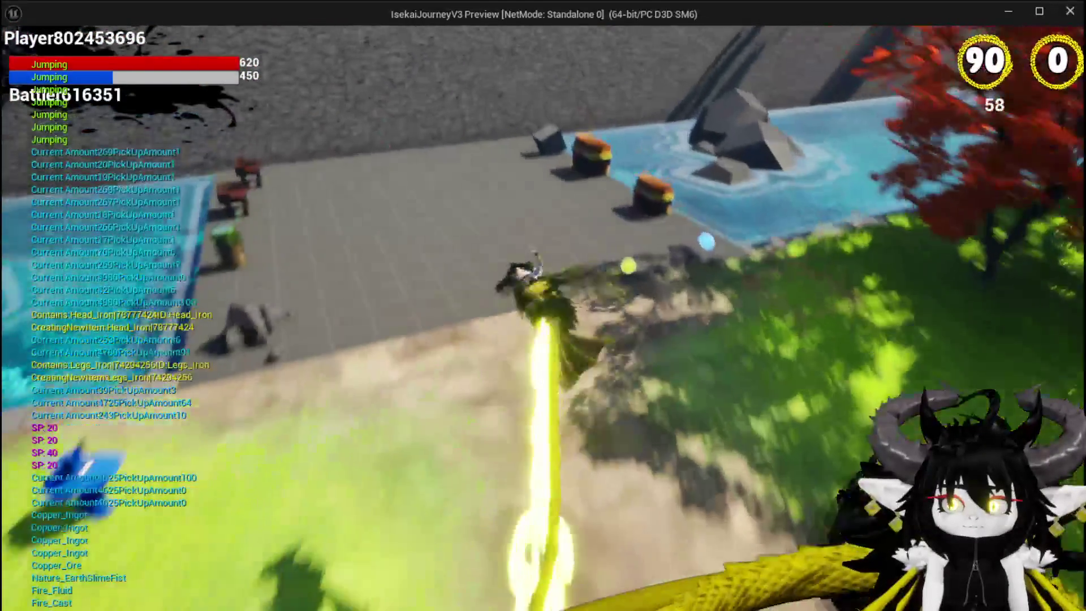
key(w)
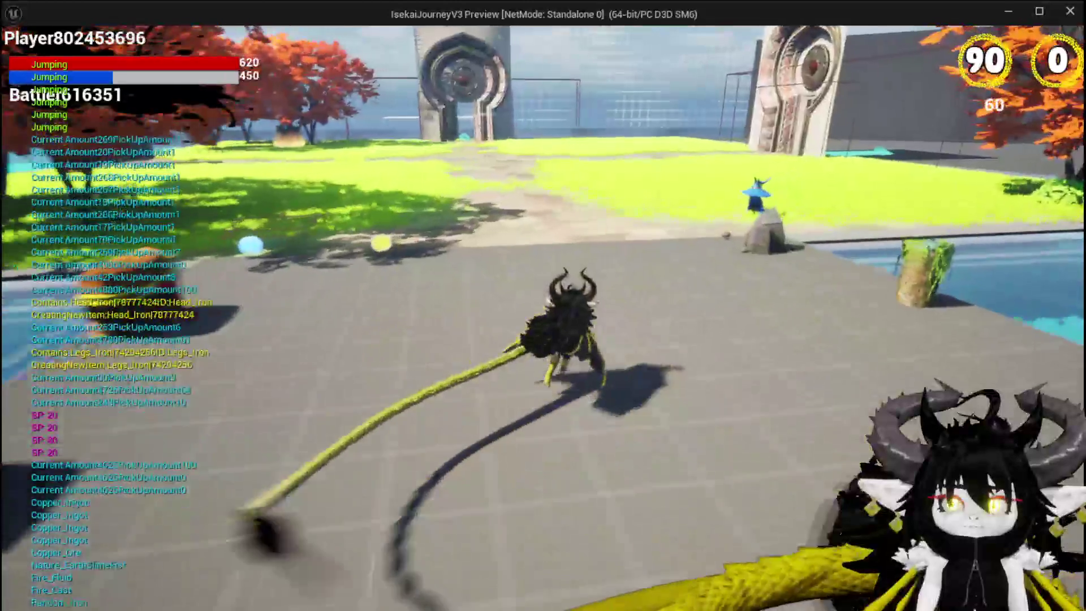
key(w)
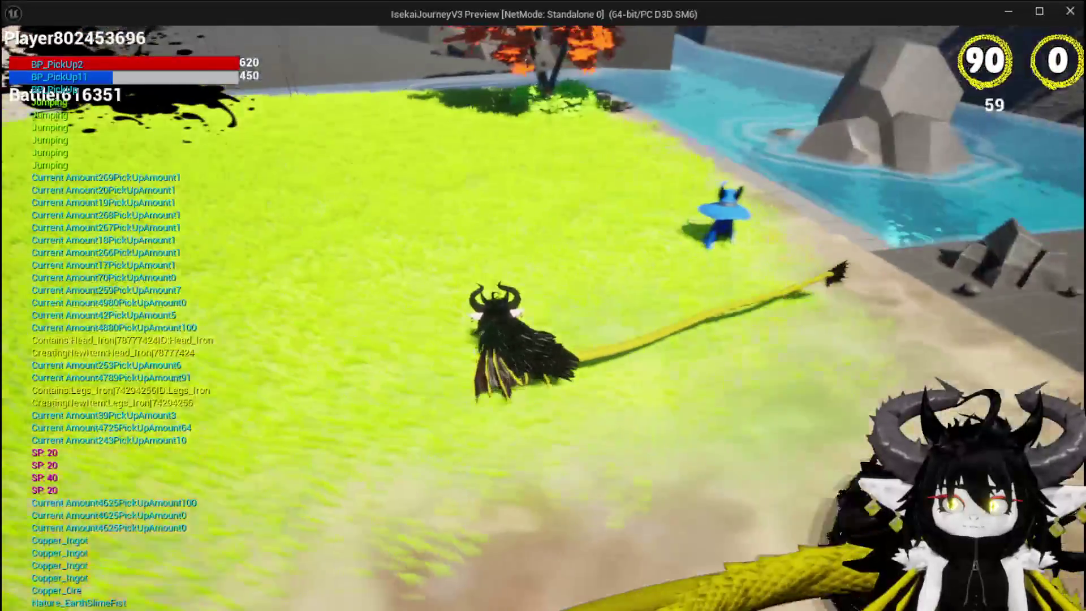
key(w)
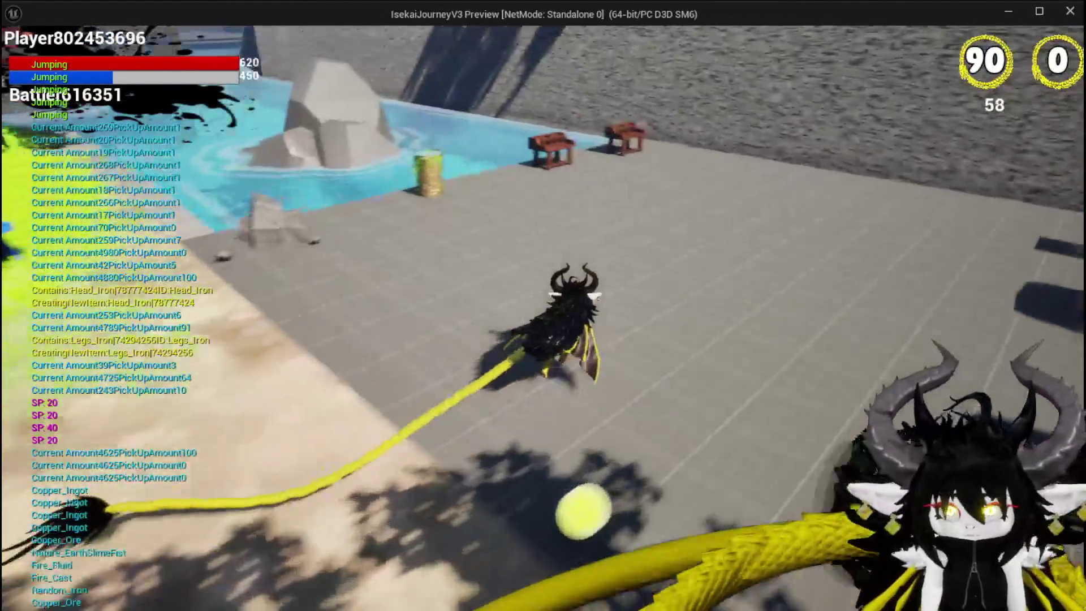
key(w)
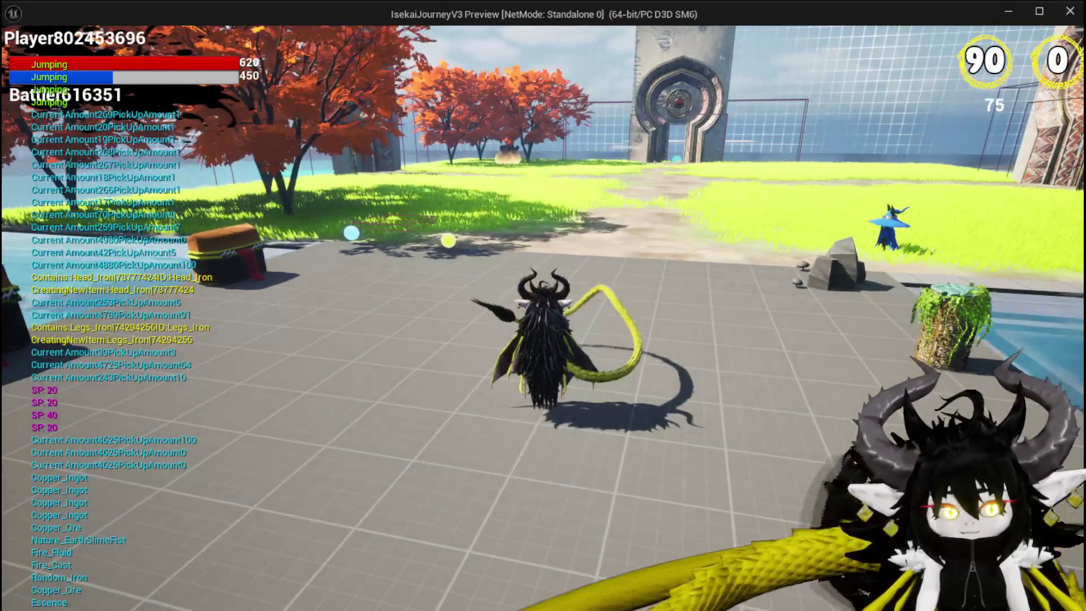
key(Escape)
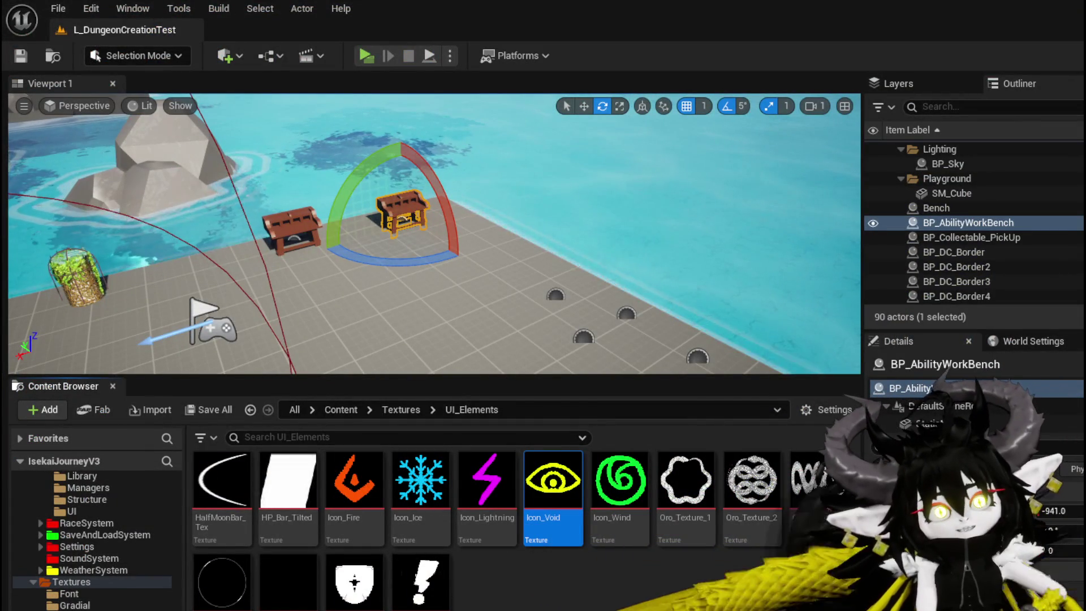
Save L_DungeonCreationTest with the toolbar Save button after the preview ends.
click(22, 56)
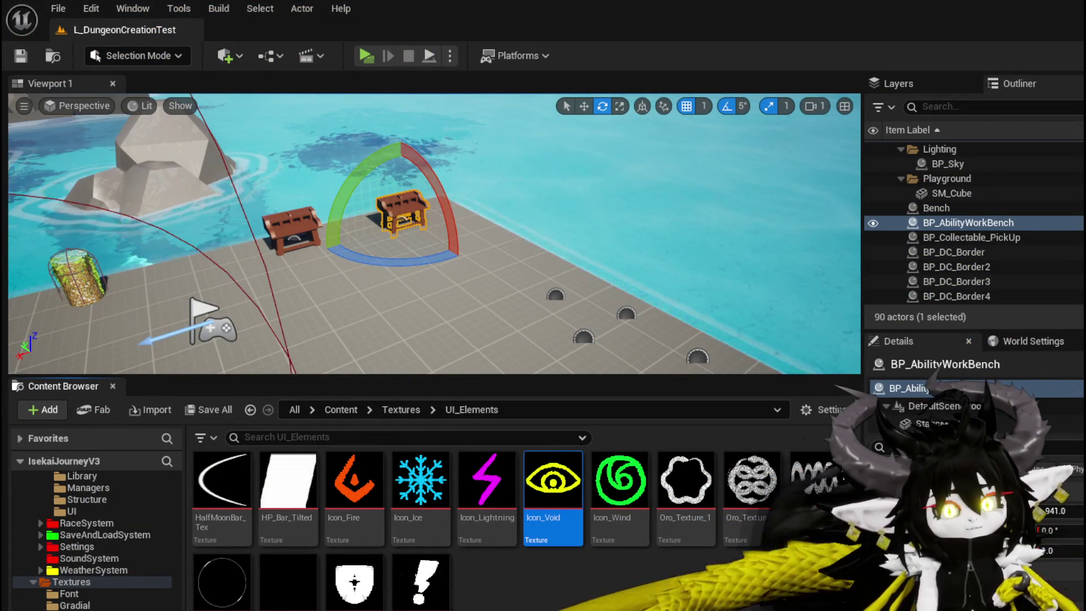